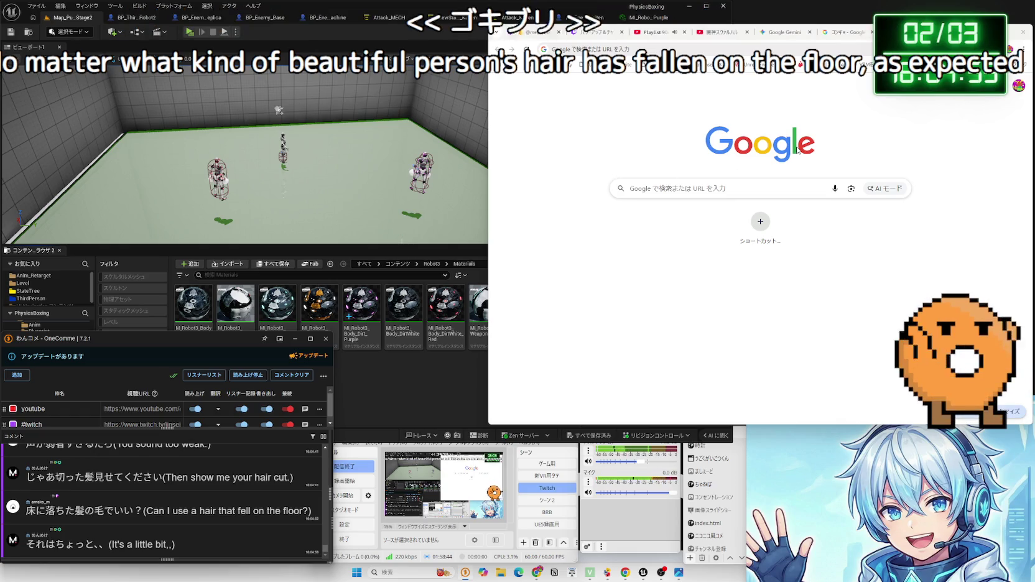
# - Move the Chrome window further left over the editor, with Google results for コンギョ showing
pyautogui.moveTo(975, 31); pyautogui.dragTo(848, 25)
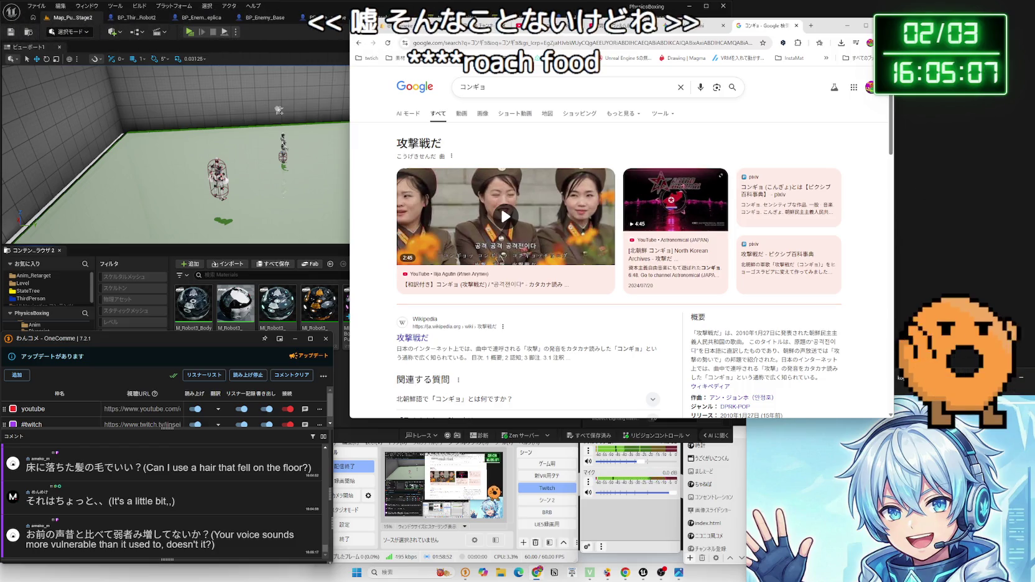
pyautogui.moveTo(871, 473)
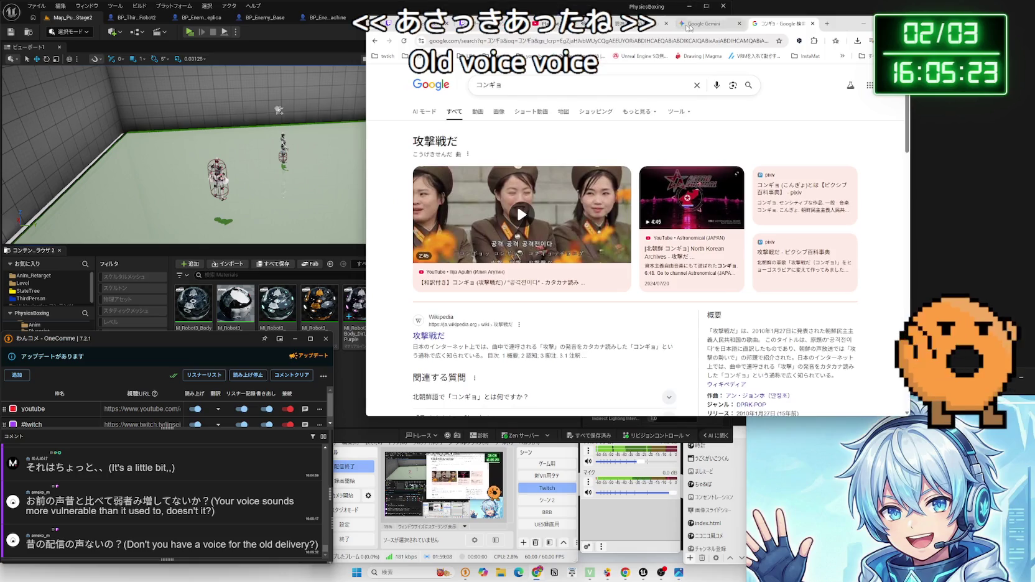
# - Switch to the YouTube channel, browse its past live streams, and end on the Shorts list
pyautogui.click(622, 24)
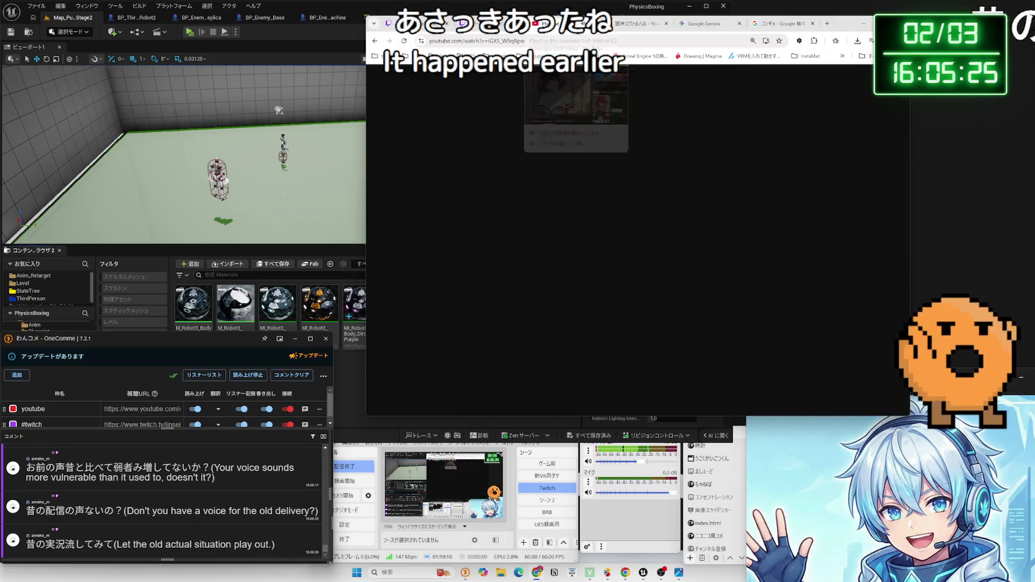
pyautogui.scroll(5, 577, 111)
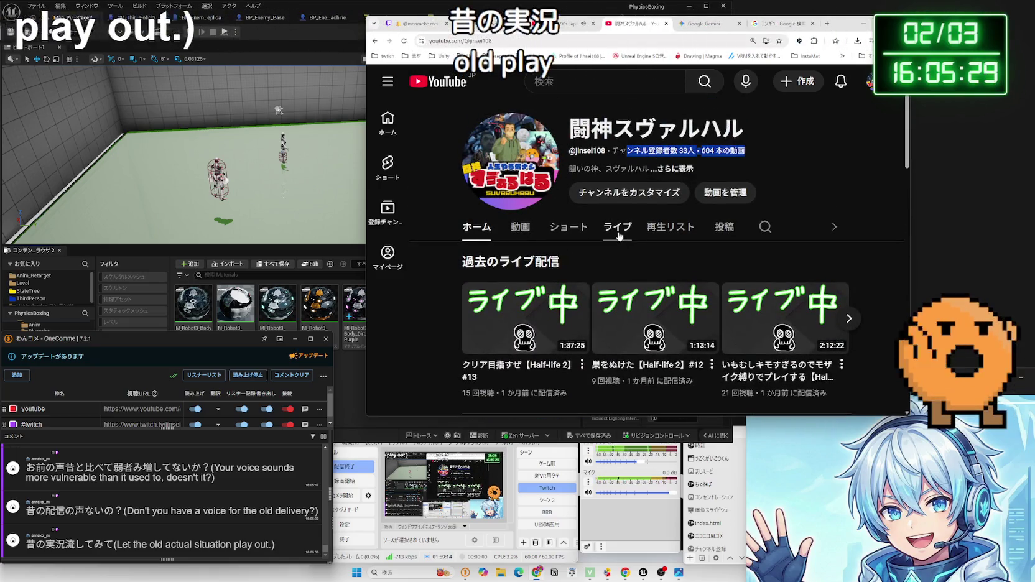
pyautogui.scroll(-5, 706, 244)
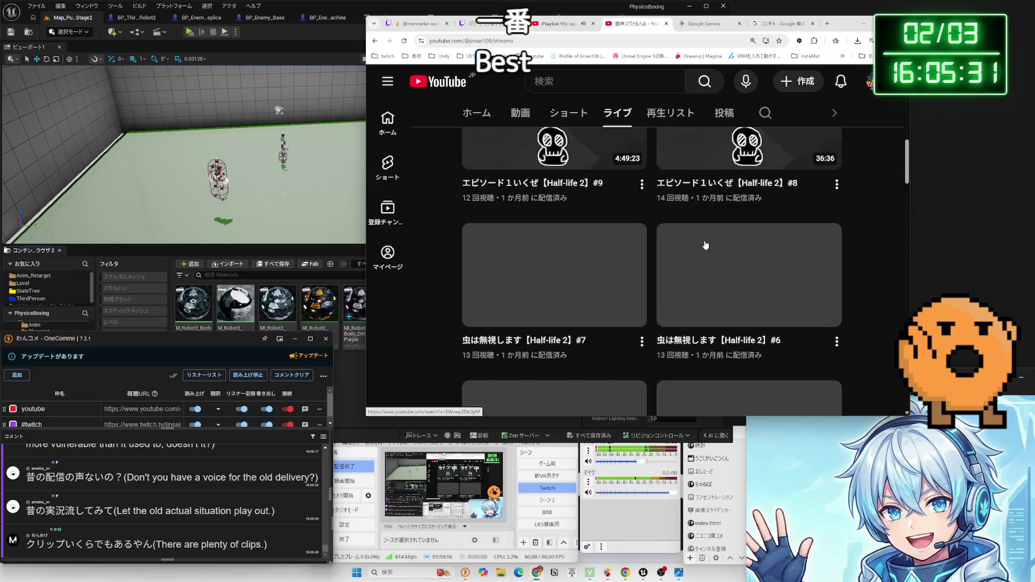
pyautogui.scroll(-6, 705, 244)
pyautogui.scroll(4, 705, 244)
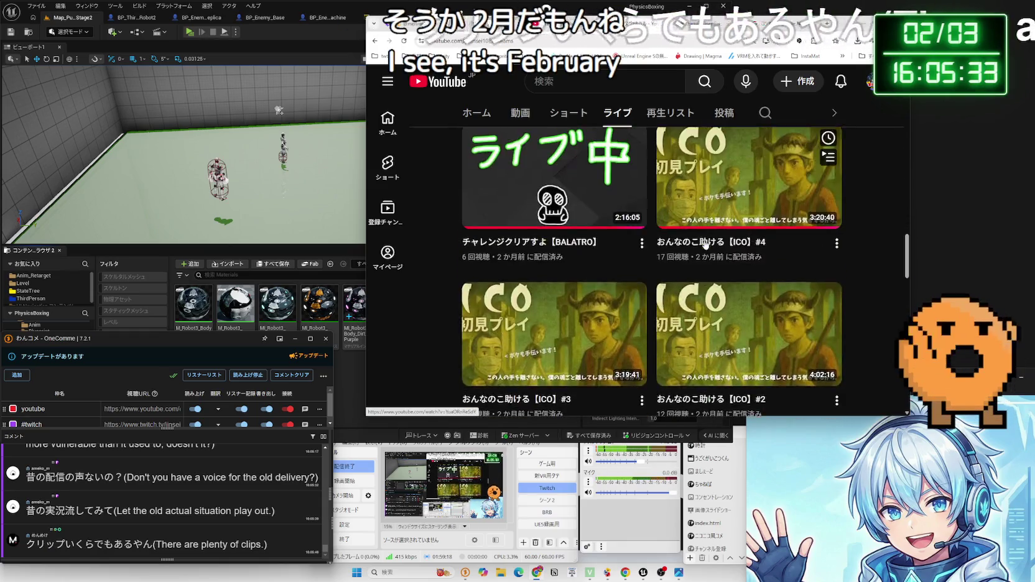
pyautogui.scroll(8, 705, 243)
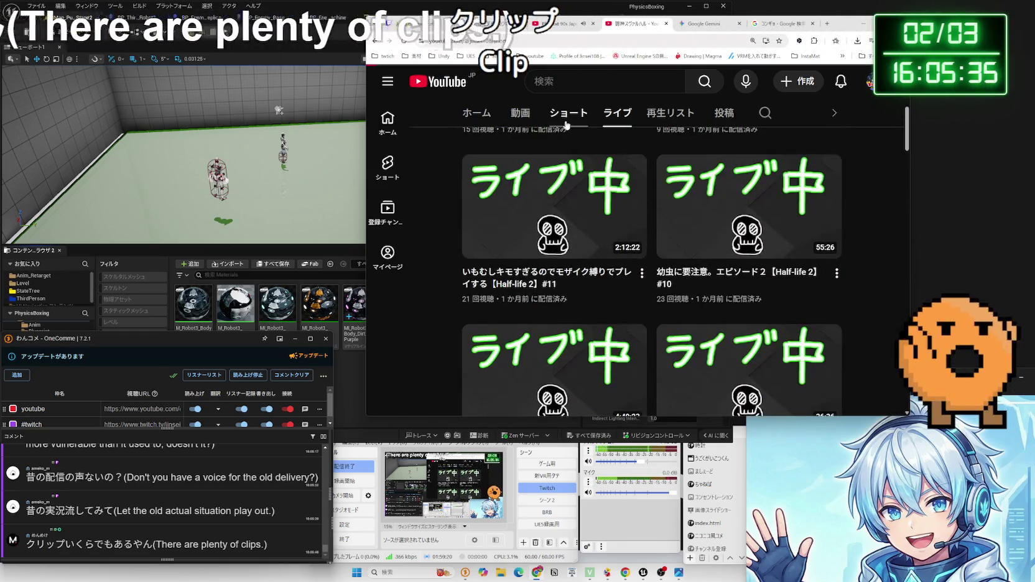
pyautogui.scroll(5, 766, 253)
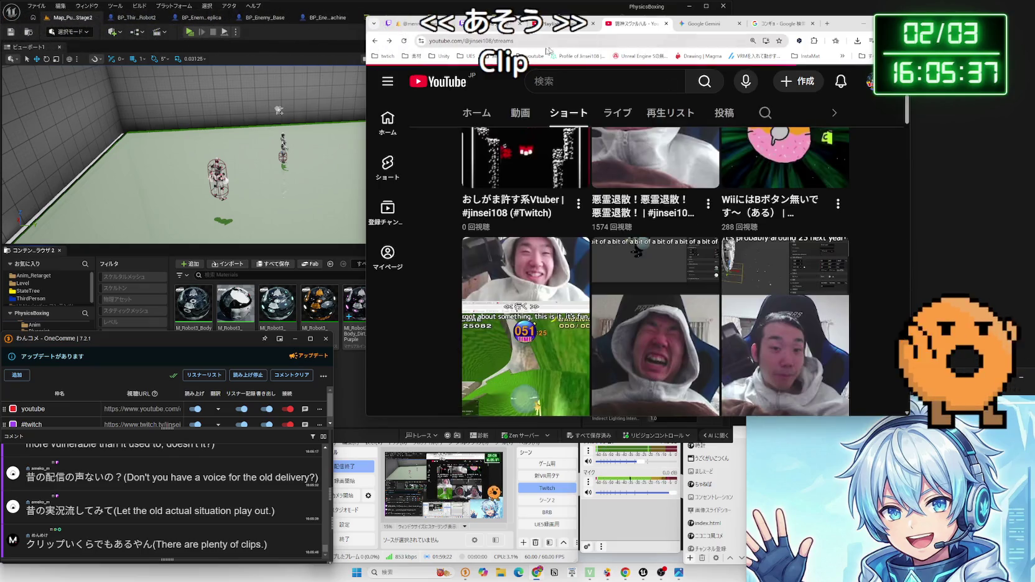
# - Switch to the Twitch dashboard and close the custom reward editor without saving
pyautogui.click(403, 24)
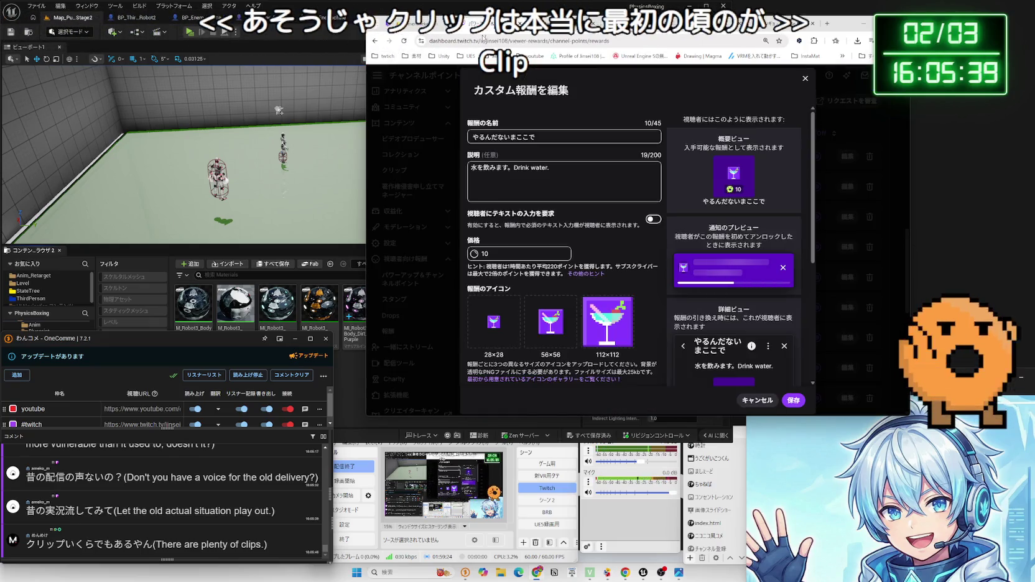
pyautogui.click(802, 82)
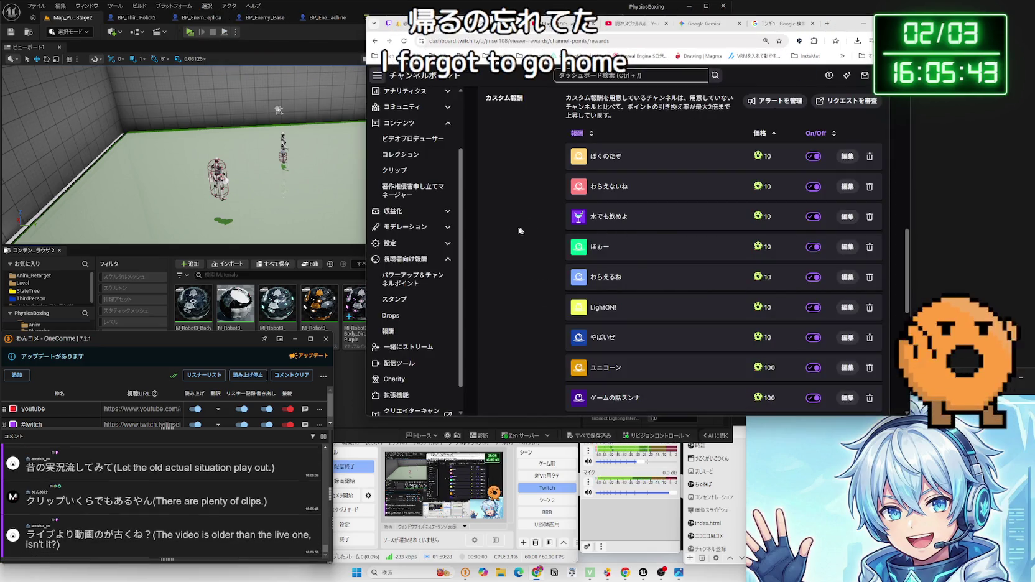
pyautogui.scroll(2, 433, 156)
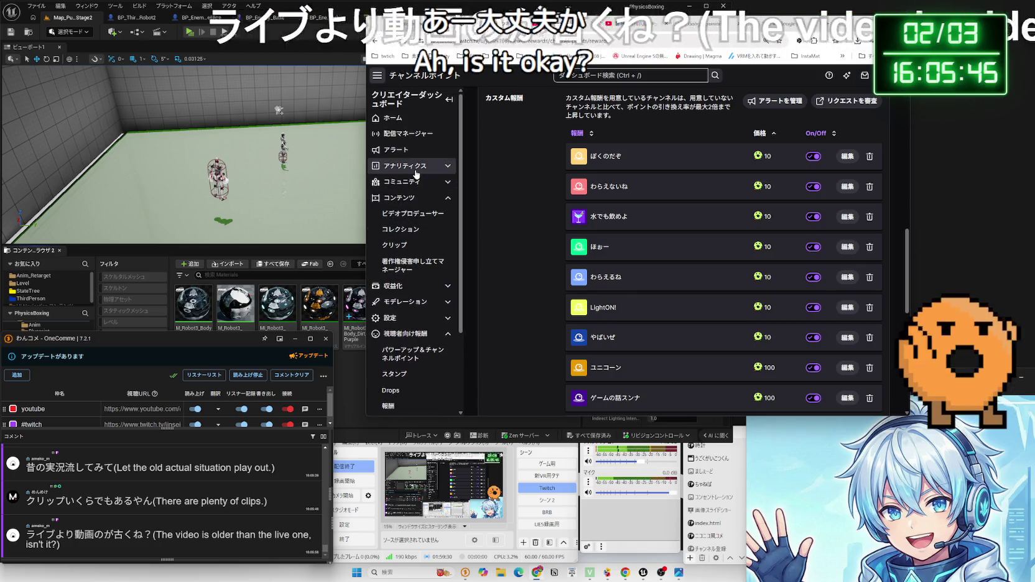
# - Check the Analytics Overview chart, then open the Clip Manager under Content
pyautogui.click(416, 170)
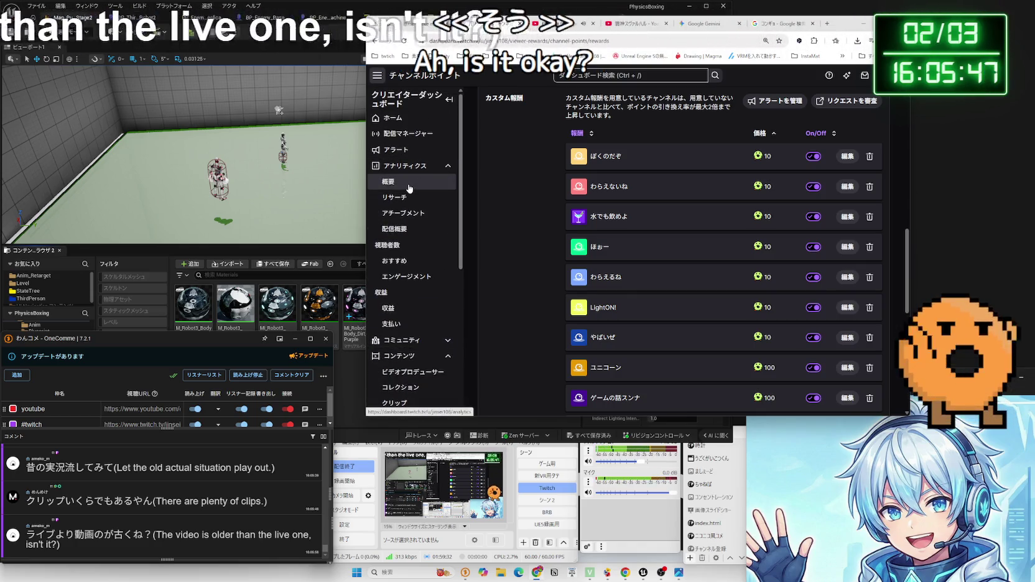
pyautogui.click(389, 181)
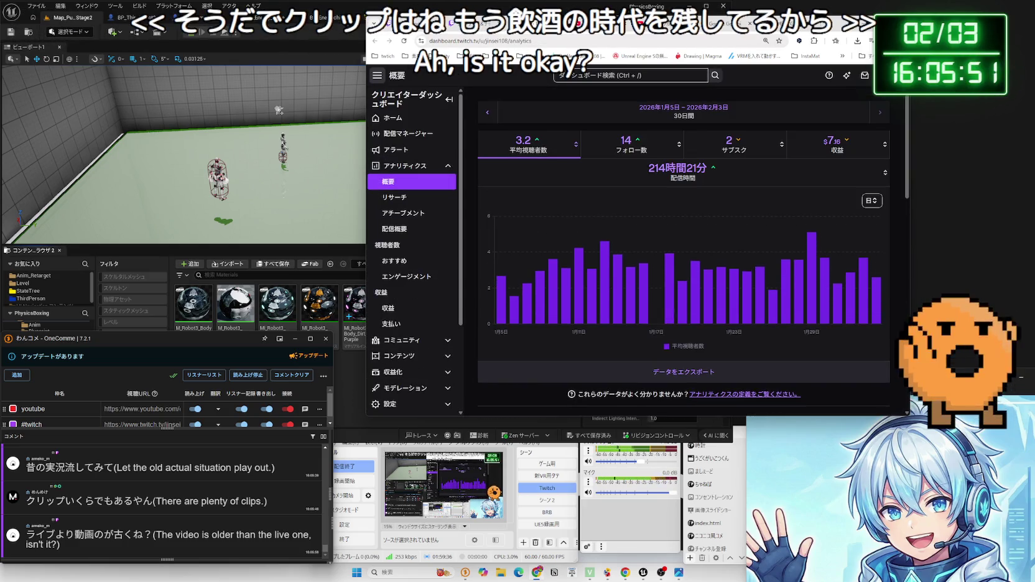
pyautogui.scroll(-2, 415, 234)
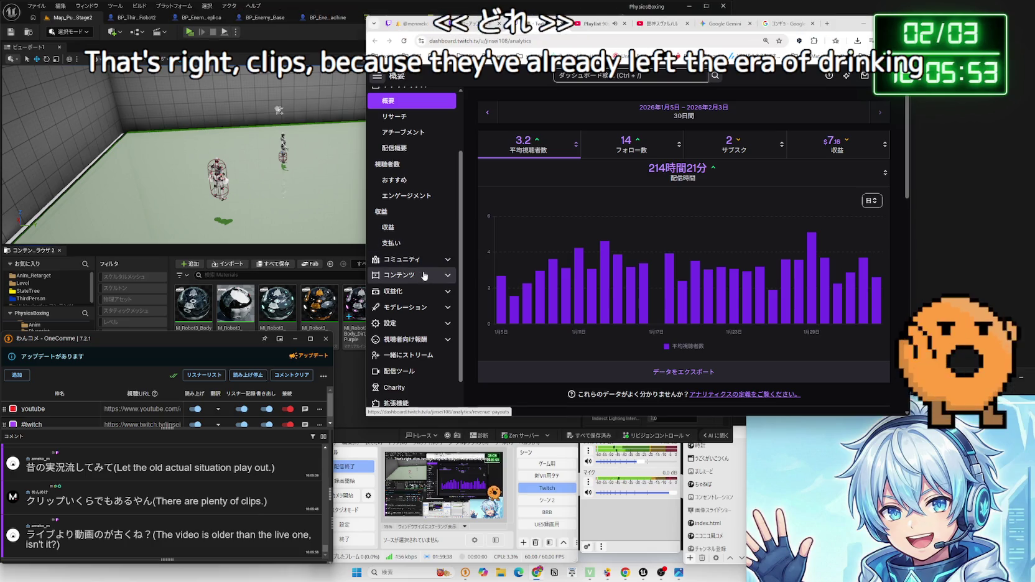
pyautogui.click(416, 321)
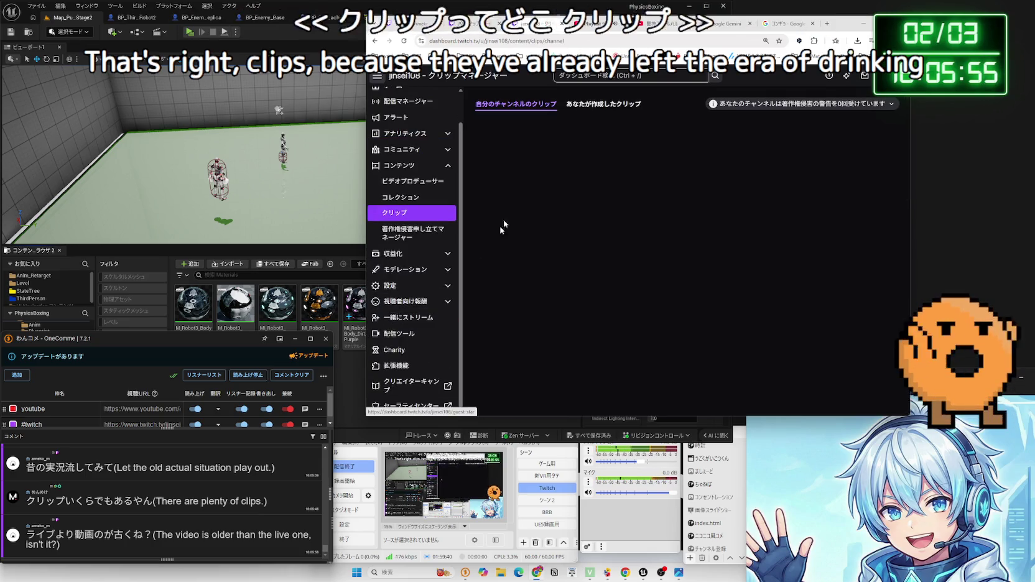
# - Widen the browser, scroll the clips back to August 2025, then open the Software and Game Development category
pyautogui.moveTo(366, 149); pyautogui.dragTo(262, 149)
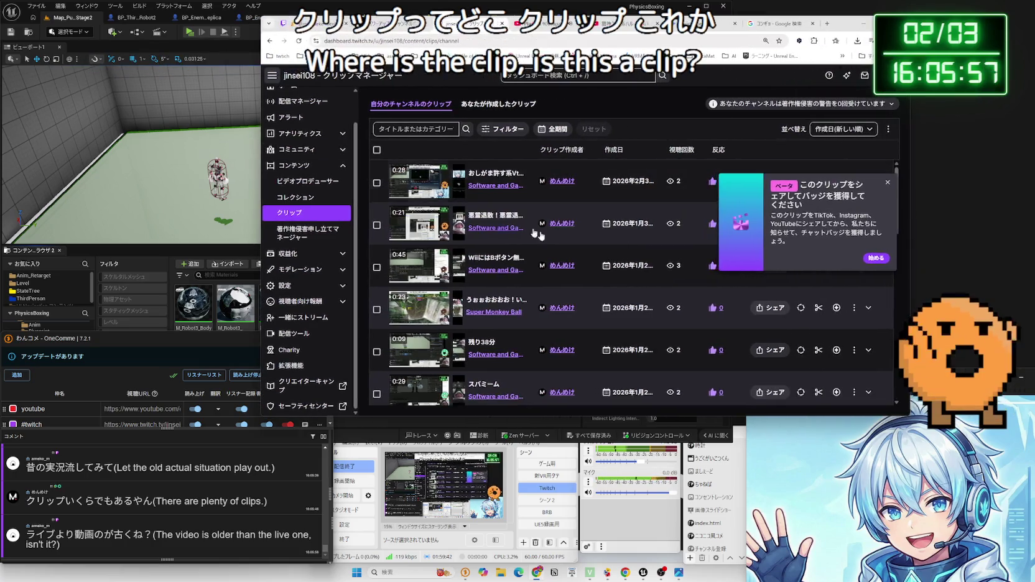
pyautogui.scroll(-1, 625, 265)
pyautogui.scroll(-5, 625, 265)
pyautogui.scroll(-5, 626, 265)
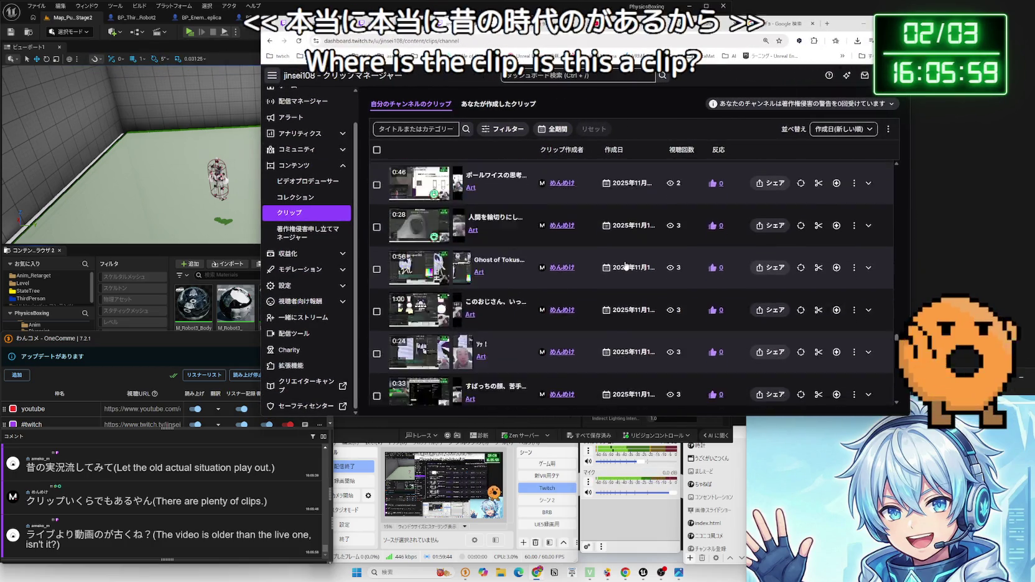
pyautogui.scroll(-5, 626, 265)
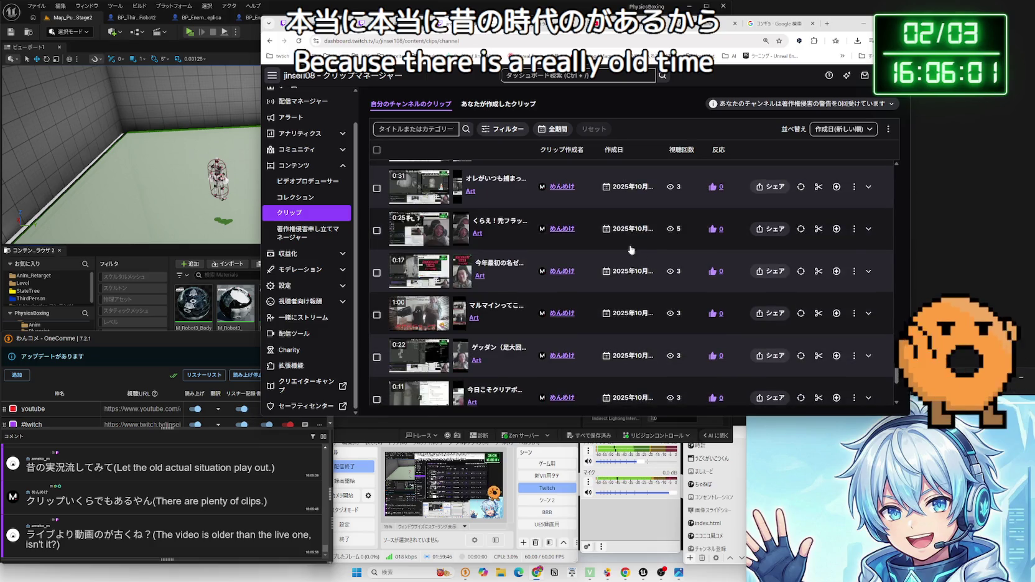
pyautogui.scroll(-10, 631, 250)
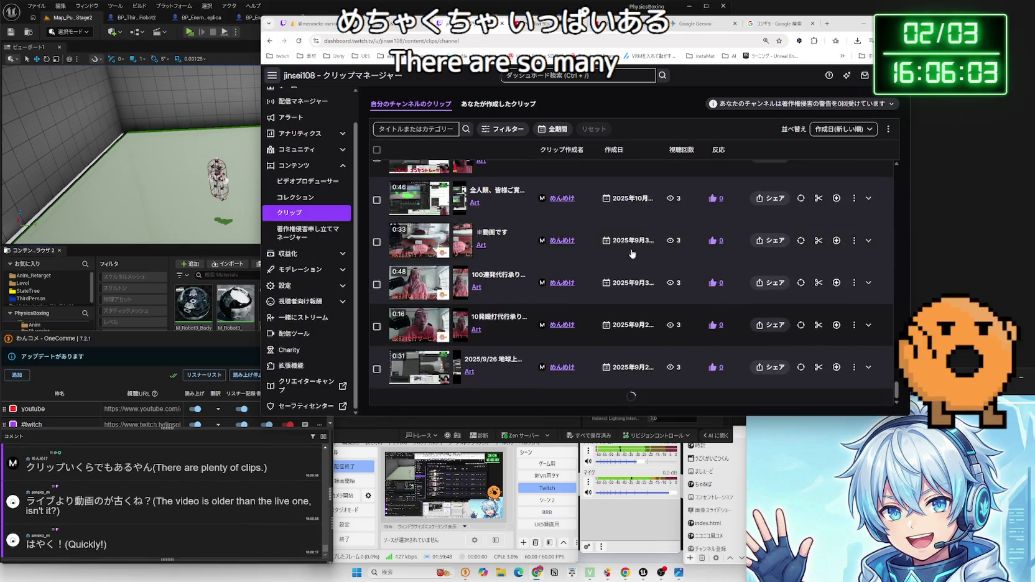
pyautogui.scroll(-10, 631, 253)
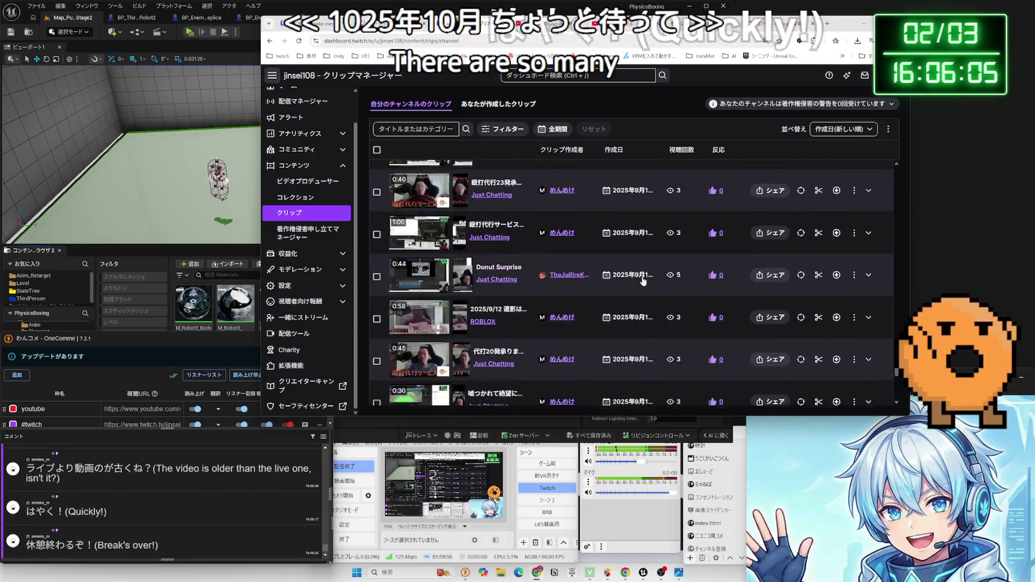
pyautogui.scroll(-10, 640, 283)
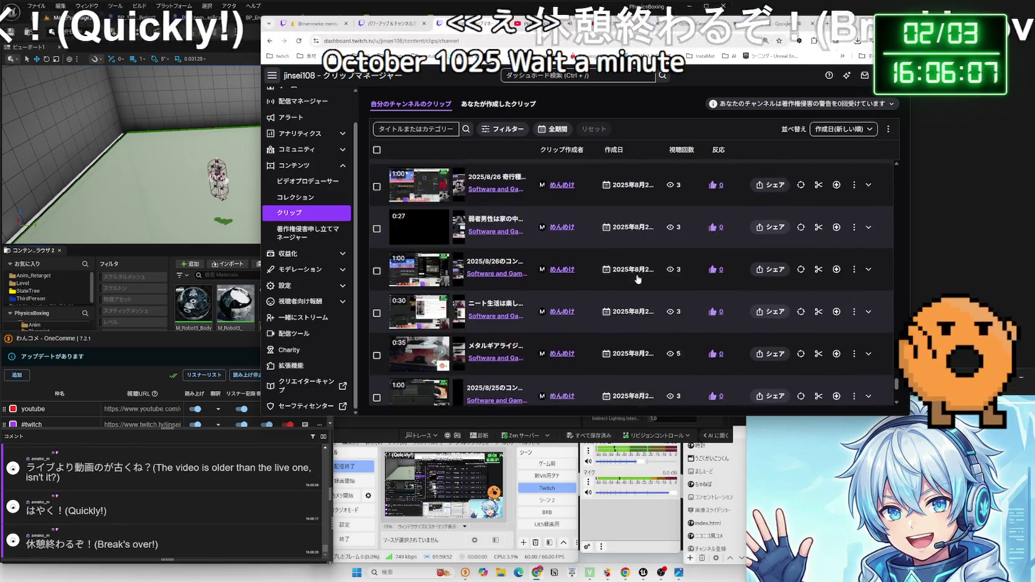
pyautogui.scroll(-2, 529, 286)
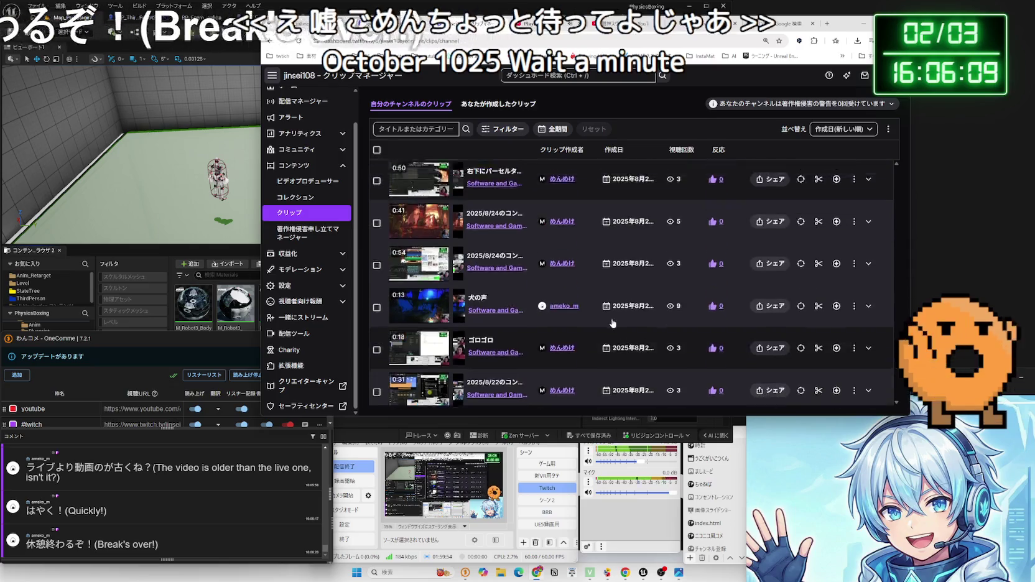
pyautogui.click(496, 249)
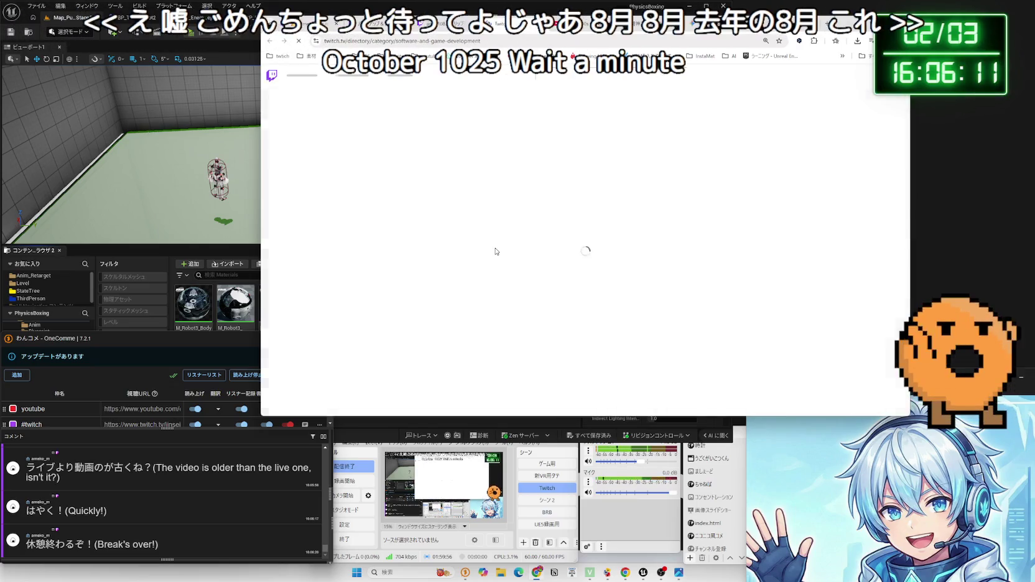
# - Return to the Clip Manager and scroll down until the late-June 2025 clips appear
pyautogui.hotkey('alt', 'Left')
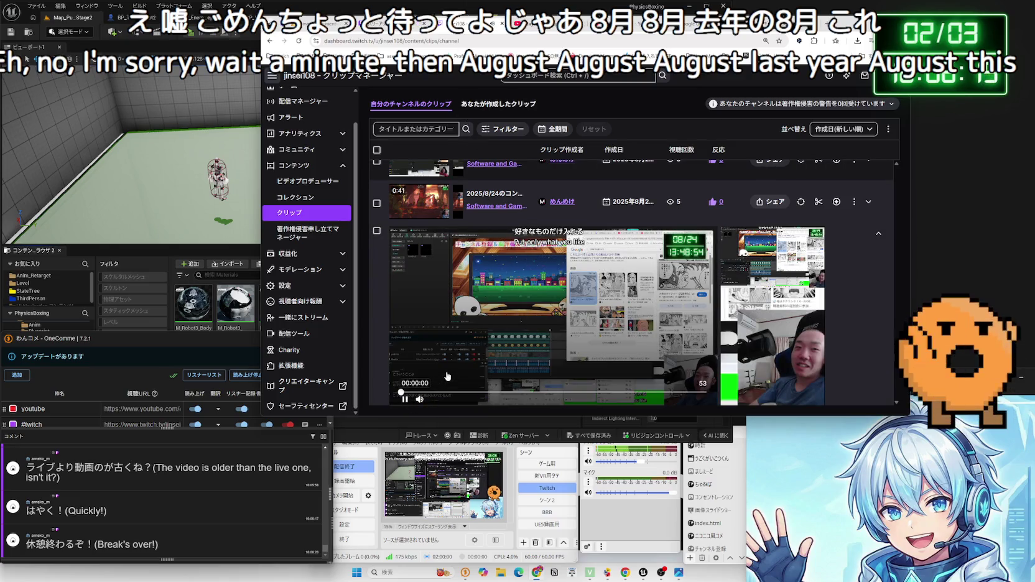
pyautogui.scroll(-1, 447, 376)
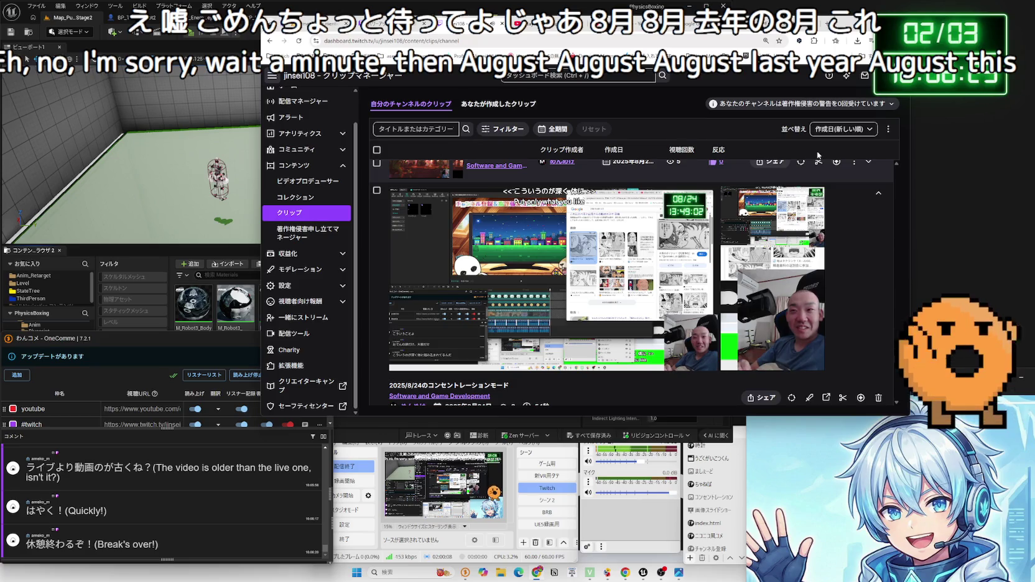
pyautogui.moveTo(551, 308)
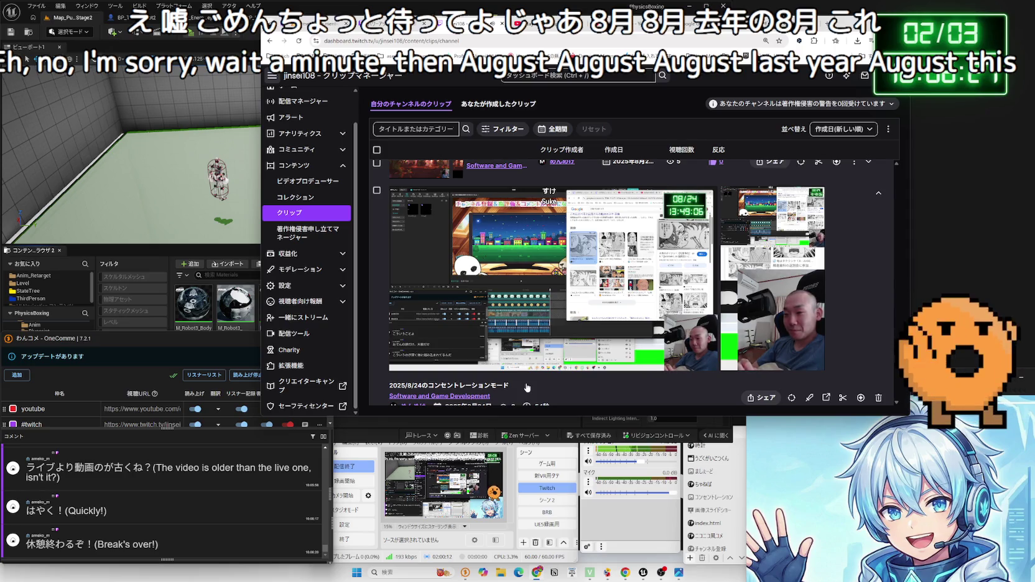
pyautogui.moveTo(509, 353)
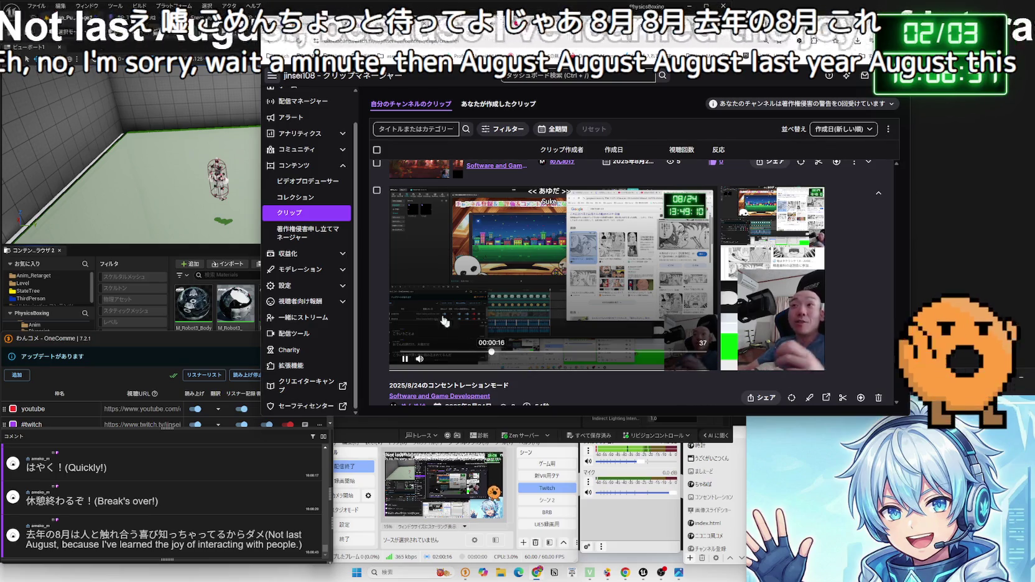
pyautogui.scroll(-1, 375, 272)
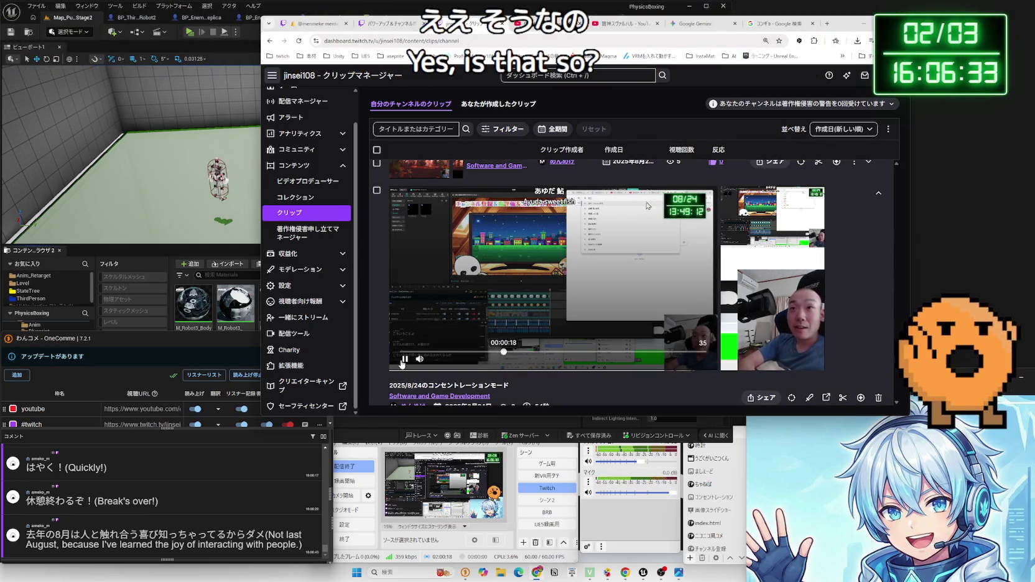
pyautogui.scroll(-10, 497, 278)
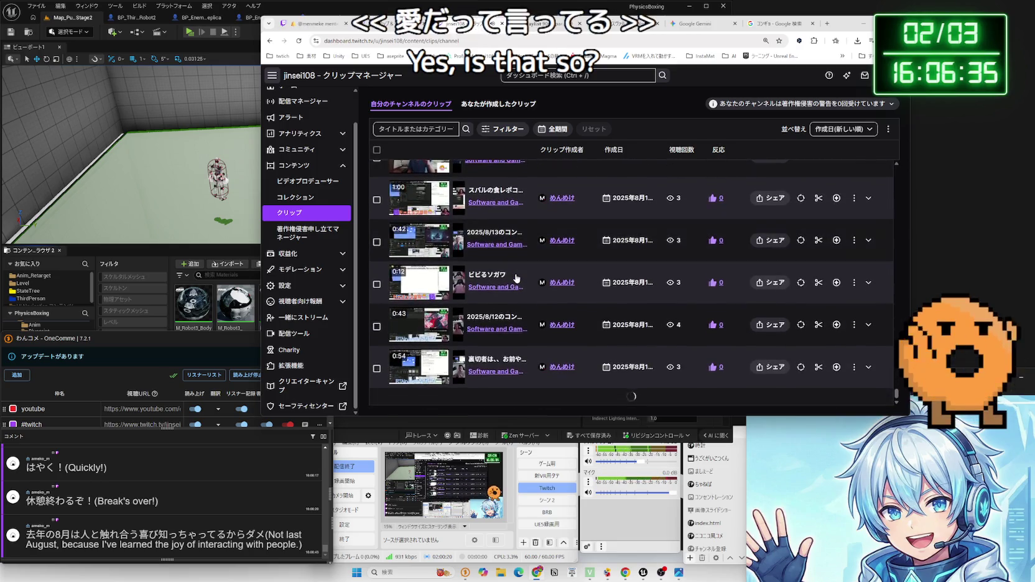
pyautogui.scroll(-10, 638, 286)
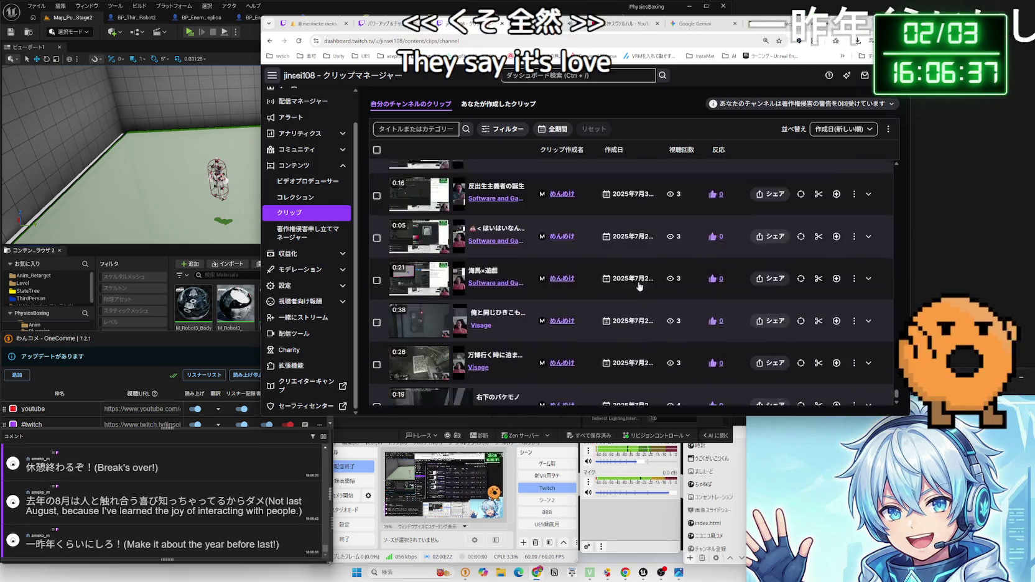
pyautogui.scroll(-10, 637, 286)
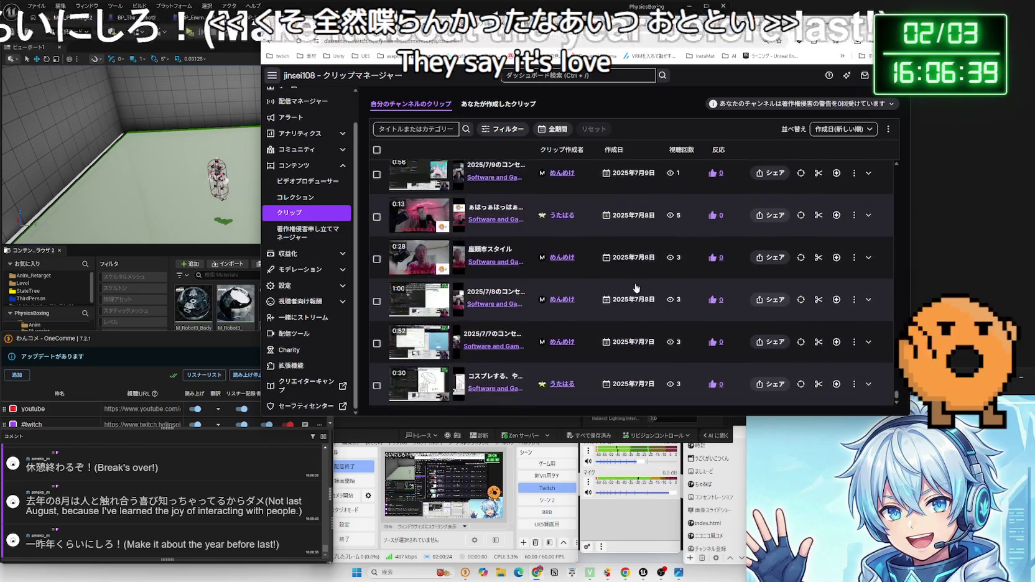
pyautogui.scroll(-3, 636, 287)
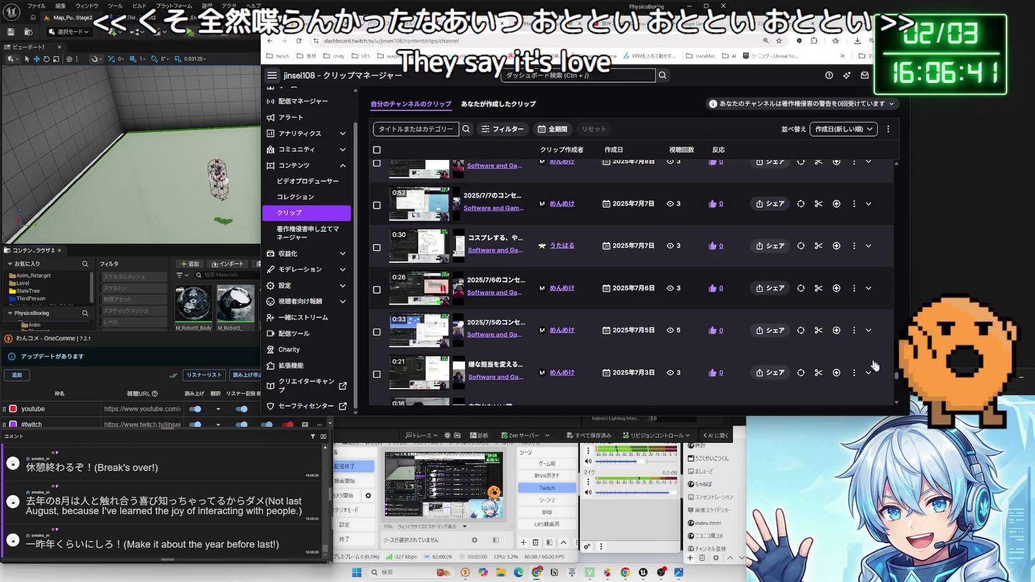
pyautogui.moveTo(898, 377); pyautogui.dragTo(903, 419)
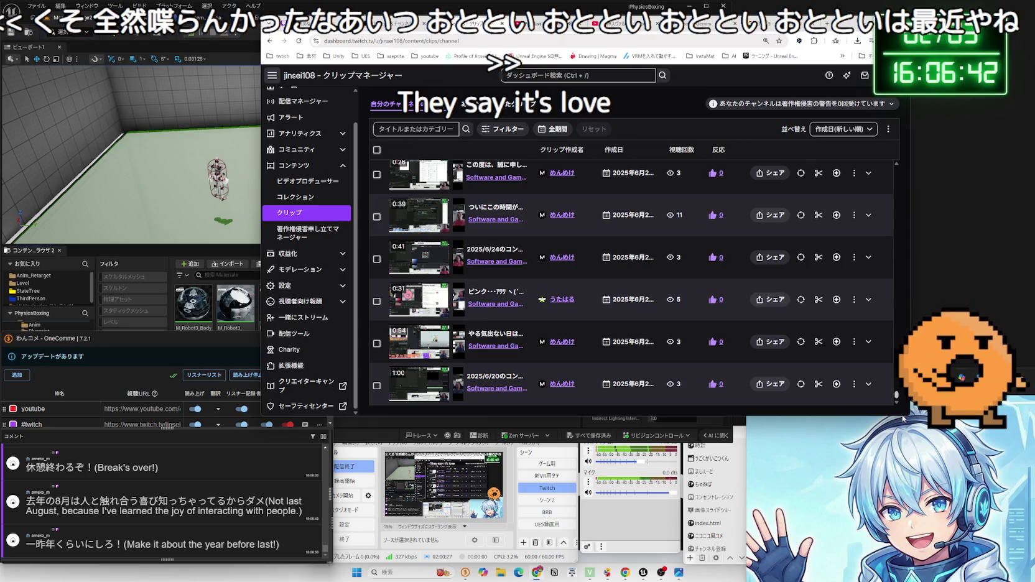
# - Sort the clips by creation date, oldest first (作成日(古い順)), and scroll through them
pyautogui.click(869, 129)
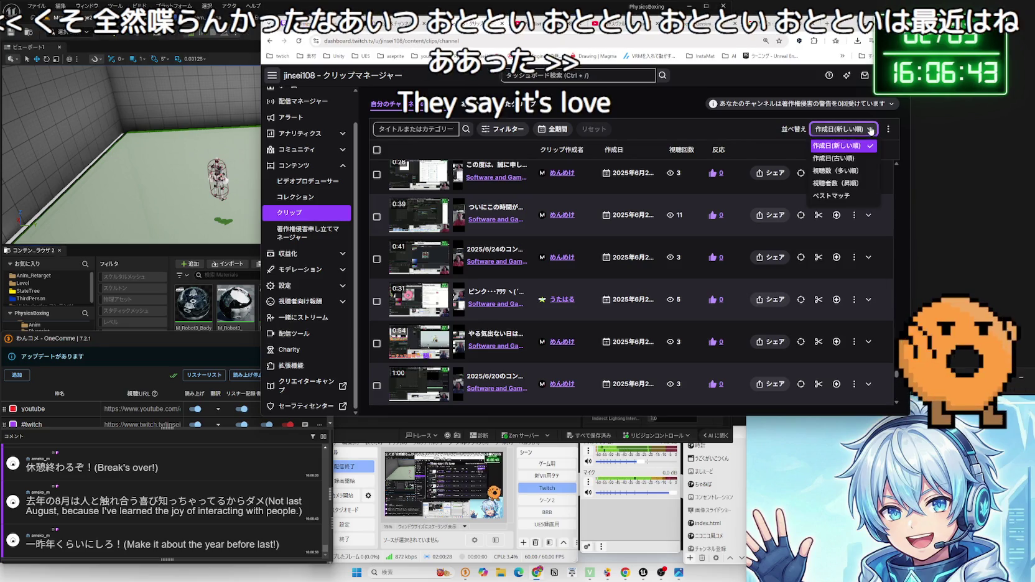
pyautogui.click(844, 156)
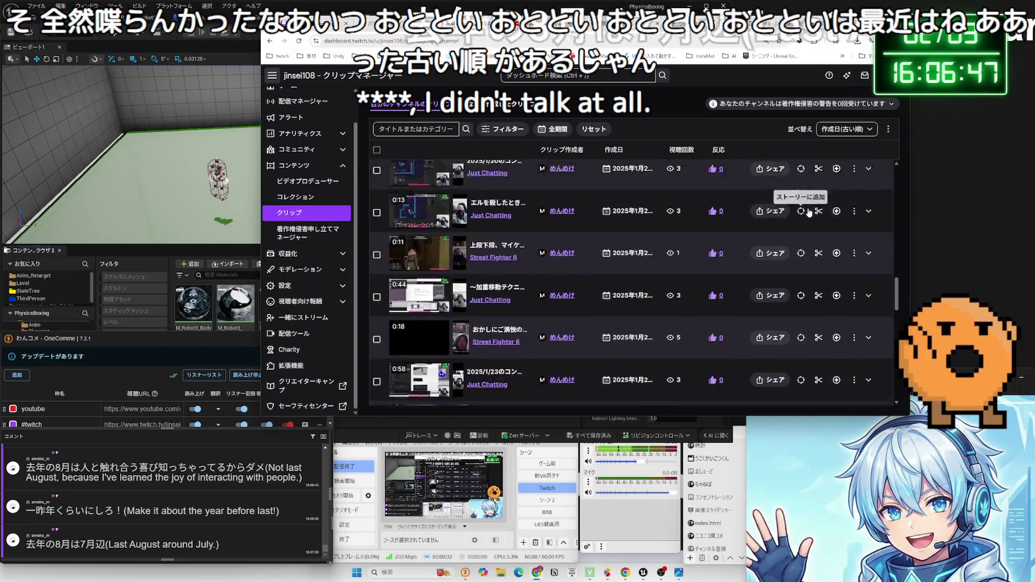
pyautogui.moveTo(896, 240); pyautogui.dragTo(897, 177)
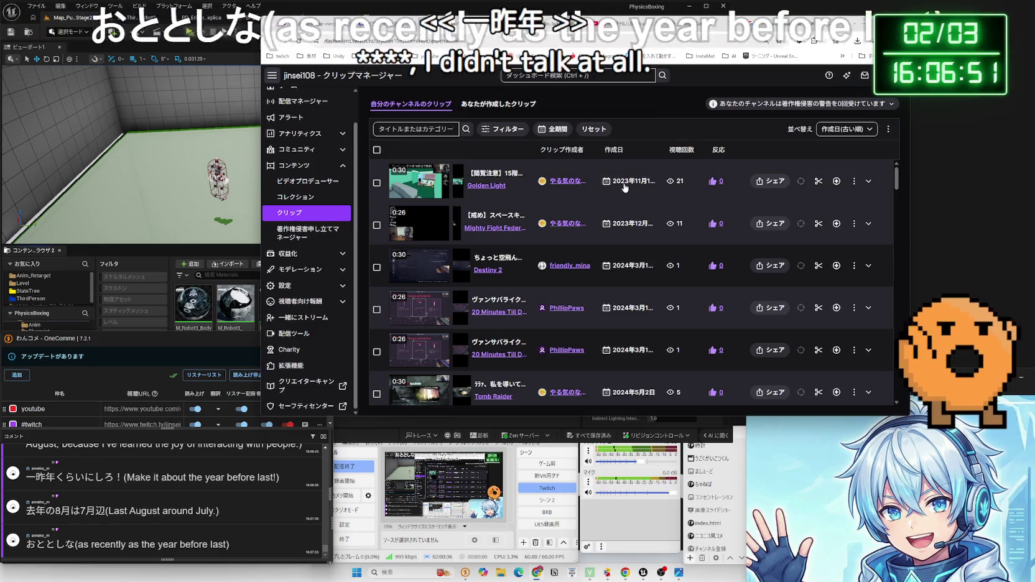
pyautogui.scroll(-2, 632, 212)
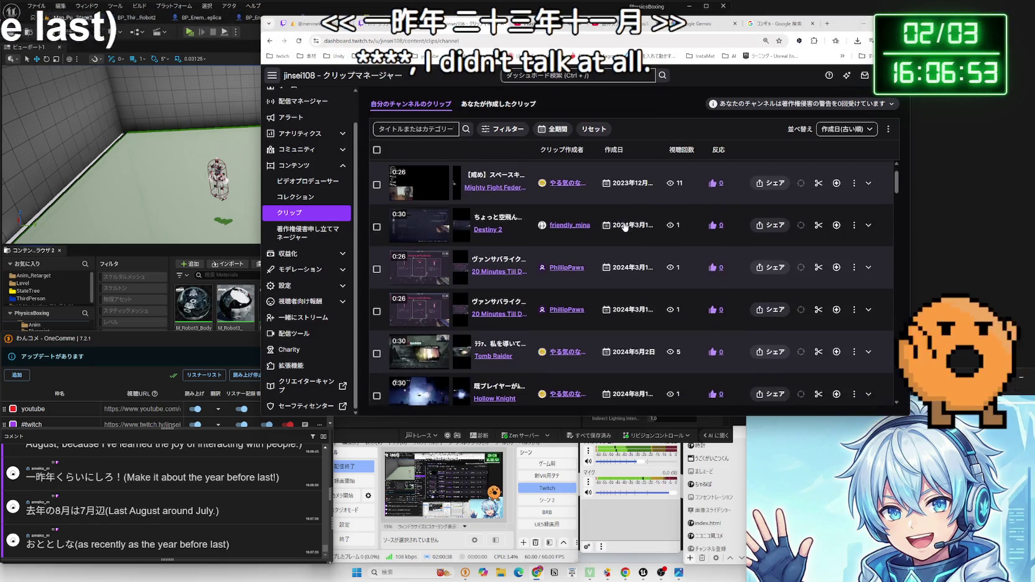
pyautogui.scroll(-2, 644, 230)
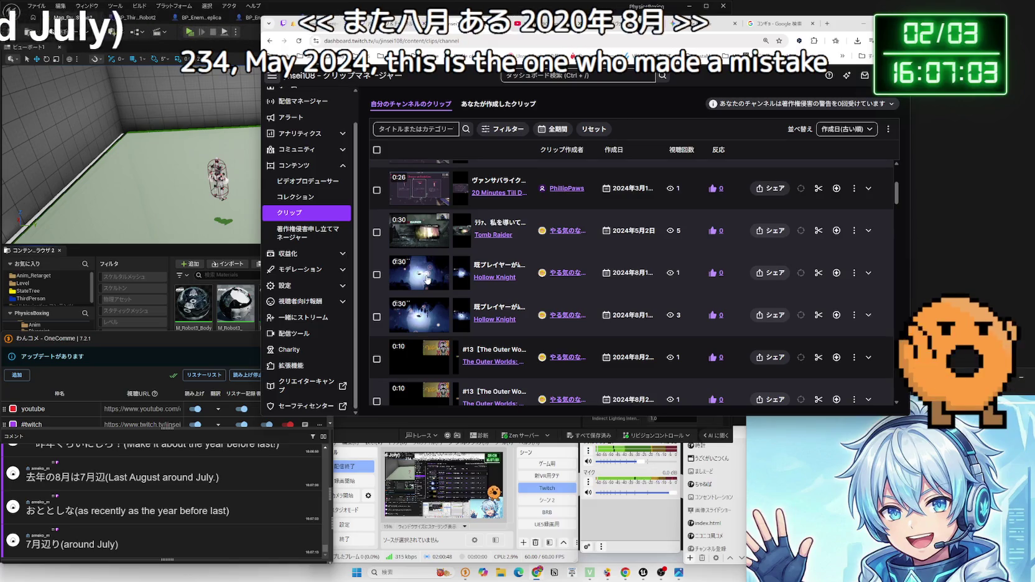
# - Preview the Hollow Knight clip, then expand and play the 2024/9/6 'Mata inu no koe' clip
pyautogui.click(427, 279)
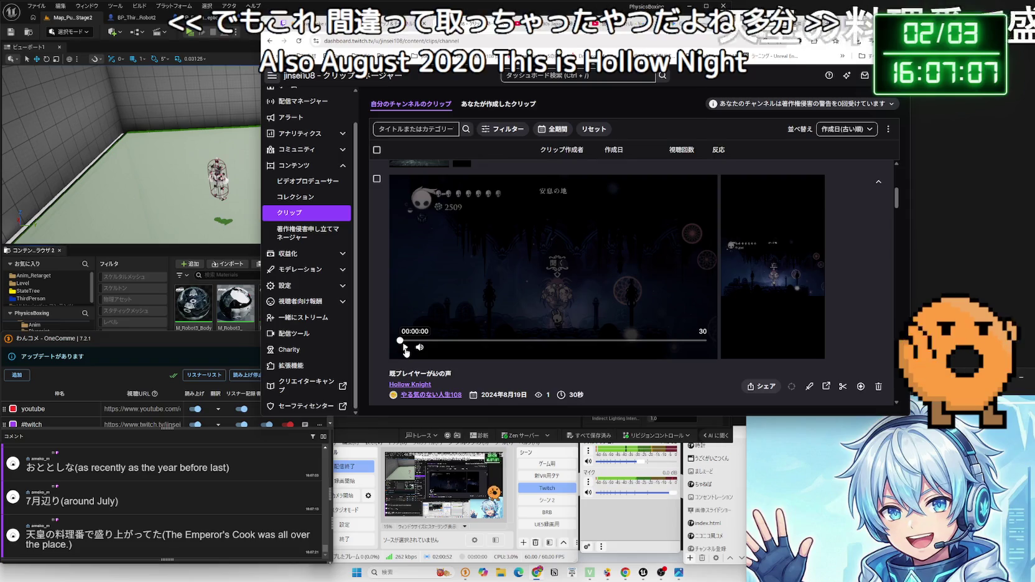
pyautogui.click(406, 348)
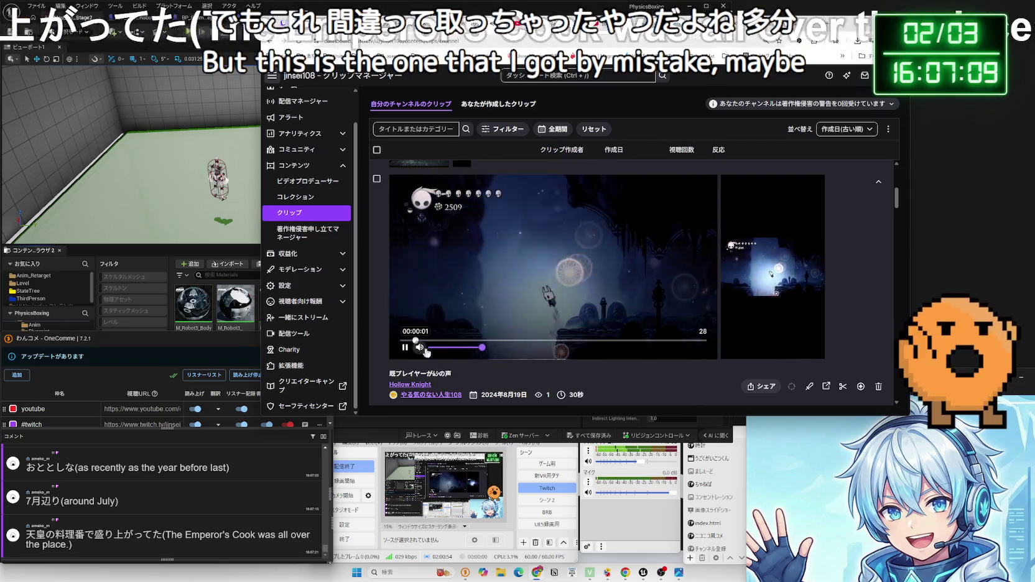
pyautogui.click(491, 330)
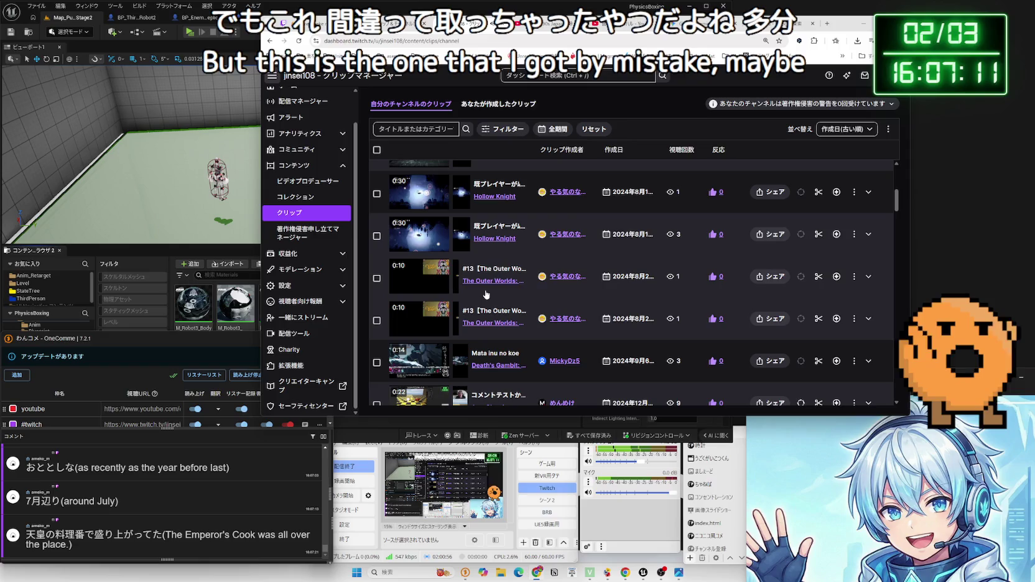
pyautogui.scroll(-2, 495, 284)
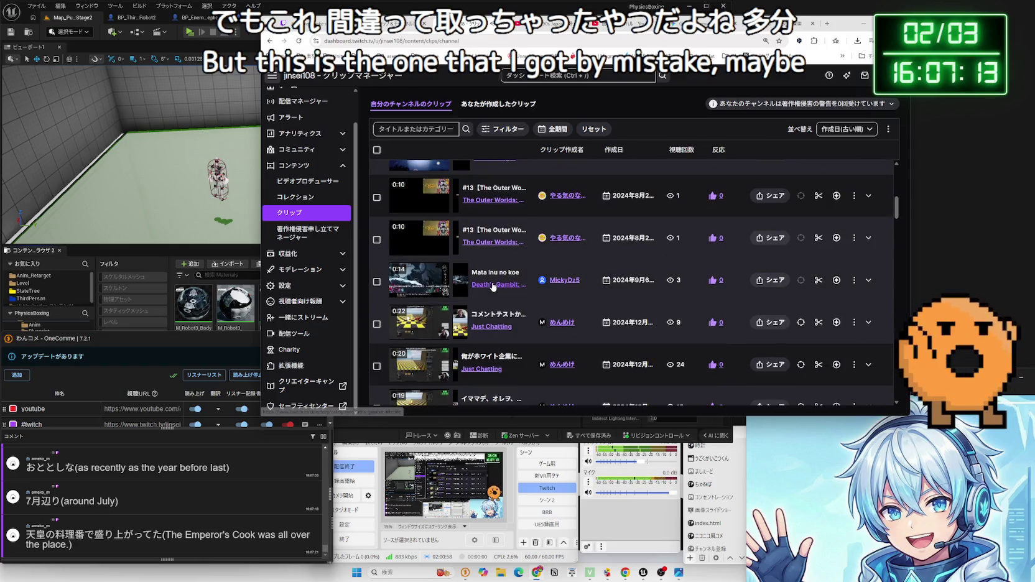
pyautogui.click(436, 283)
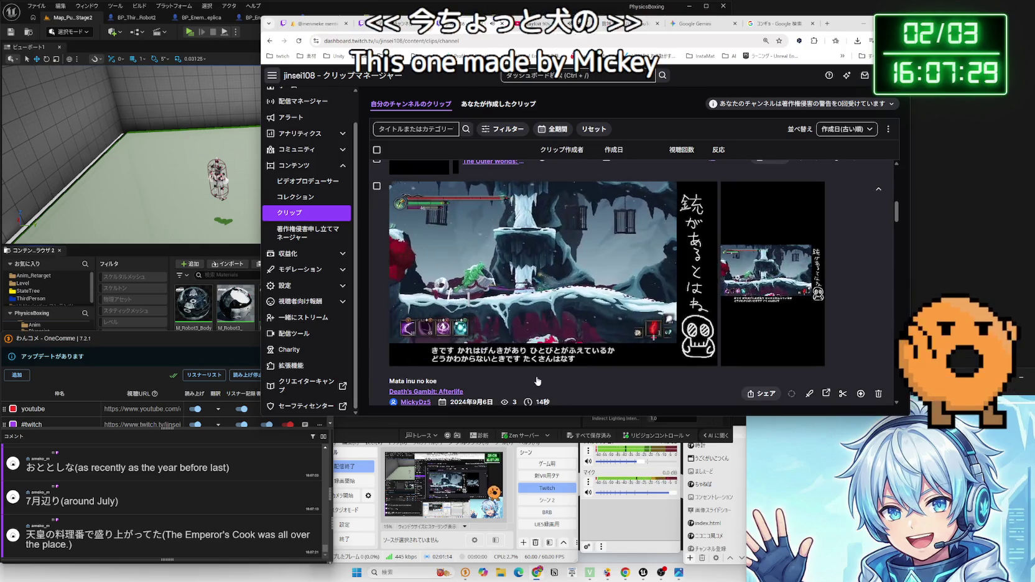
pyautogui.moveTo(630, 363)
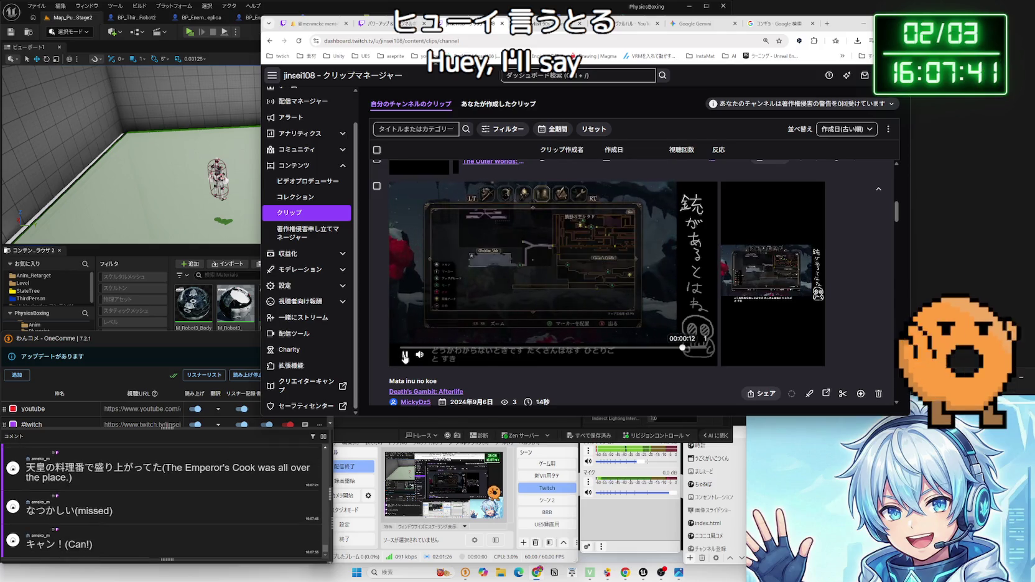
pyautogui.scroll(-3, 523, 269)
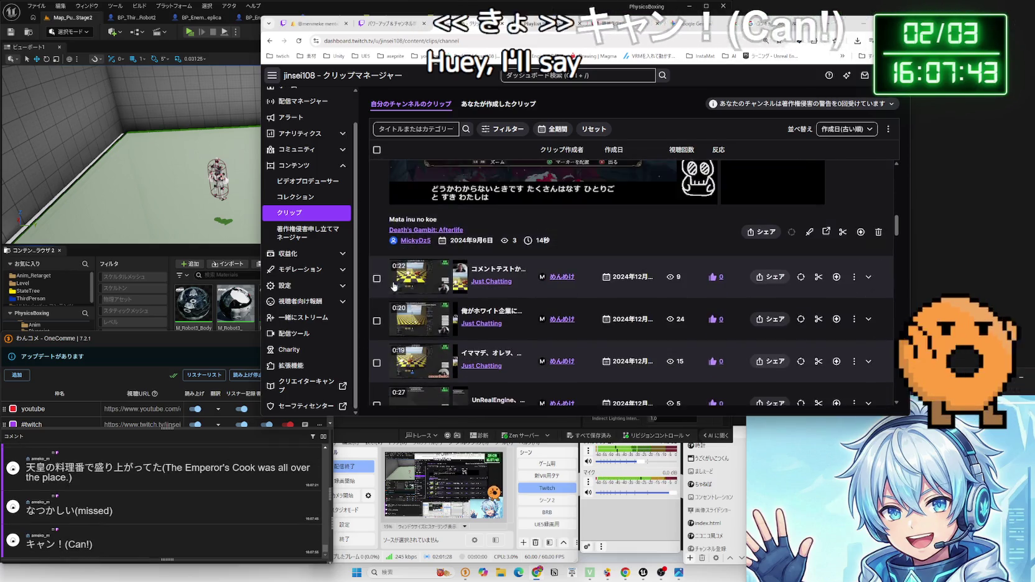
# - Scroll the oldest-first clips down to July 2025 and expand the 43-second 2025/7/24 Visage clip
pyautogui.scroll(-1, 524, 268)
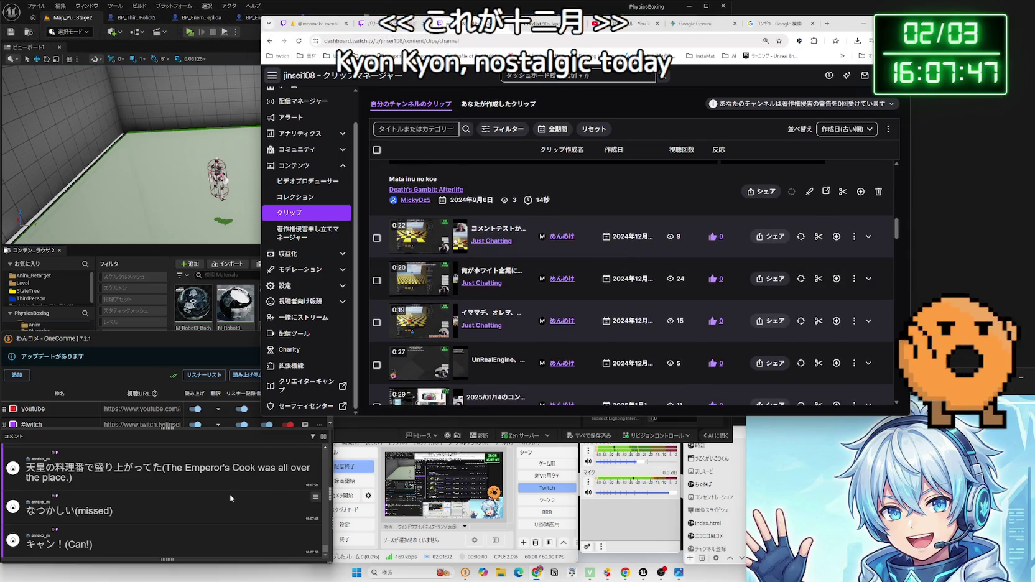
pyautogui.scroll(3, 230, 495)
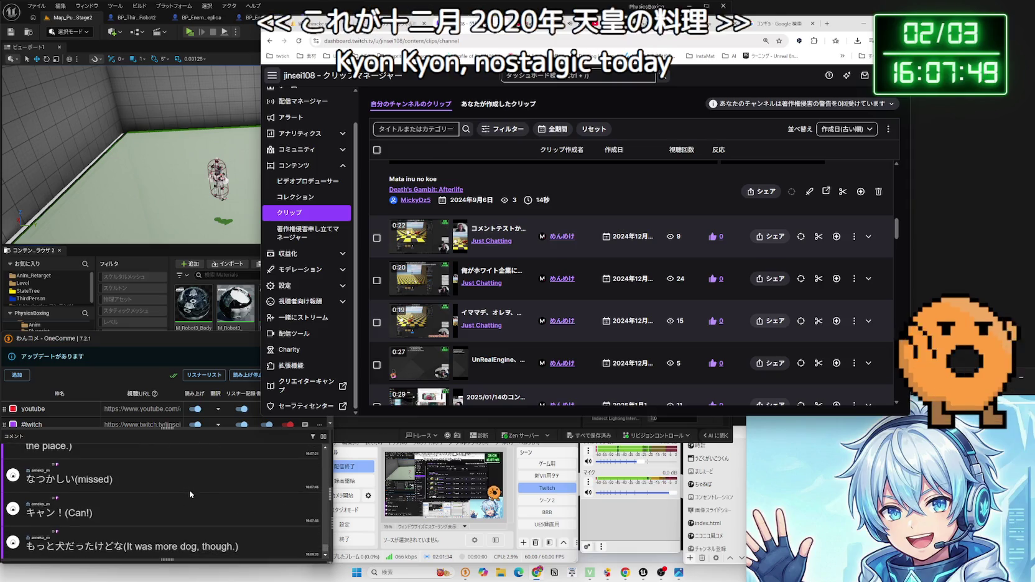
pyautogui.scroll(-4, 591, 293)
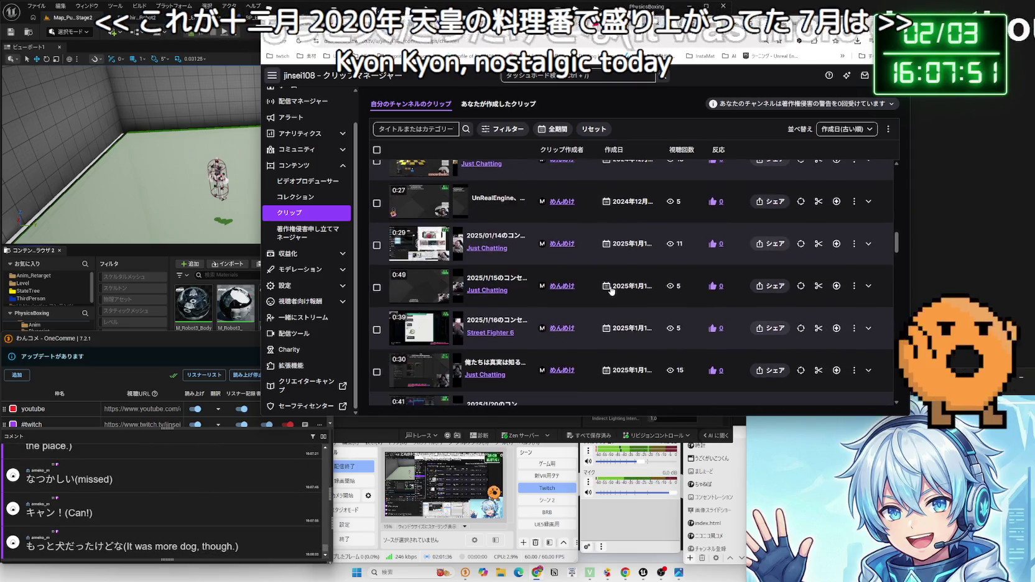
pyautogui.scroll(-8, 591, 280)
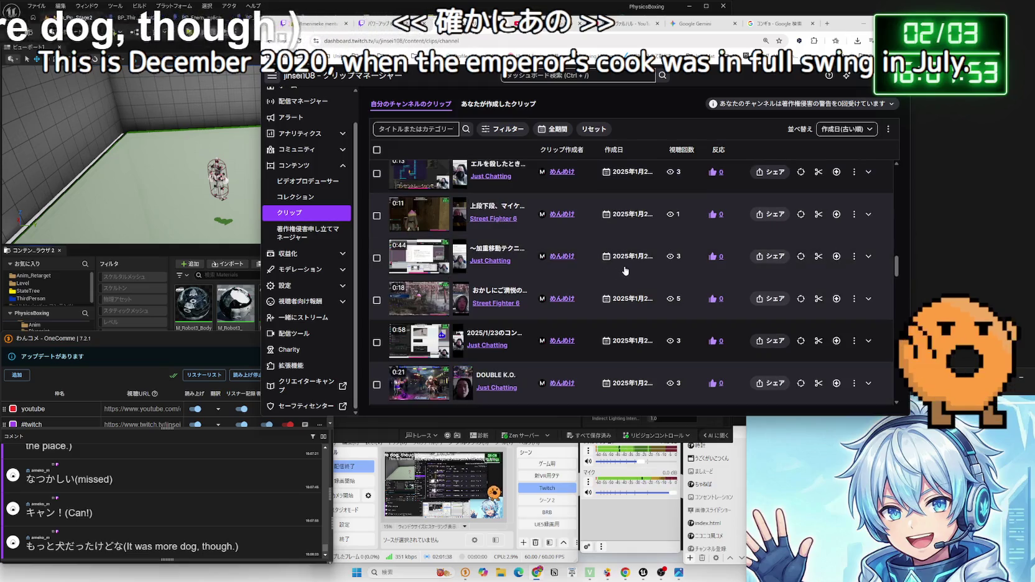
pyautogui.scroll(-10, 621, 274)
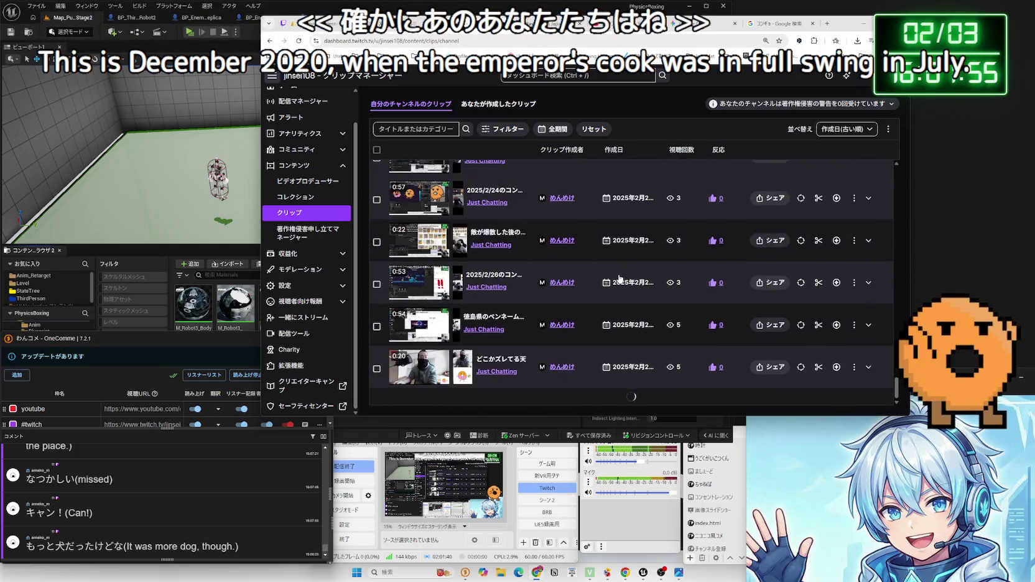
pyautogui.scroll(-10, 566, 277)
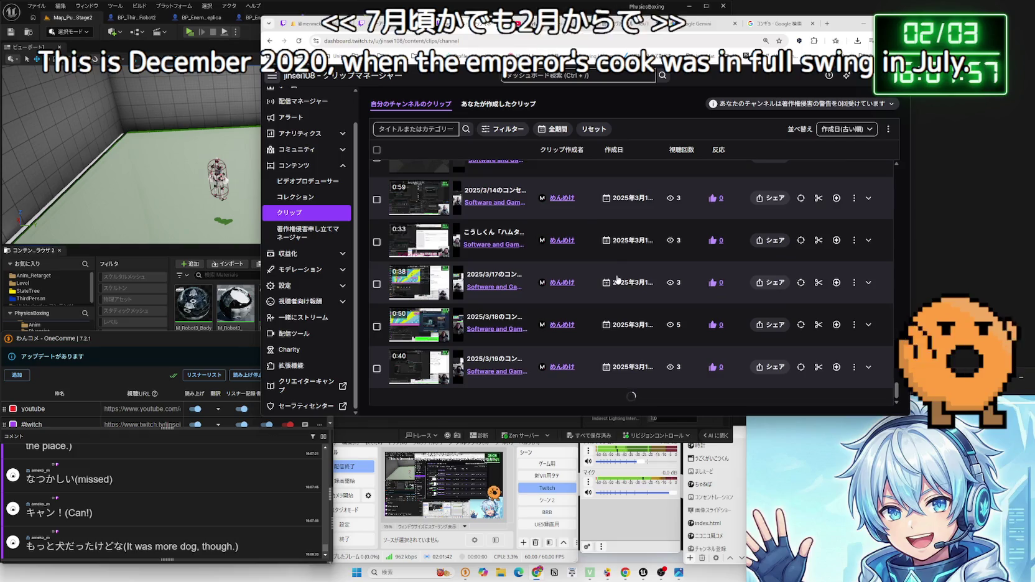
pyautogui.scroll(-5, 618, 279)
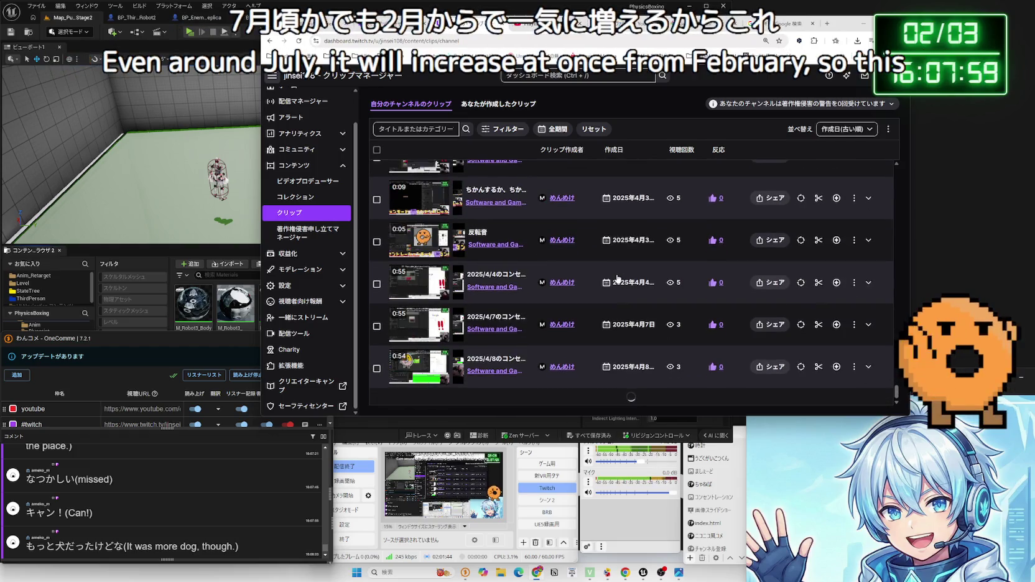
pyautogui.scroll(-5, 618, 279)
pyautogui.scroll(-10, 618, 280)
pyautogui.scroll(-10, 618, 280)
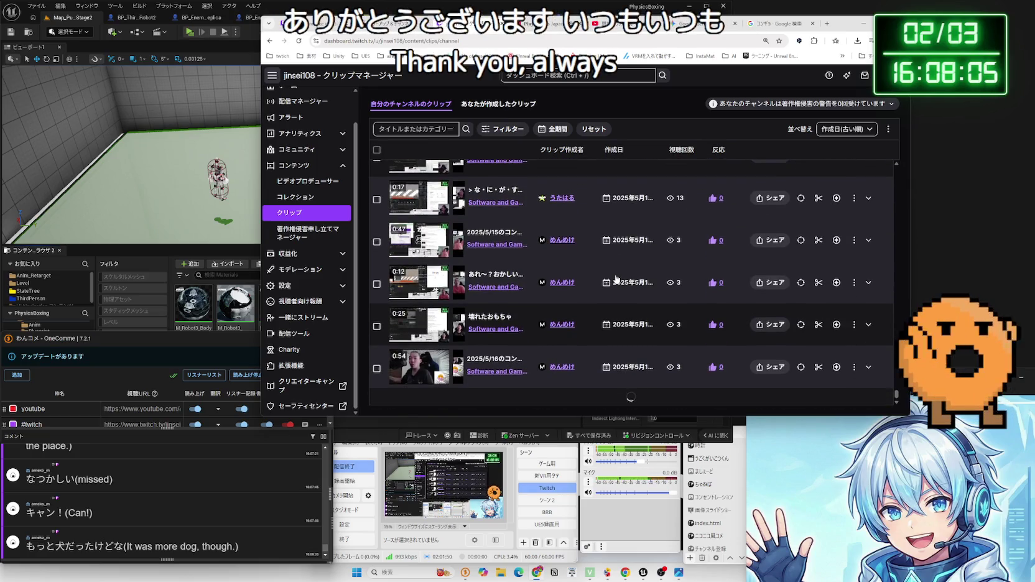
pyautogui.scroll(-10, 616, 280)
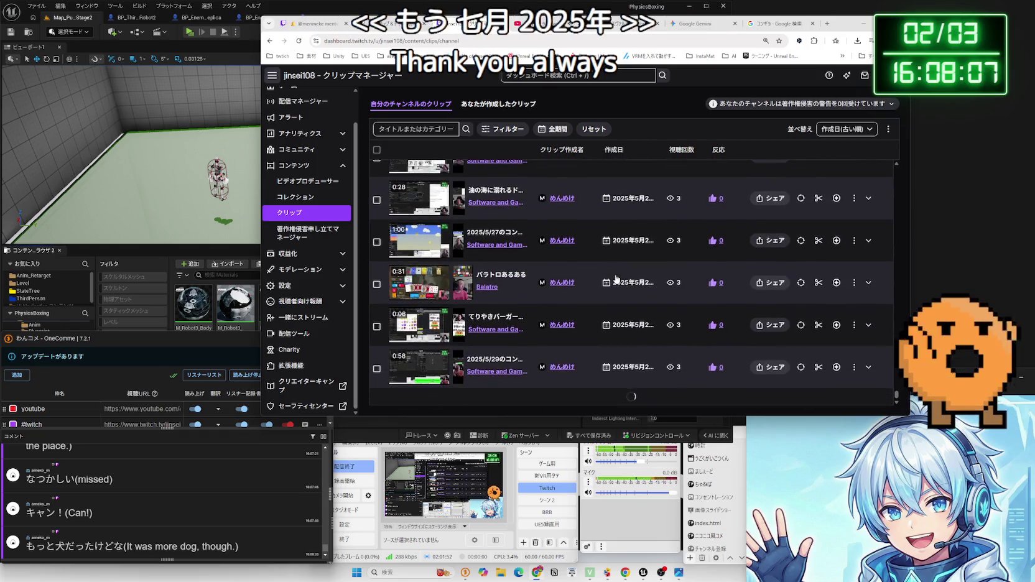
pyautogui.scroll(-10, 570, 280)
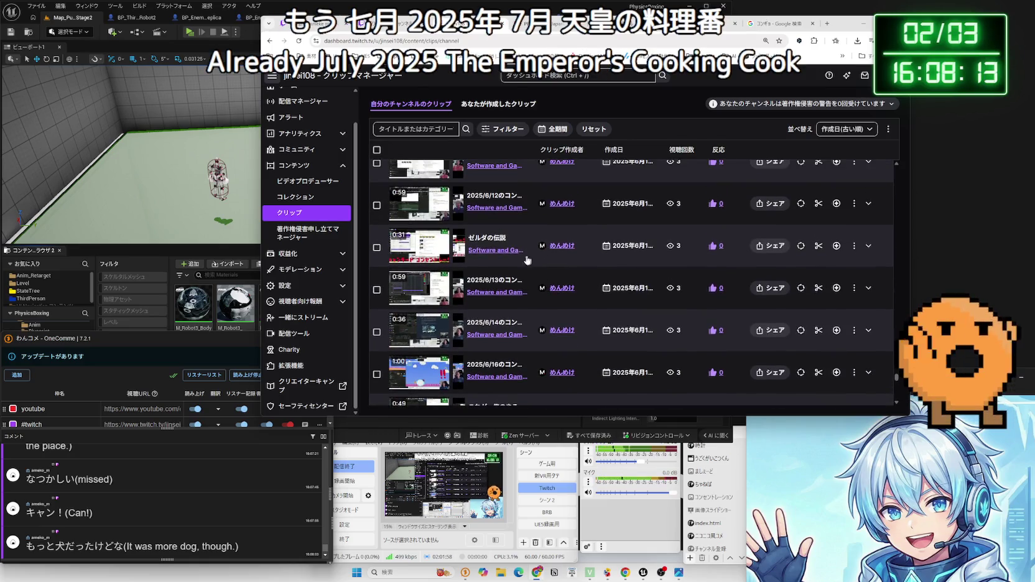
pyautogui.scroll(-5, 542, 262)
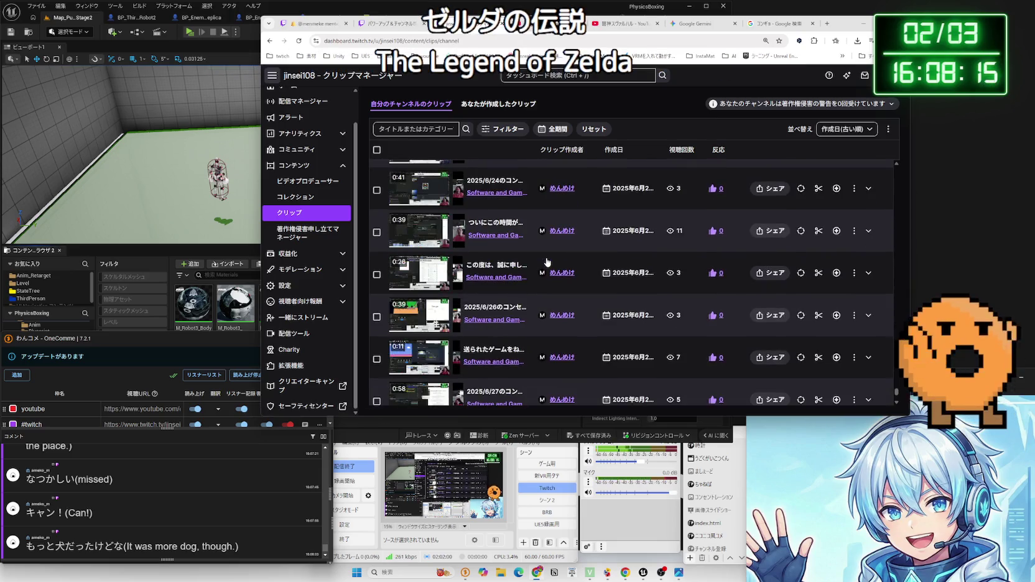
pyautogui.scroll(-2, 548, 262)
pyautogui.scroll(-8, 546, 263)
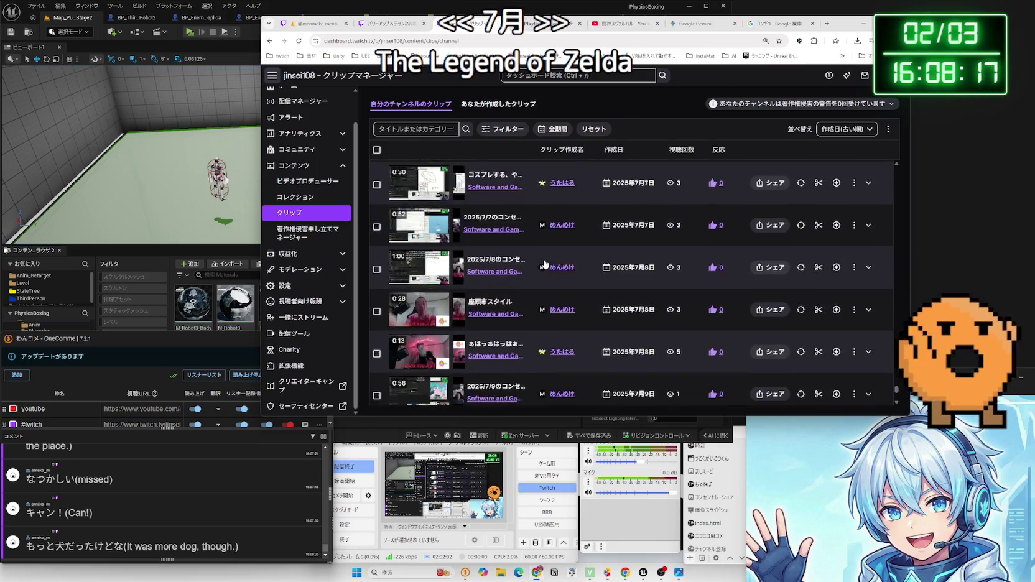
pyautogui.scroll(-5, 544, 266)
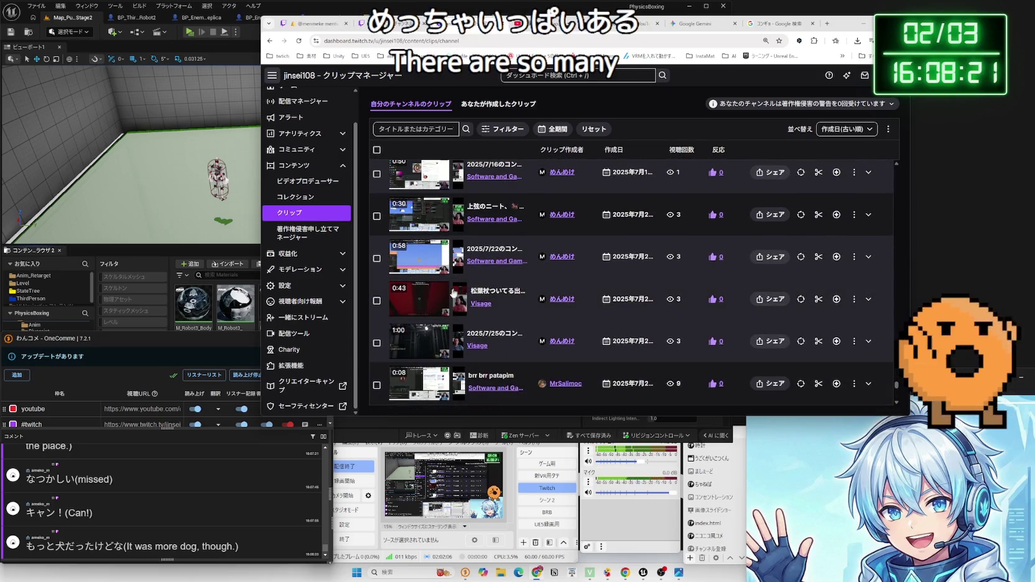
pyautogui.click(425, 303)
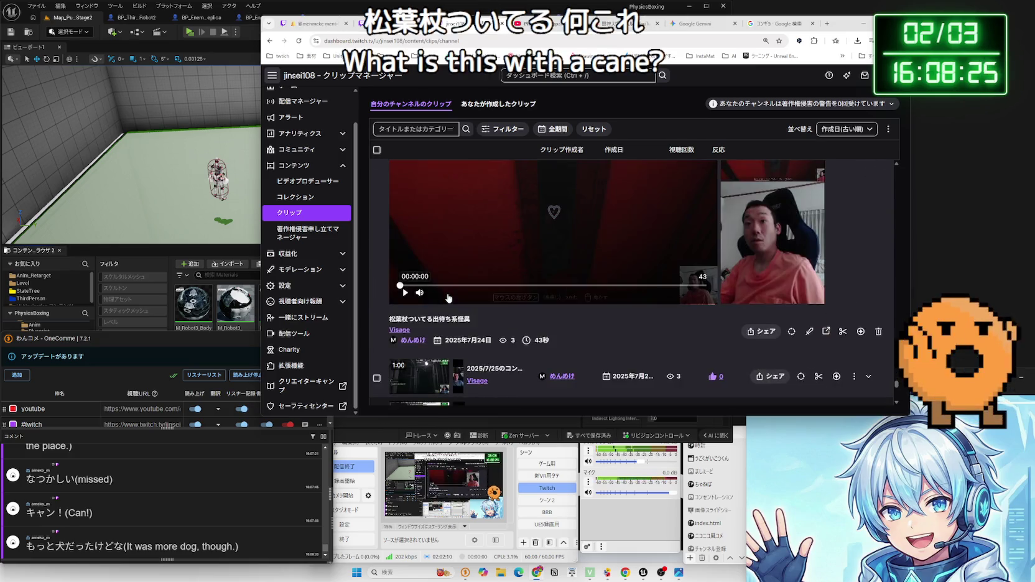
# - Play the 43-second 2025/7/24 crutch clip
pyautogui.click(406, 374)
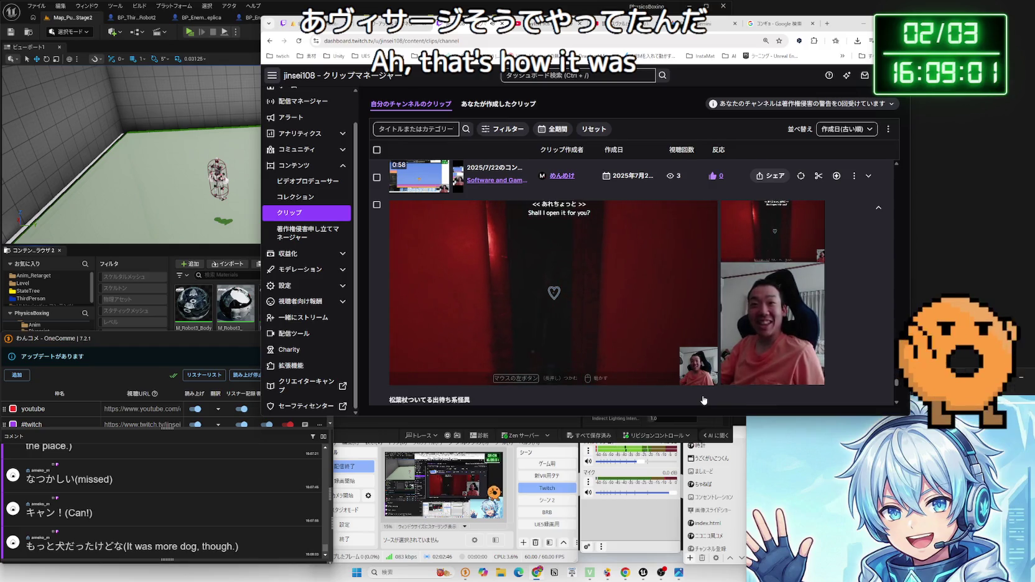
pyautogui.moveTo(616, 390)
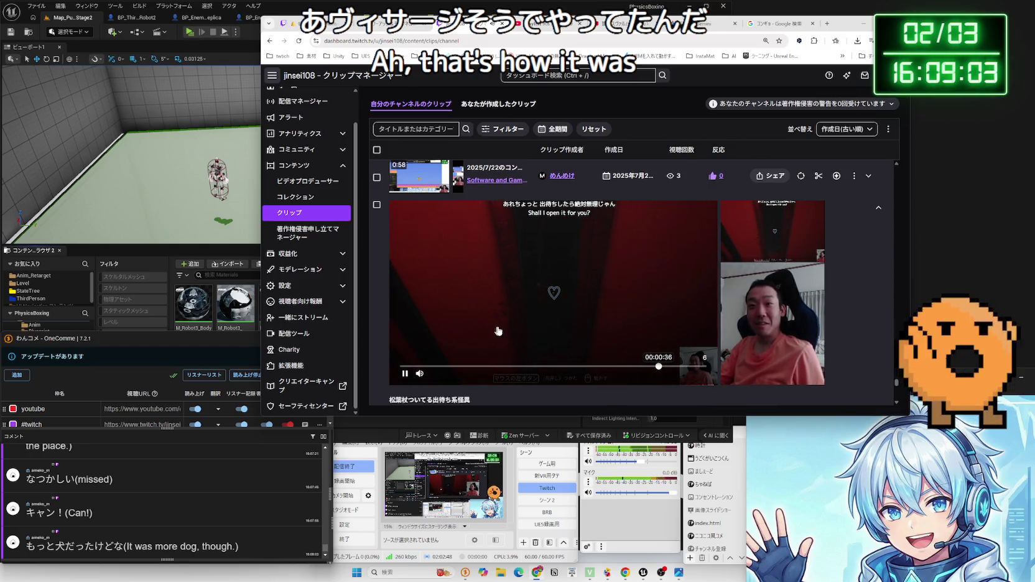
pyautogui.scroll(-3, 492, 330)
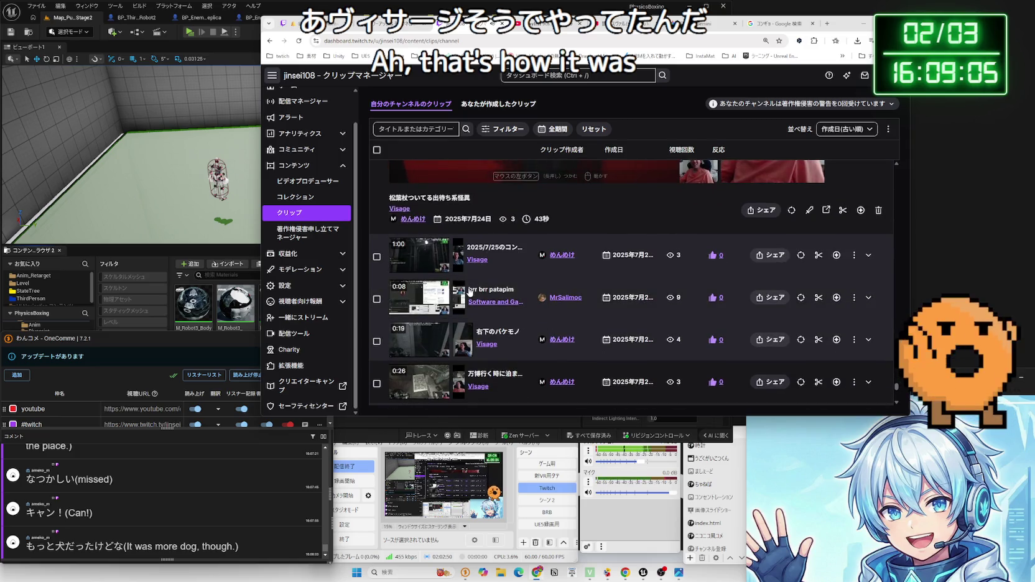
# - Preview and pause the 'brr brr patapim' clip, then open the 19-second '右下のバケモノ' clip
pyautogui.click(431, 303)
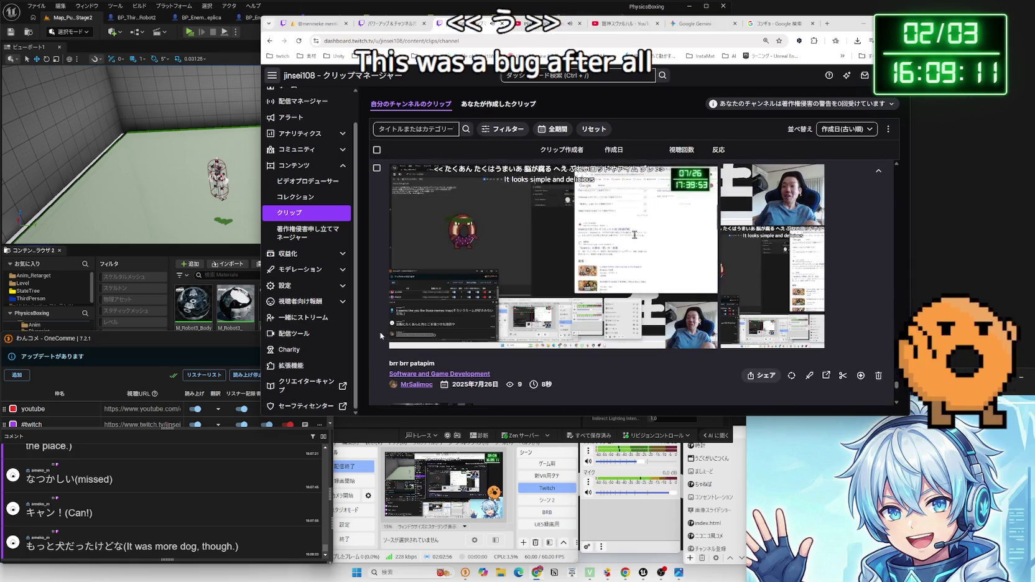
pyautogui.scroll(1, 381, 335)
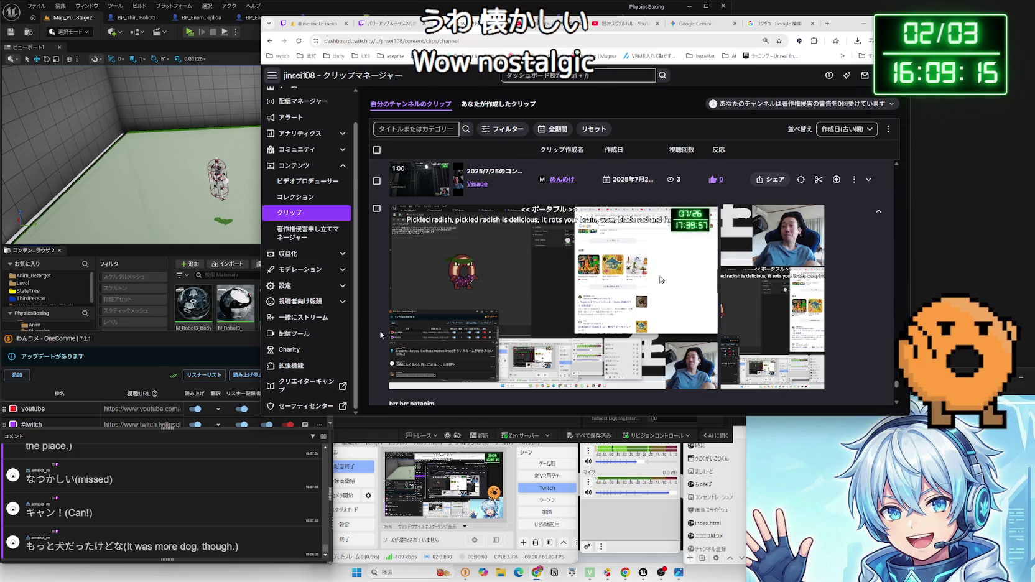
pyautogui.moveTo(419, 334)
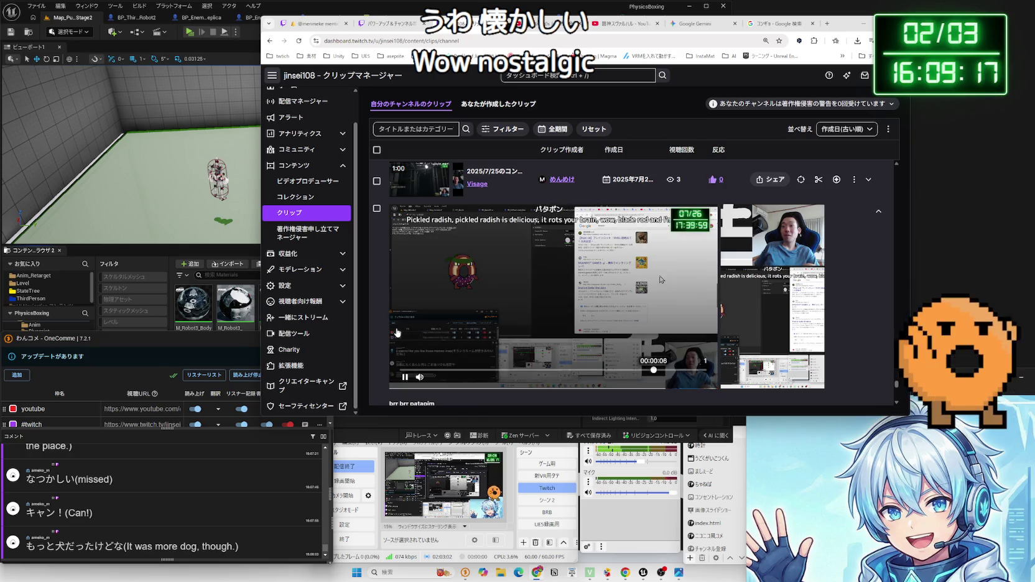
pyautogui.click(454, 357)
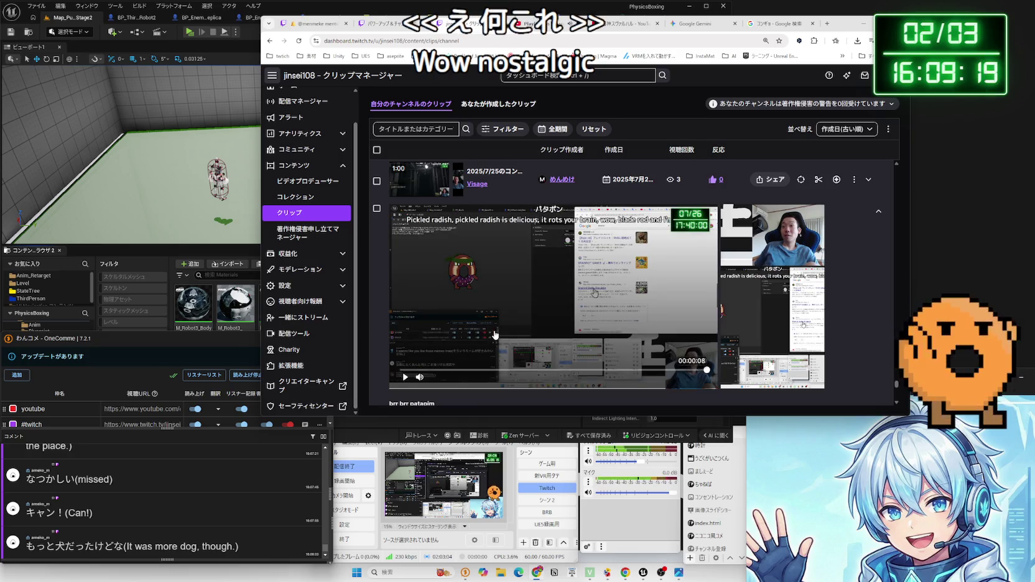
pyautogui.scroll(-3, 495, 335)
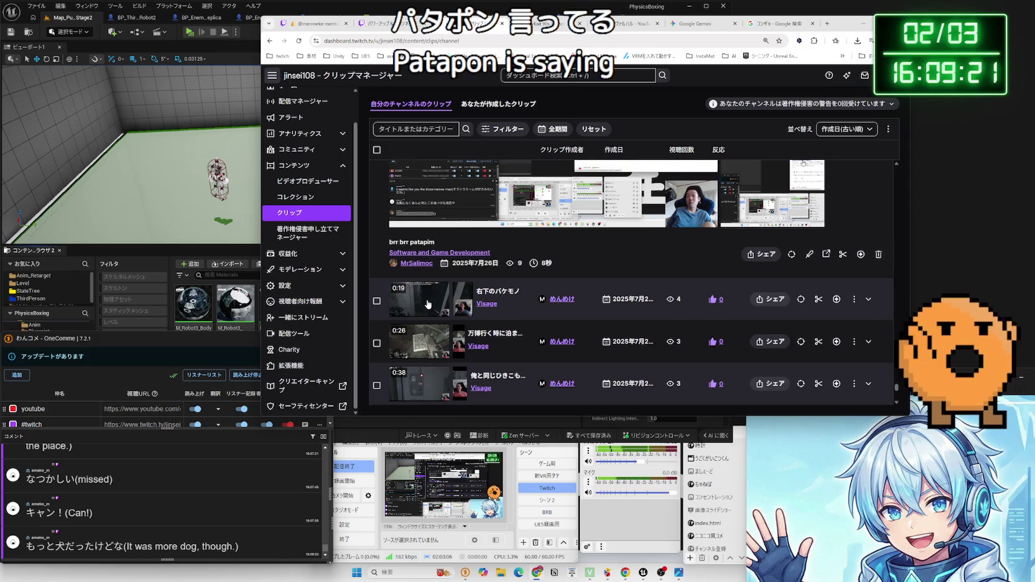
pyautogui.click(427, 304)
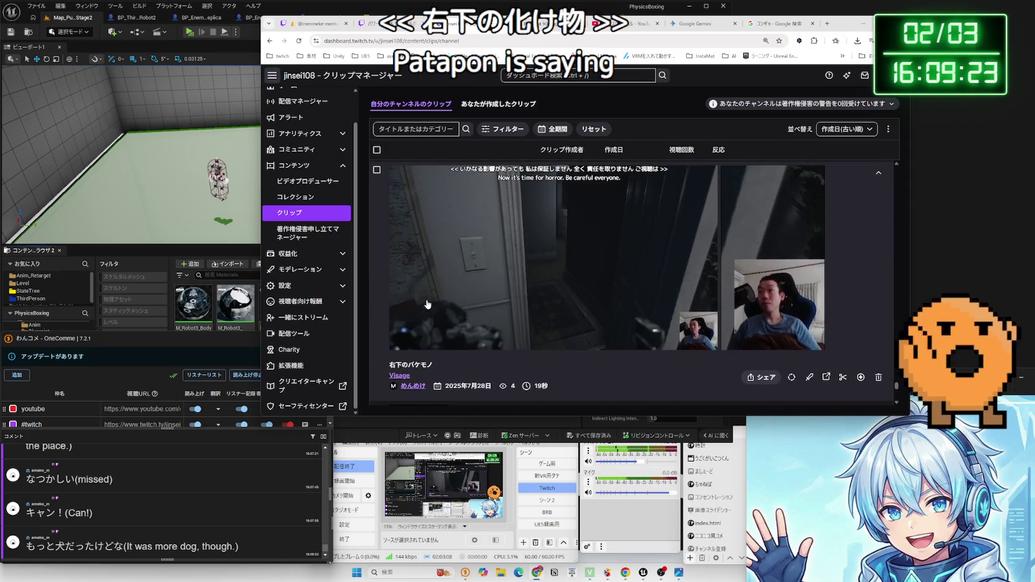
# - Watch the '右下のバケモノ' clip, then open the '万博行く時に泊まるホテルの部屋番号' clip preview
pyautogui.scroll(1, 380, 335)
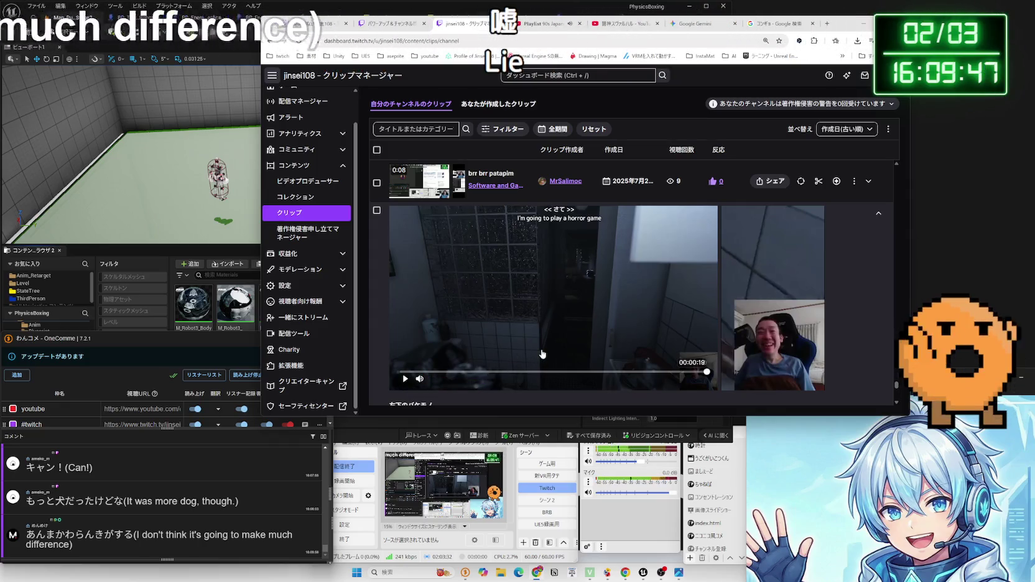
pyautogui.scroll(-3, 542, 354)
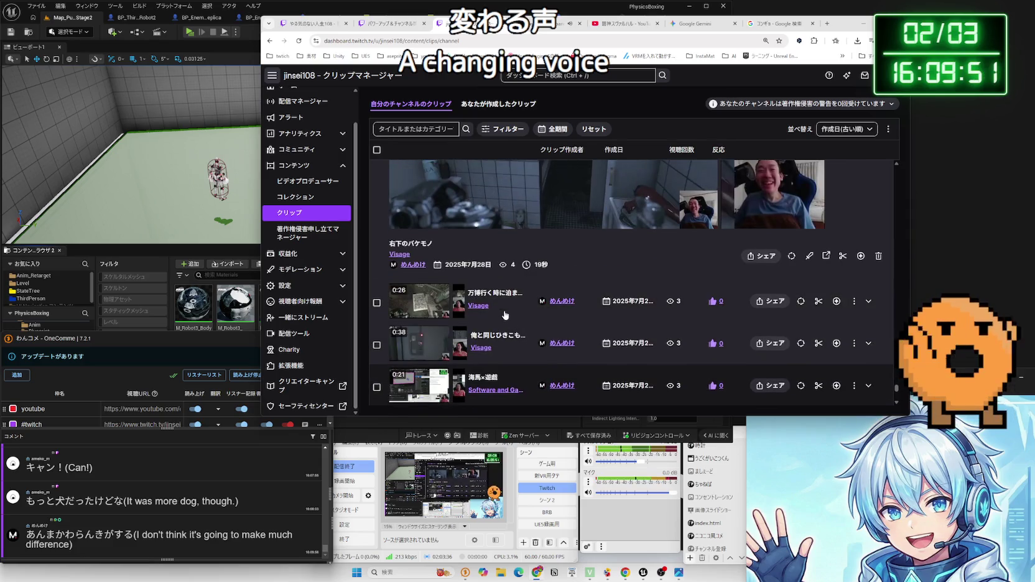
pyautogui.scroll(1, 507, 311)
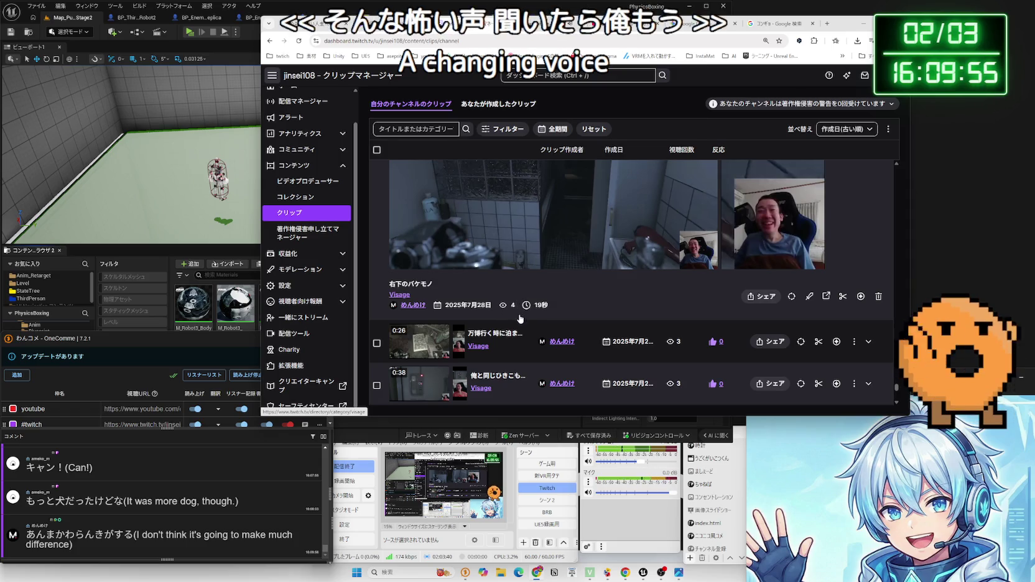
pyautogui.scroll(-2, 509, 277)
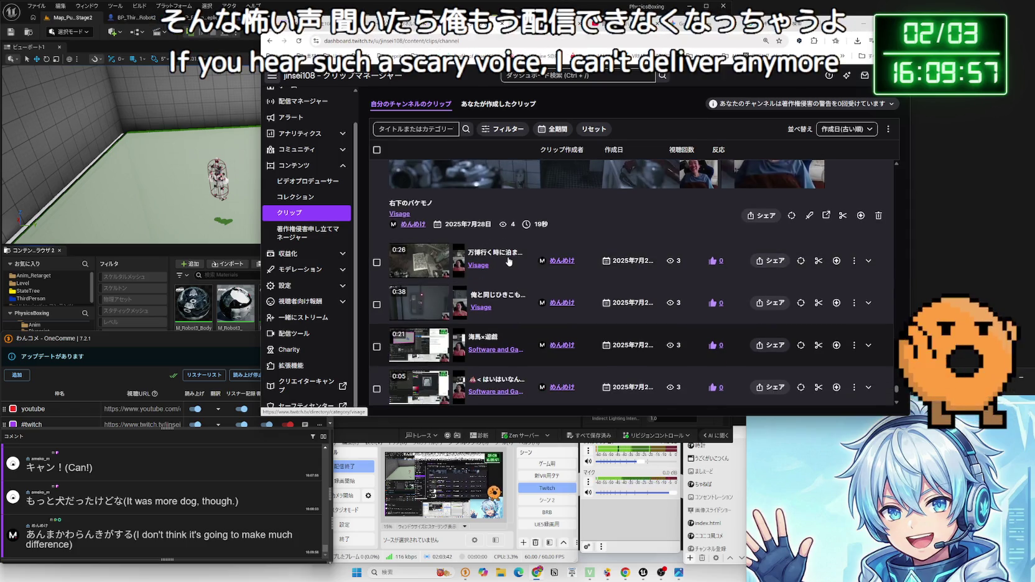
pyautogui.click(509, 261)
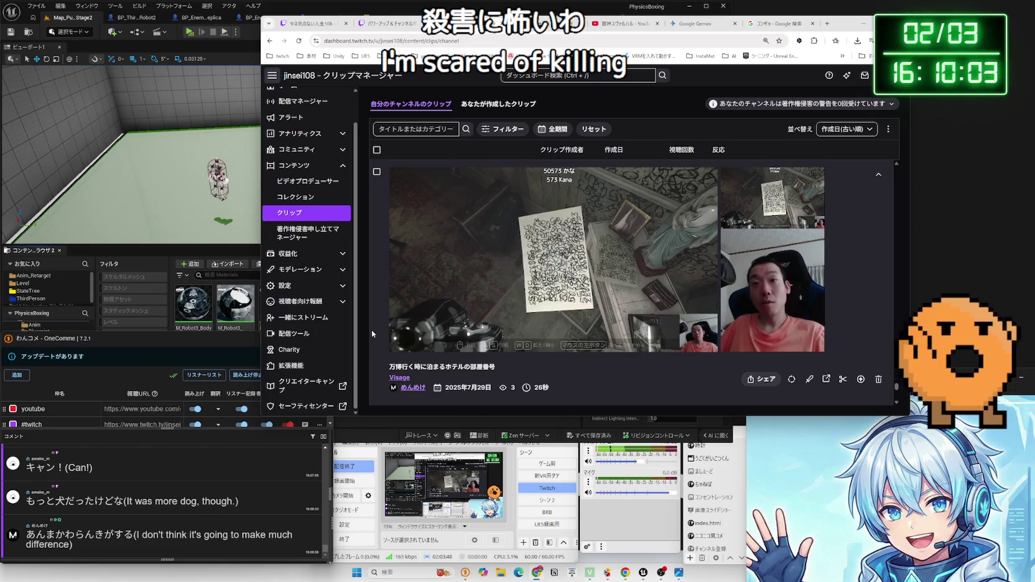
# - Open and play the 21-second 2025/7/29 '海馬×遊戯' clip
pyautogui.scroll(1, 372, 330)
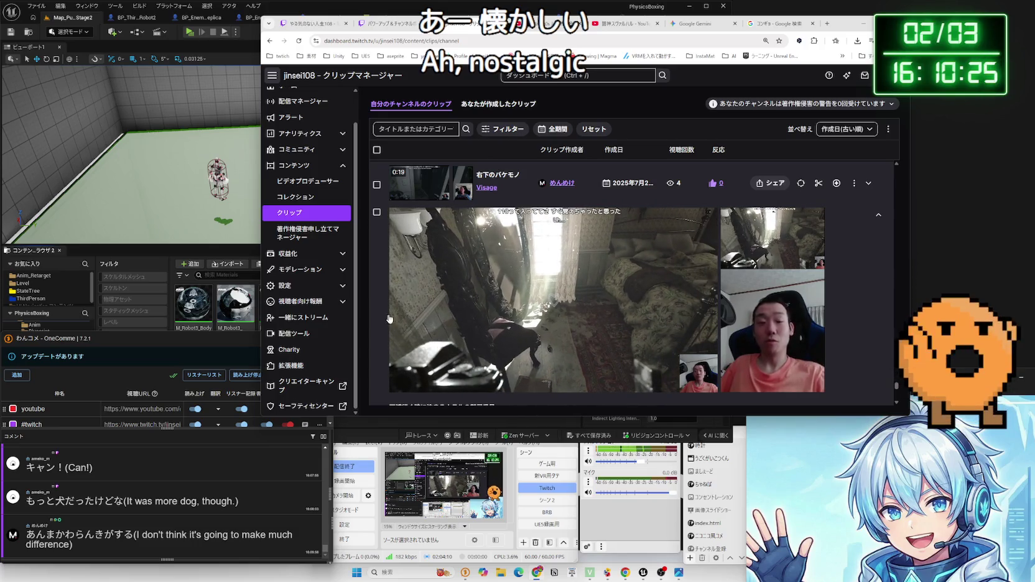
pyautogui.moveTo(519, 318)
pyautogui.scroll(-5, 510, 311)
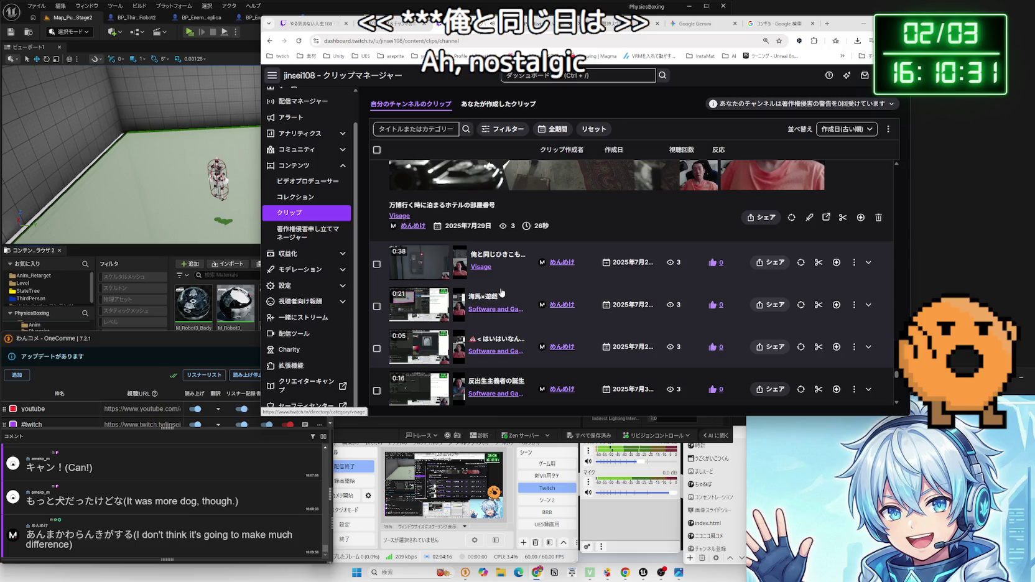
pyautogui.click(503, 299)
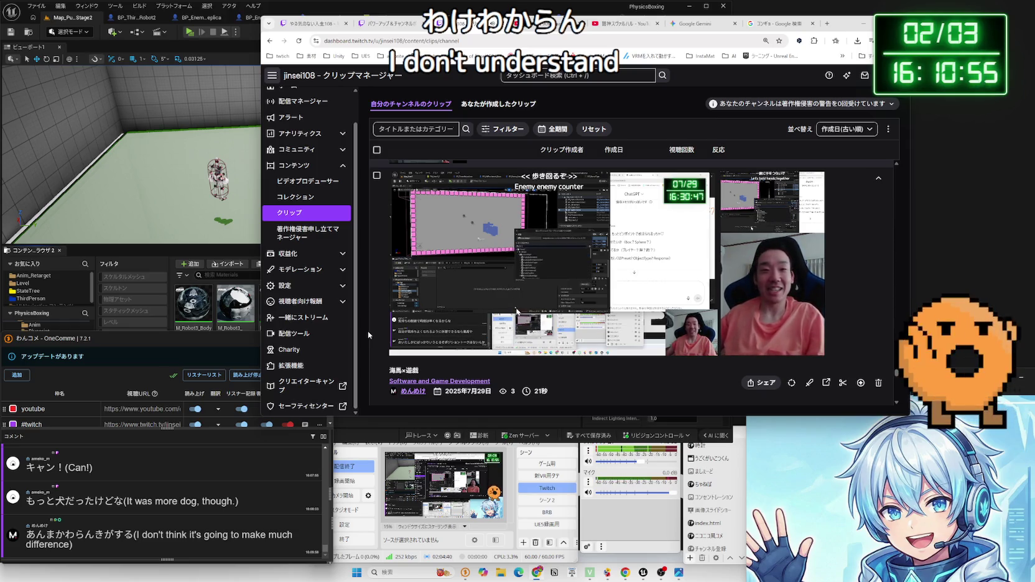
# - Play the 16-second '反出生主義者の誕生' clip, then close it and return to the earliest 2023 clips
pyautogui.scroll(-3, 380, 331)
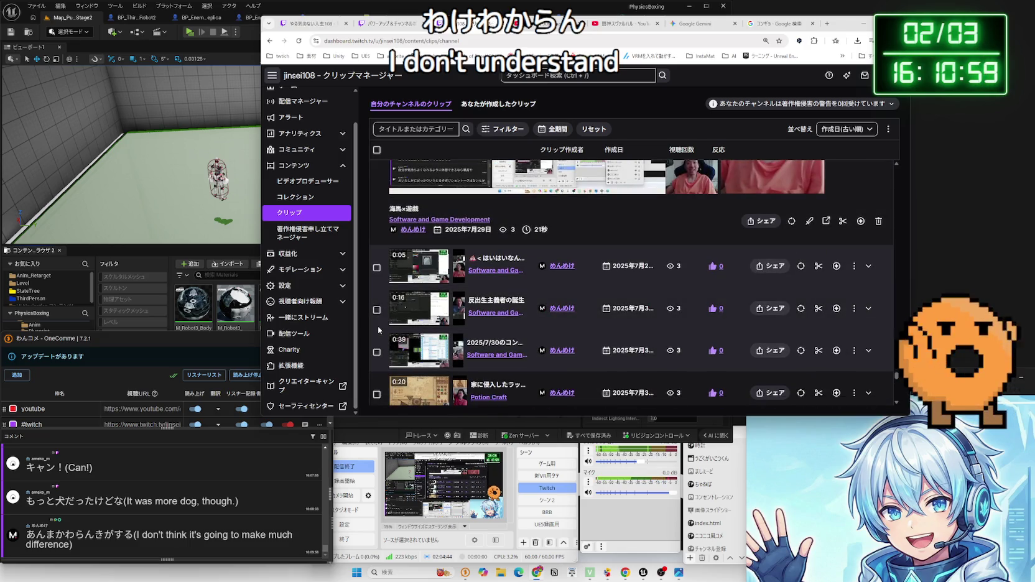
pyautogui.scroll(-1, 379, 329)
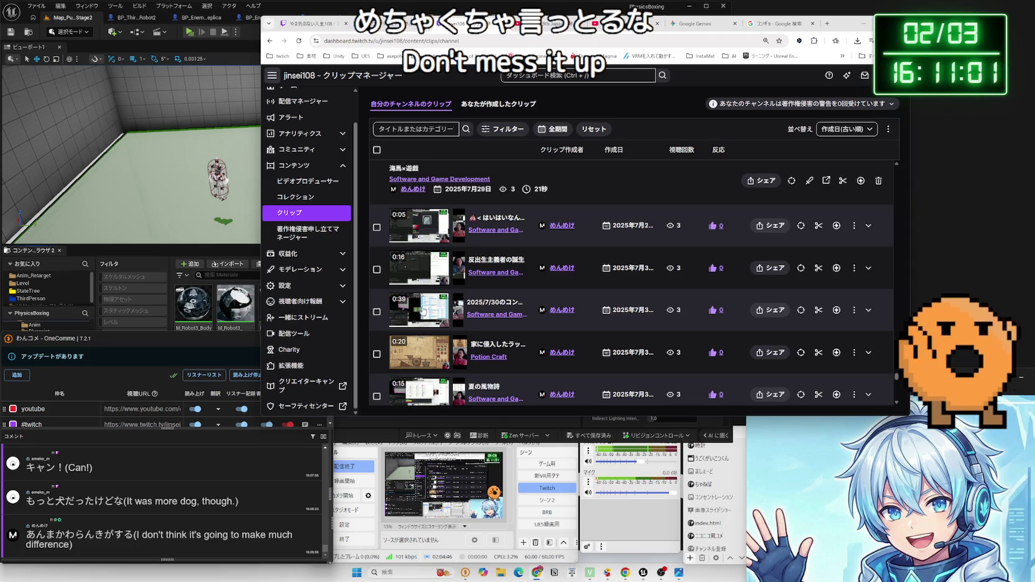
pyautogui.click(430, 270)
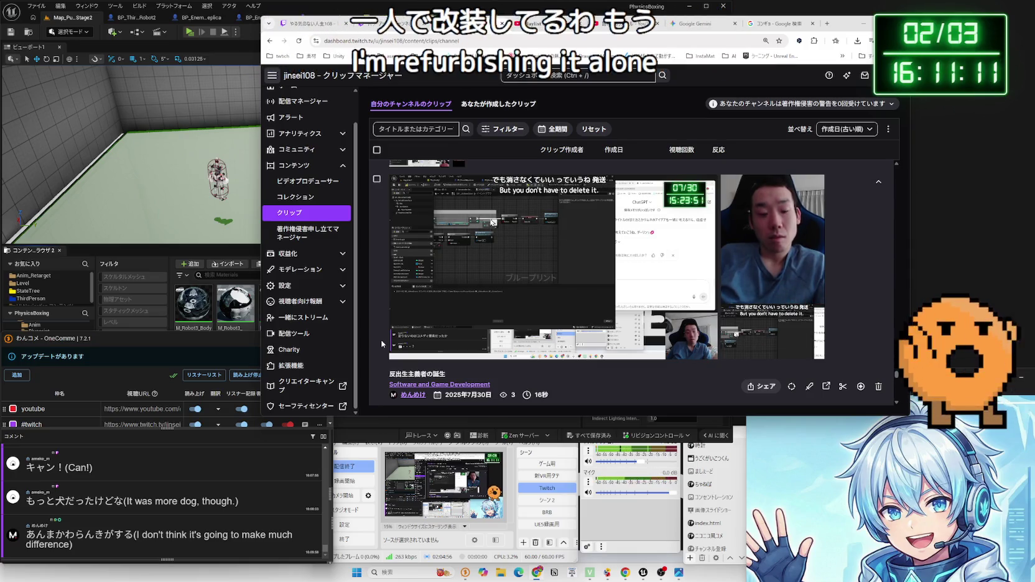
pyautogui.press('Escape')
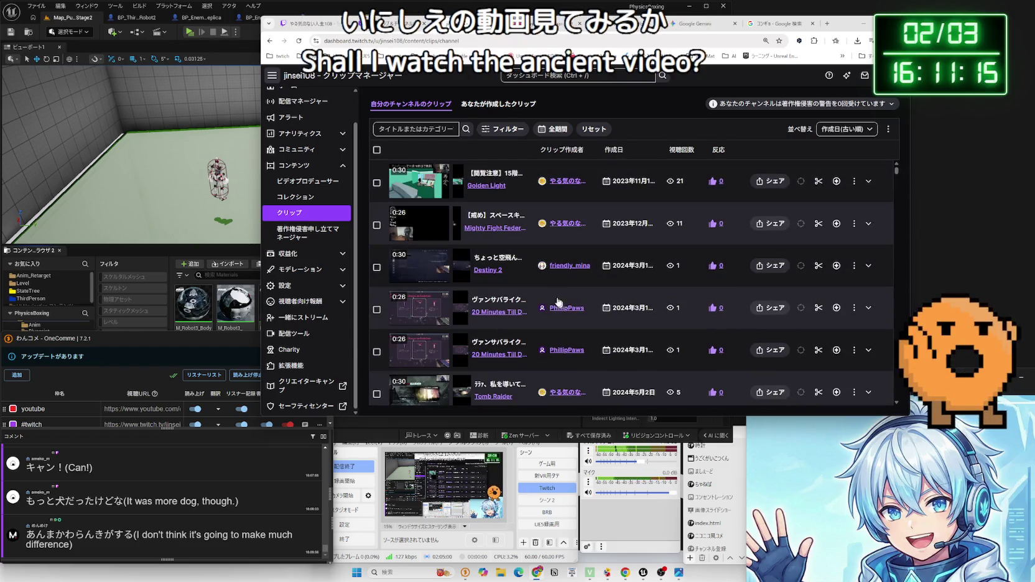
# - Expand and review the Mighty Fight Federation clip preview in the clip list
pyautogui.click(435, 231)
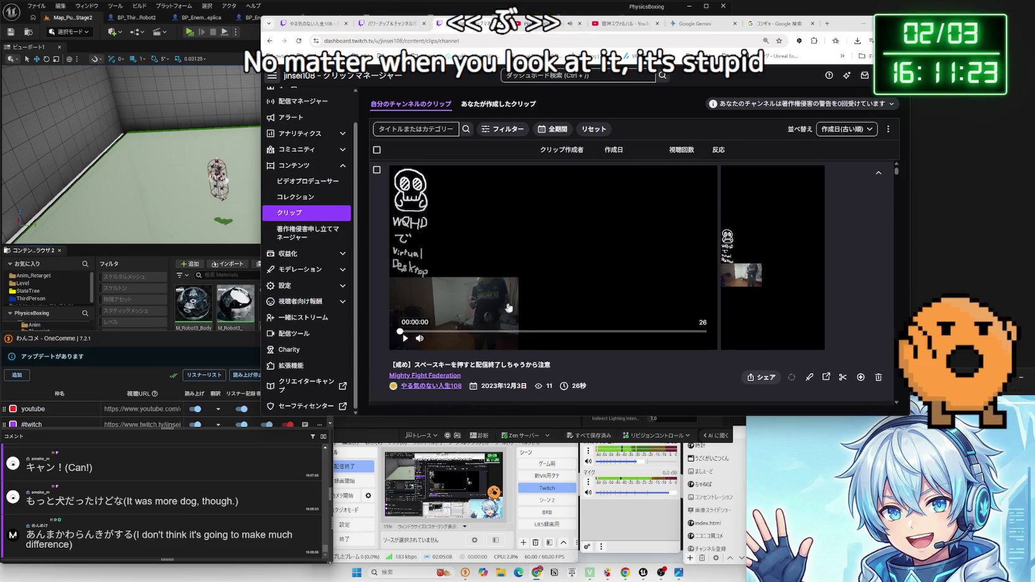
pyautogui.scroll(-1, 390, 347)
pyautogui.scroll(-1, 390, 347)
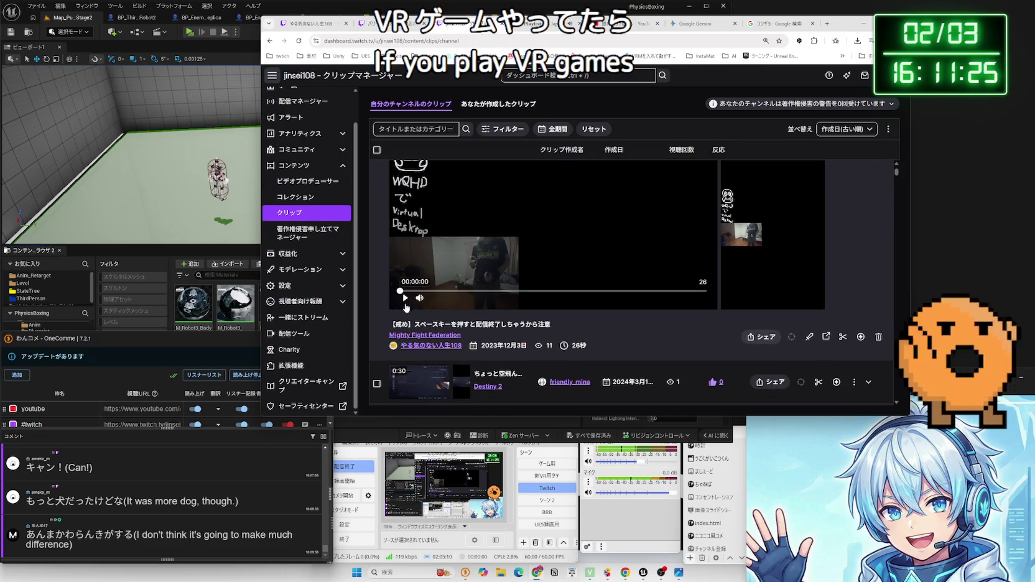
pyautogui.click(383, 300)
pyautogui.scroll(3, 423, 261)
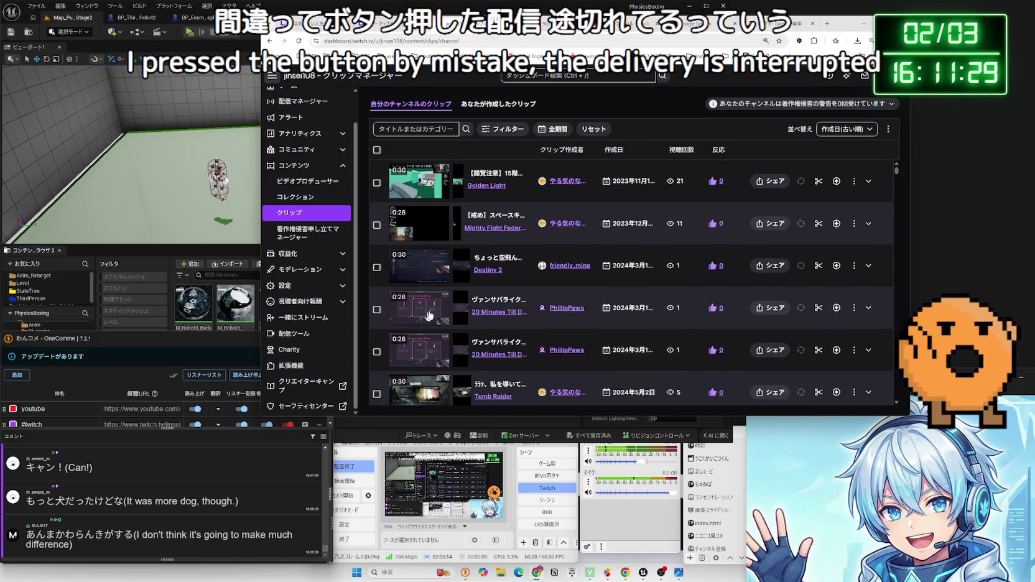
pyautogui.click(434, 228)
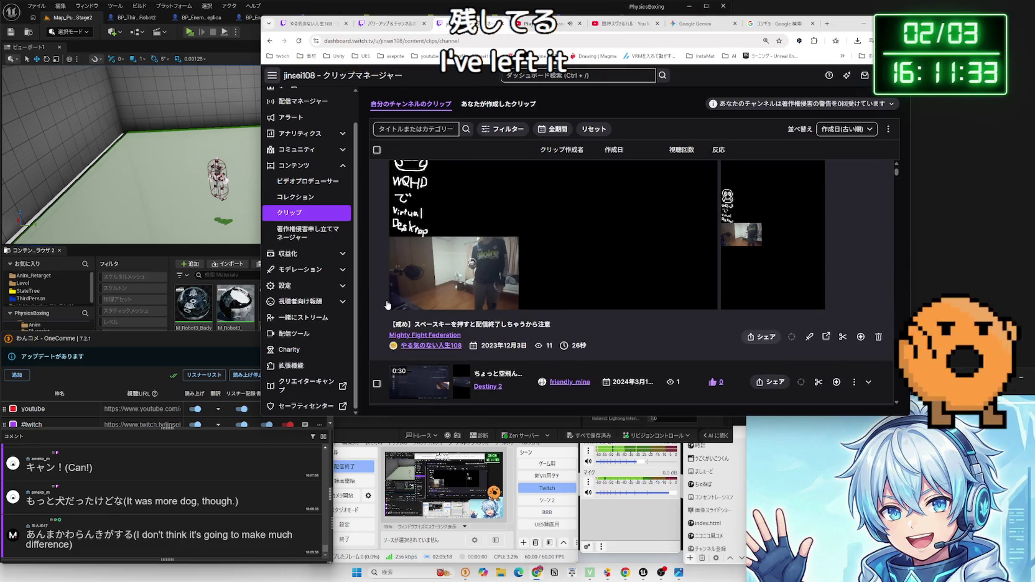
pyautogui.scroll(1, 387, 305)
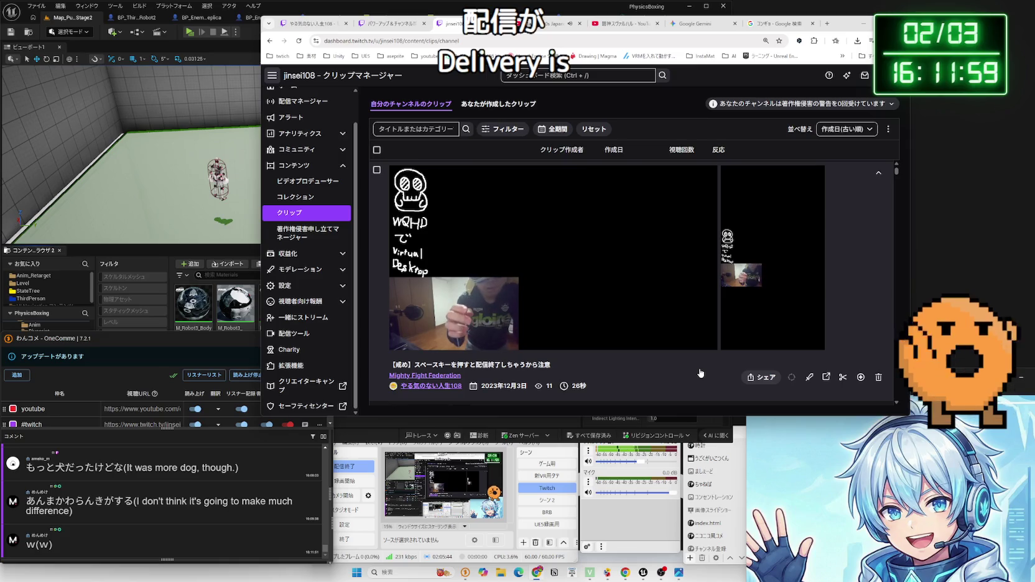
# - Play the 2024/5/2 Tomb Raider clip 'ララ、私を導いてくれ' through to its end
pyautogui.moveTo(690, 348)
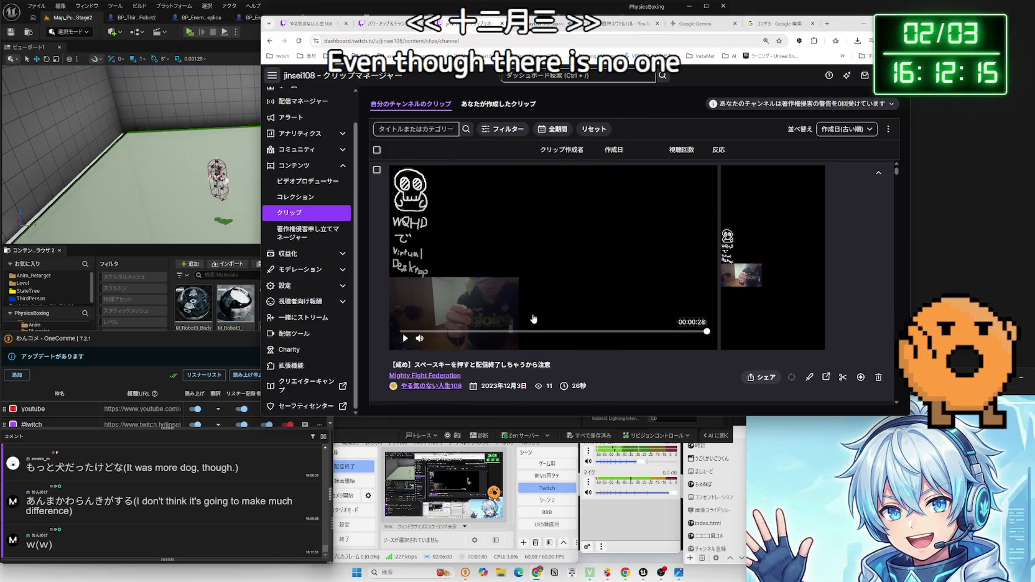
pyautogui.scroll(1, 534, 321)
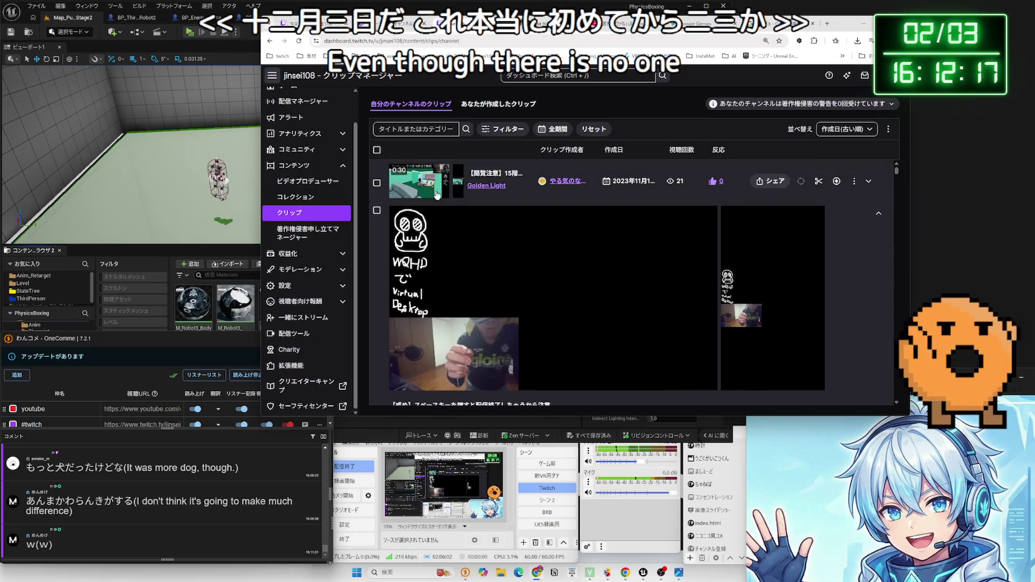
pyautogui.scroll(-10, 435, 261)
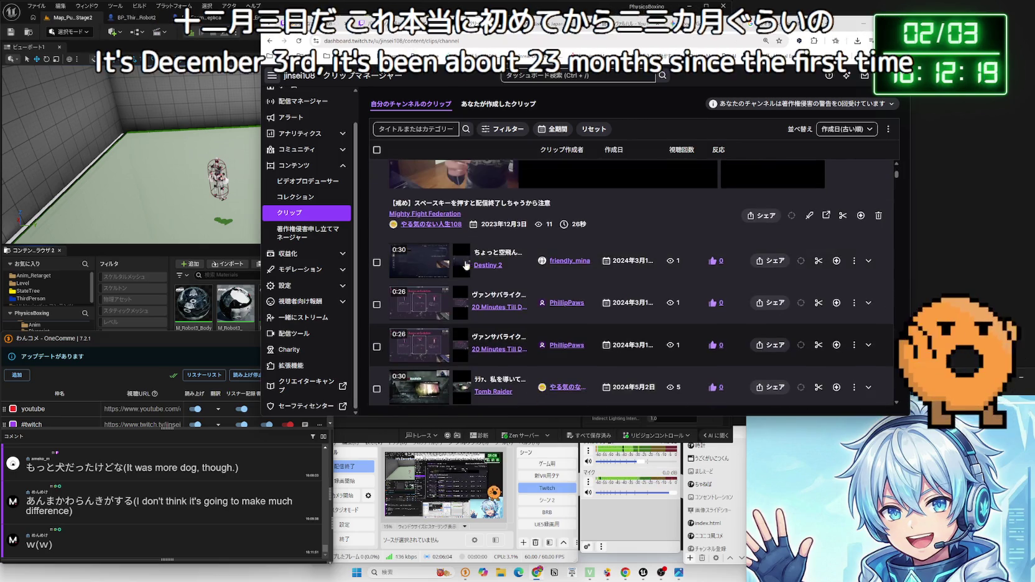
pyautogui.scroll(3, 433, 264)
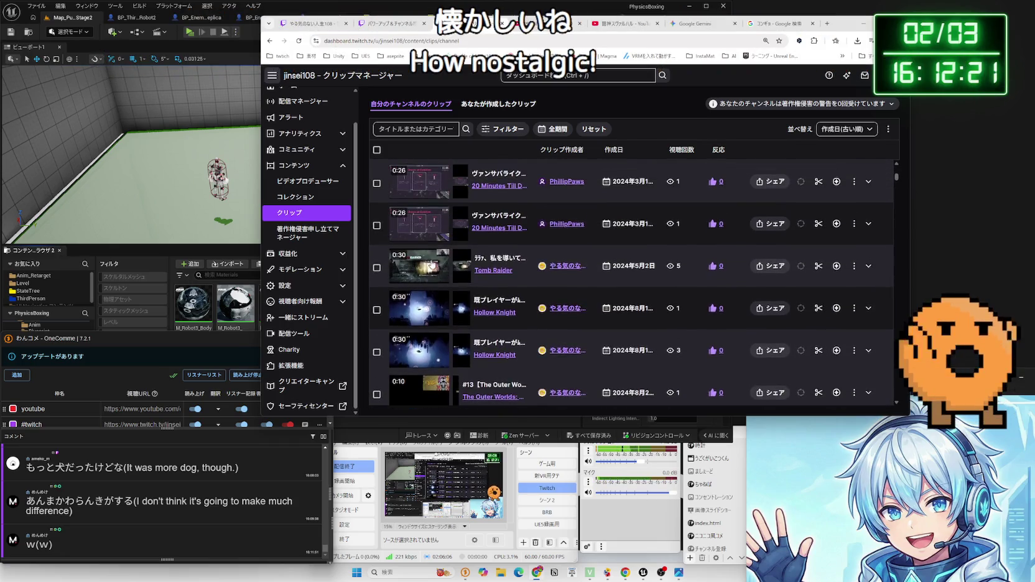
pyautogui.click(429, 269)
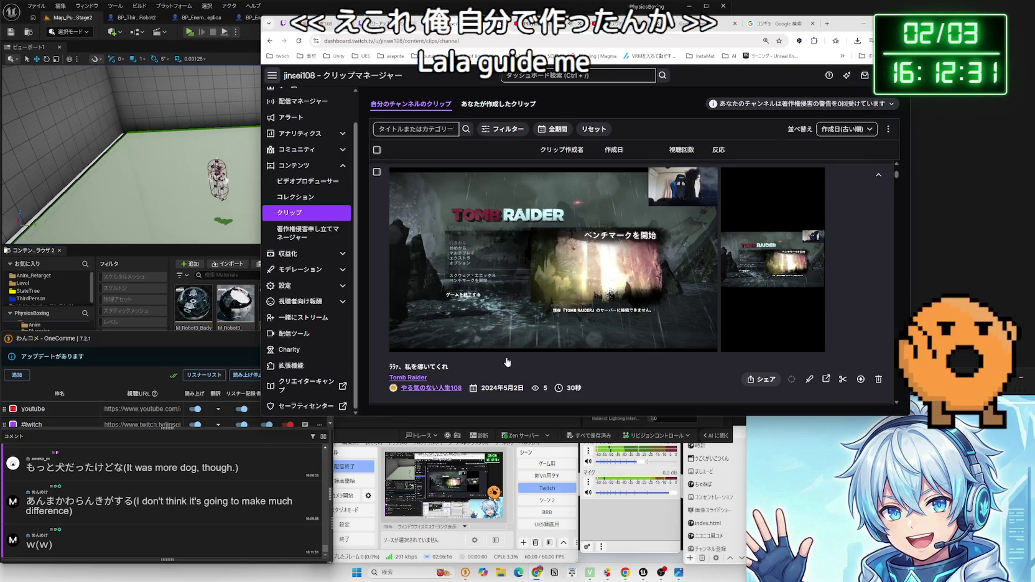
pyautogui.moveTo(401, 339)
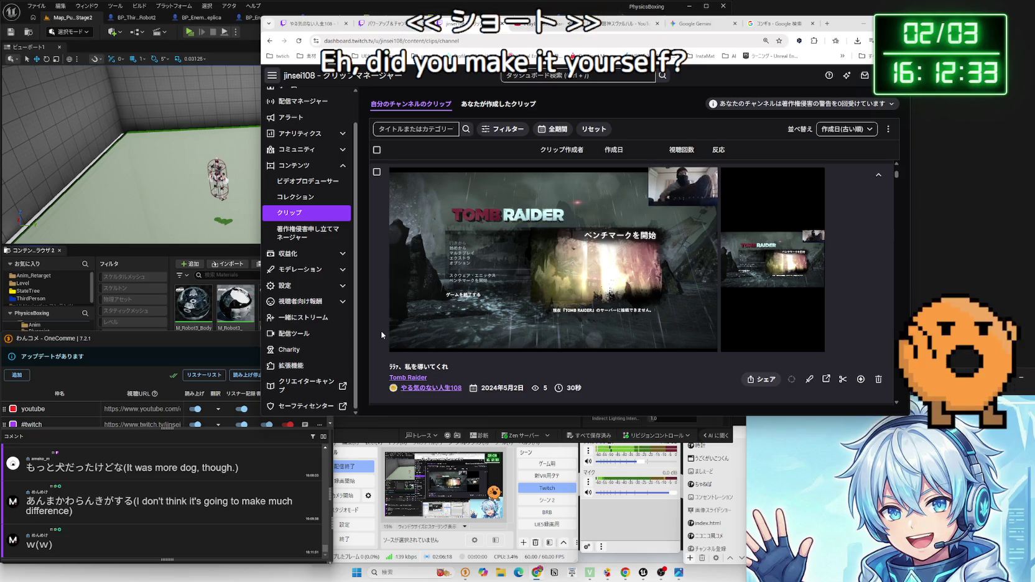
pyautogui.moveTo(466, 337)
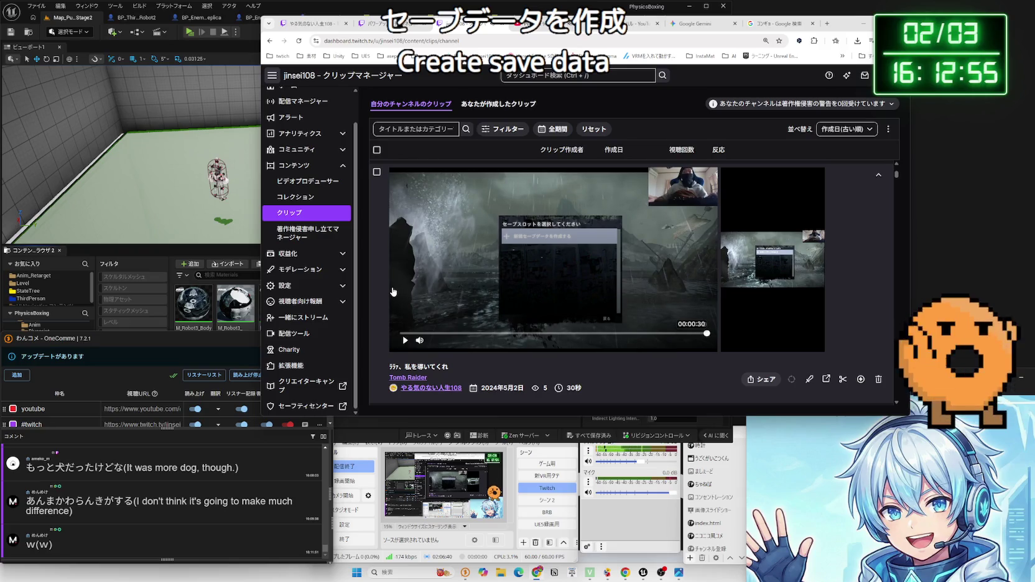
pyautogui.scroll(4, 421, 287)
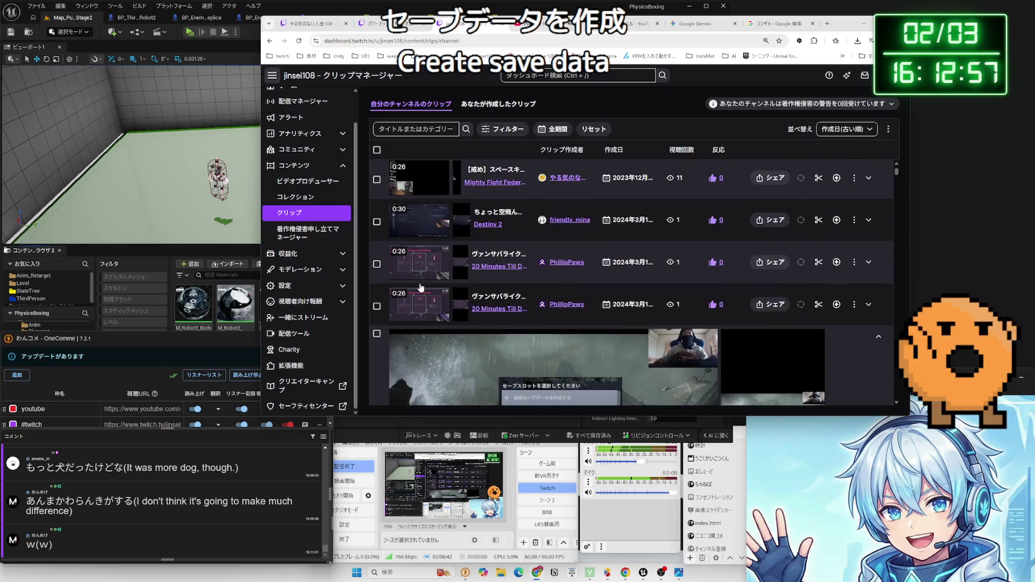
# - Watch the 20 Minutes Till Dawn clip, then scroll the clip list
pyautogui.click(453, 308)
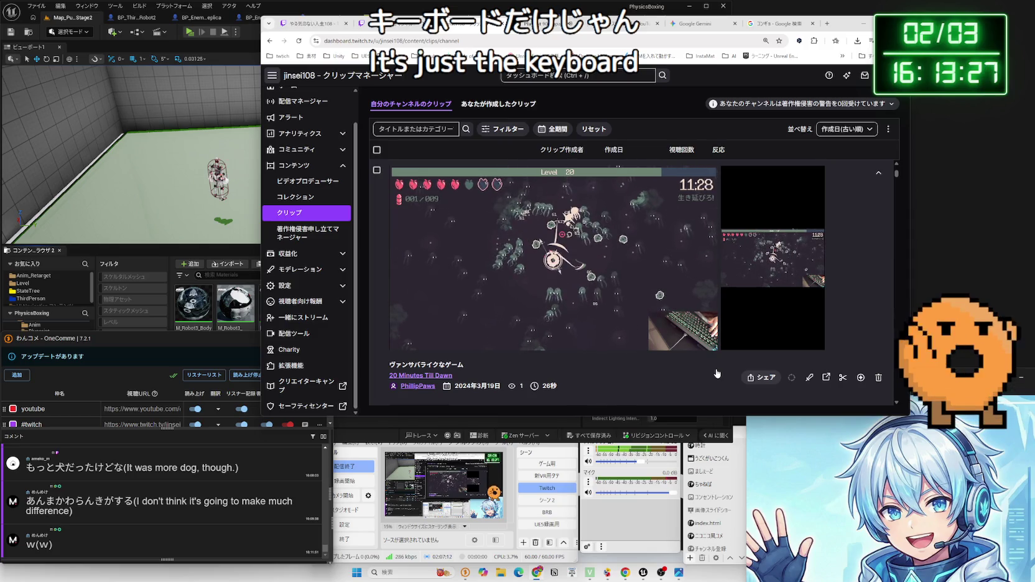
pyautogui.scroll(-5, 373, 312)
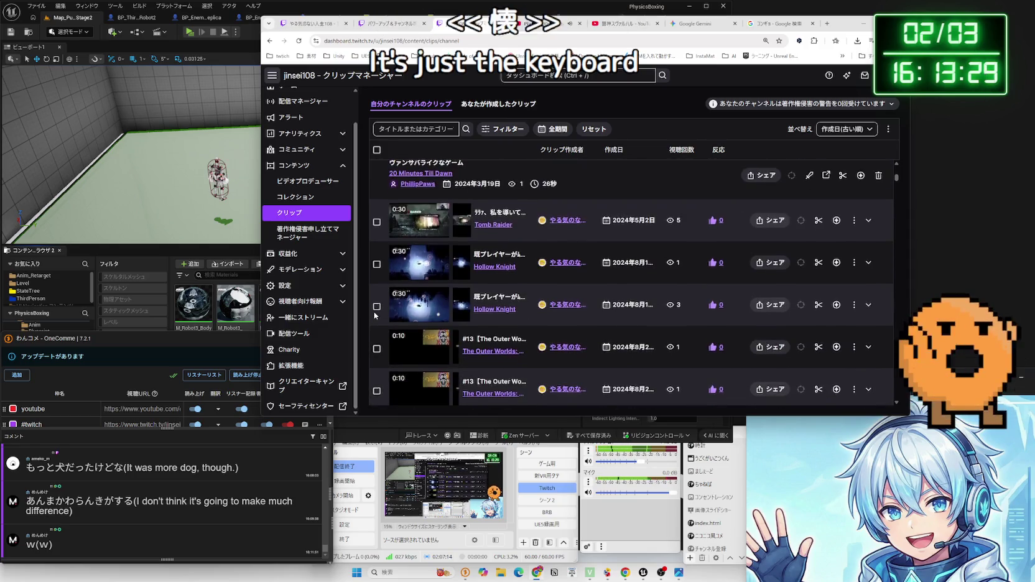
pyautogui.scroll(-1, 433, 315)
pyautogui.scroll(2, 494, 317)
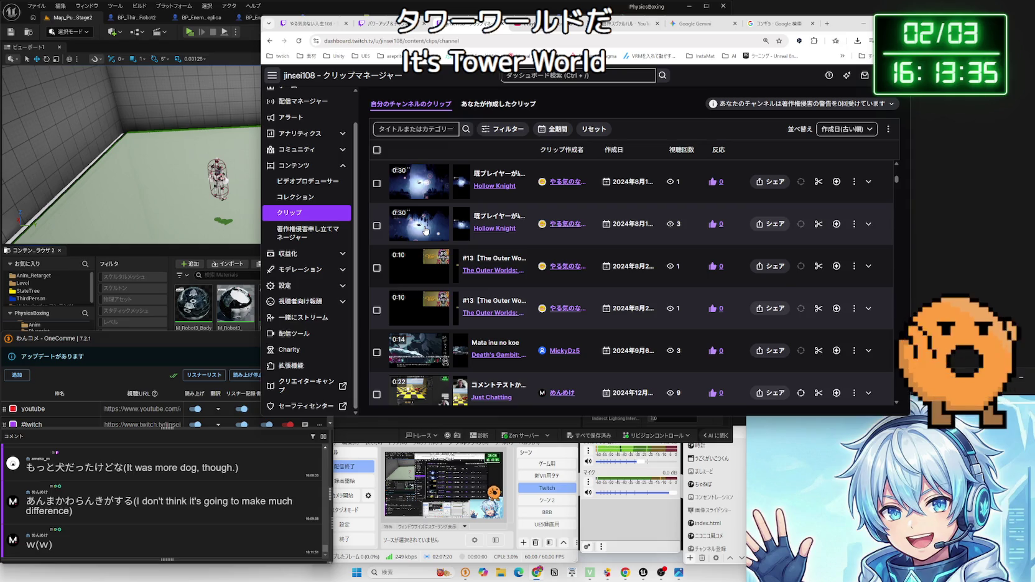
# - Play the second Hollow Knight clip, then go to YouTube's channel live videos page
pyautogui.click(425, 231)
pyautogui.click(404, 339)
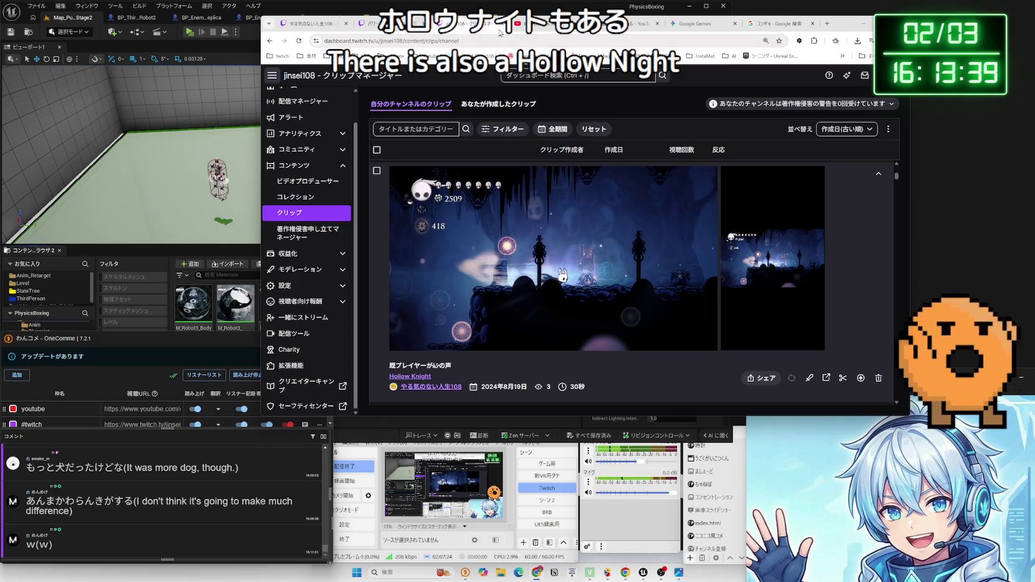
pyautogui.click(519, 24)
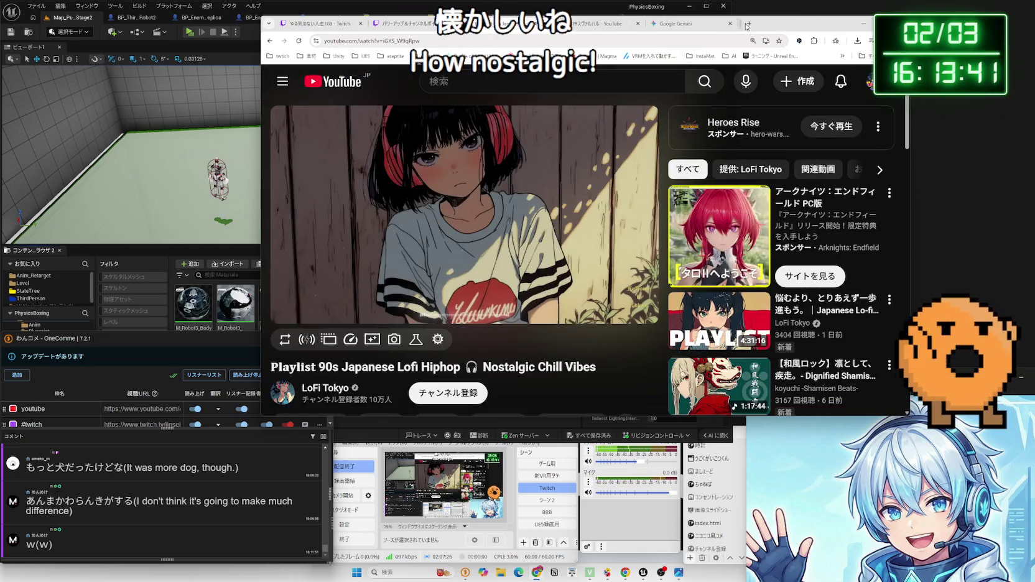
pyautogui.click(682, 23)
# - Switch to the Gemini chat and narrow the browser window to uncover Unreal
pyautogui.click(613, 24)
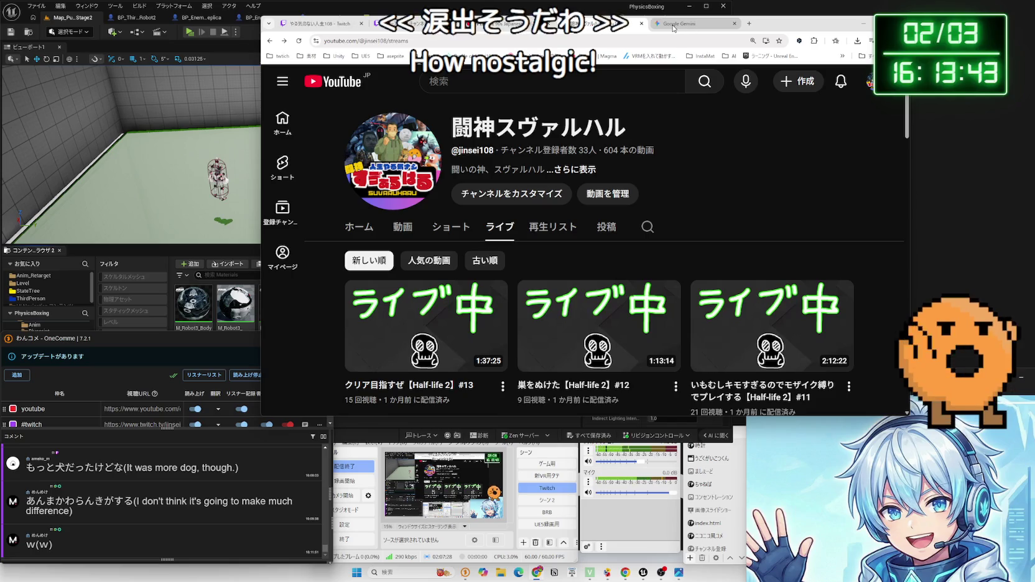
pyautogui.click(652, 24)
pyautogui.moveTo(261, 186); pyautogui.dragTo(349, 187)
pyautogui.moveTo(349, 108); pyautogui.dragTo(399, 115)
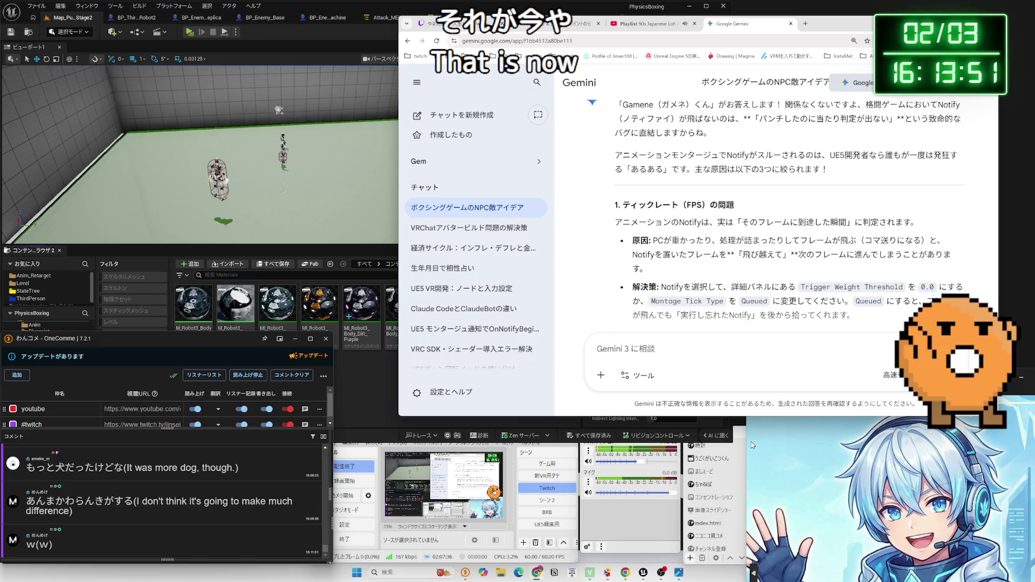
# - Move the character image window aside and start a play test of the PhysicsBoxing level
pyautogui.moveTo(746, 436)
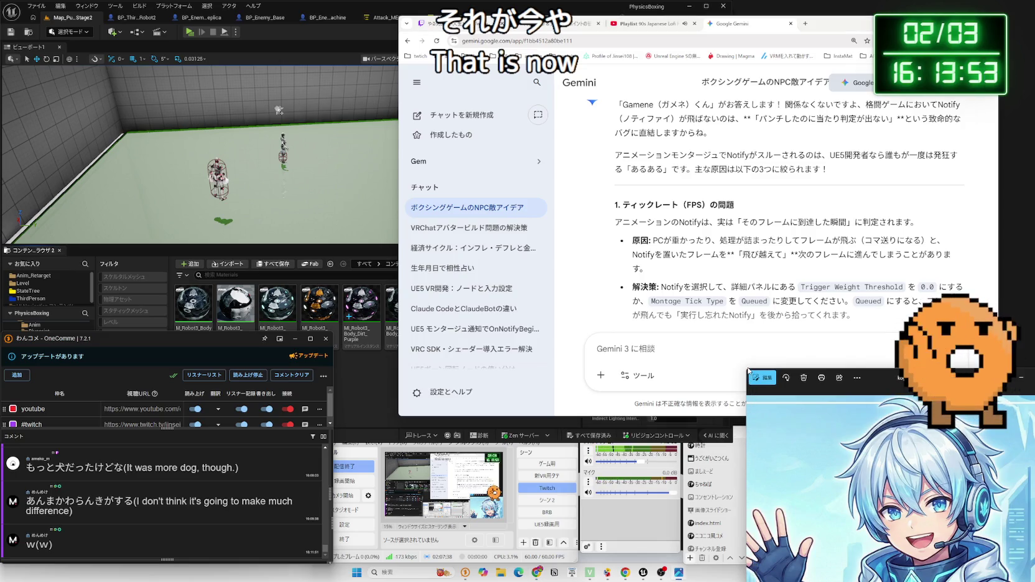
pyautogui.moveTo(873, 377)
pyautogui.mouseDown()
pyautogui.moveTo(688, 211)
pyautogui.moveTo(611, 190)
pyautogui.moveTo(636, 196)
pyautogui.moveTo(803, 172)
pyautogui.moveTo(833, 208)
pyautogui.moveTo(841, 369)
pyautogui.moveTo(829, 316)
pyautogui.moveTo(855, 388)
pyautogui.mouseUp()
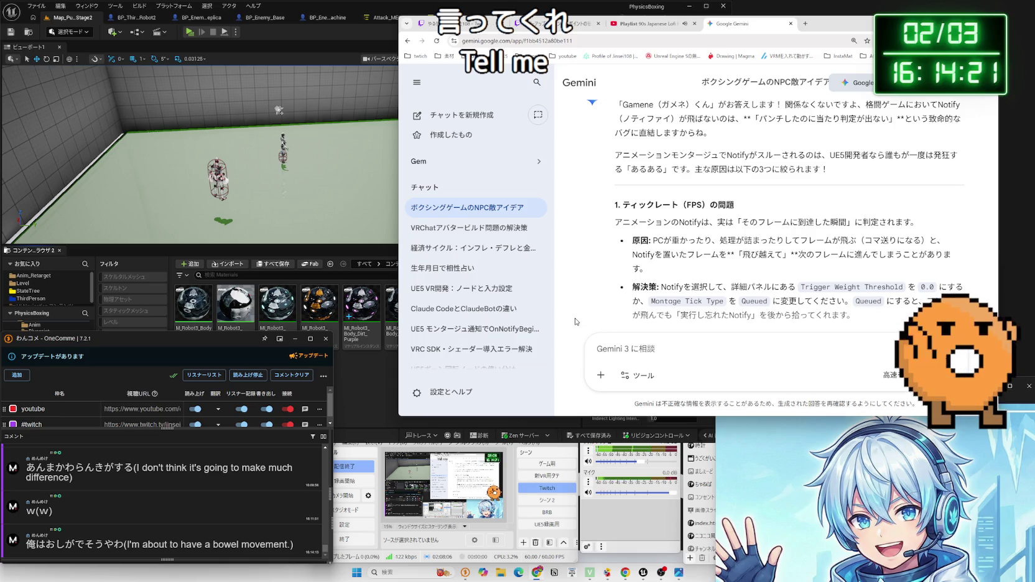
pyautogui.click(374, 206)
pyautogui.click(191, 33)
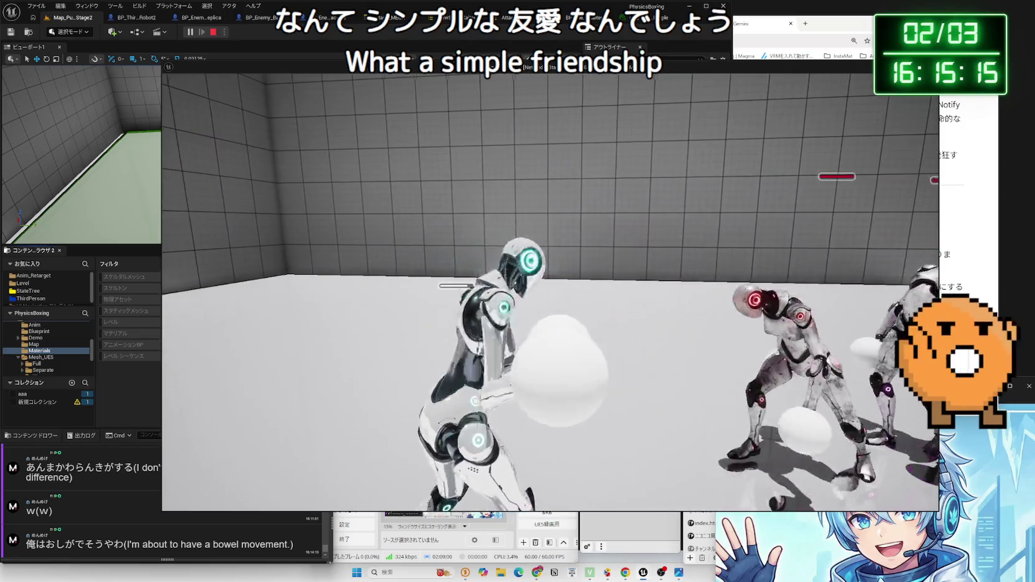
# - Stop the play test and open the Blueprint/Enemy folder in the Content Browser
pyautogui.press('Escape')
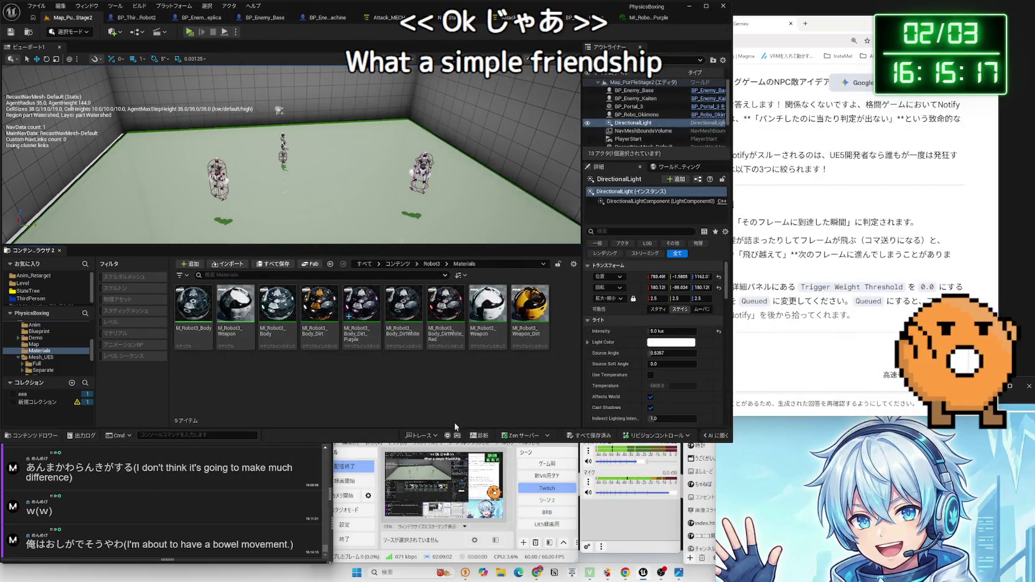
pyautogui.click(36, 338)
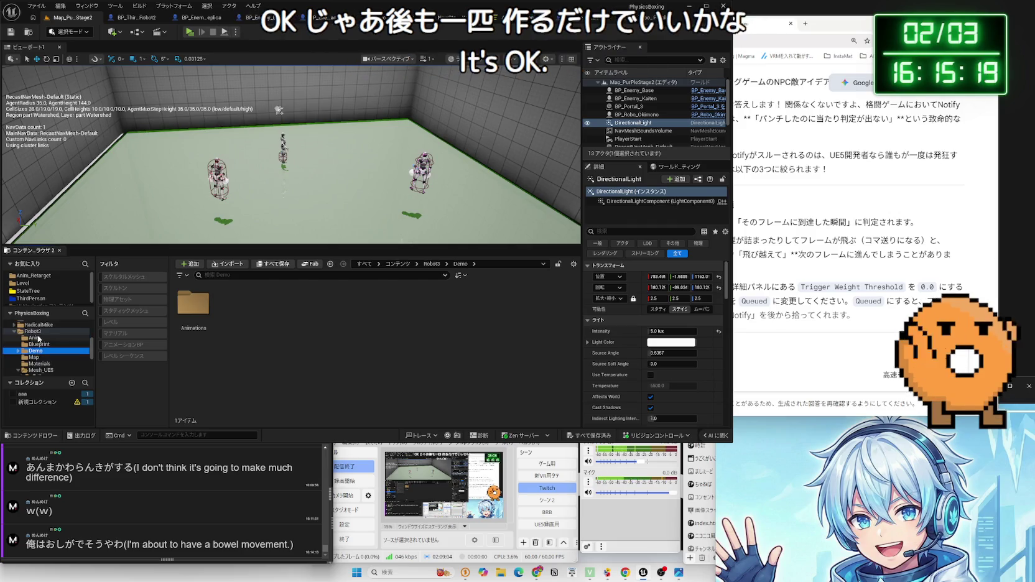
pyautogui.press('Up')
pyautogui.press('Up')
pyautogui.press('Up')
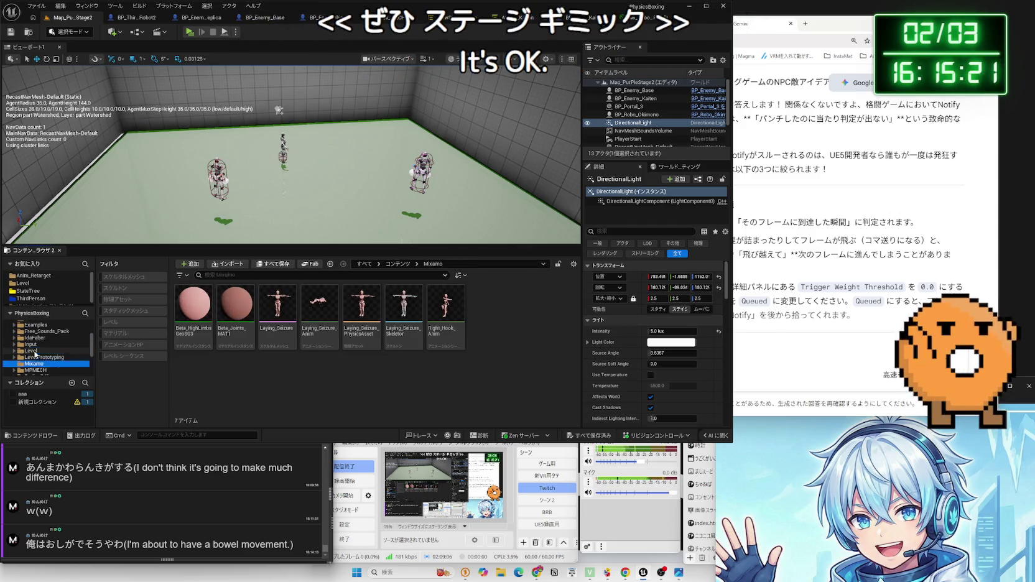
pyautogui.press('Up')
pyautogui.press('Up')
pyautogui.press('Up')
pyautogui.press('Up')
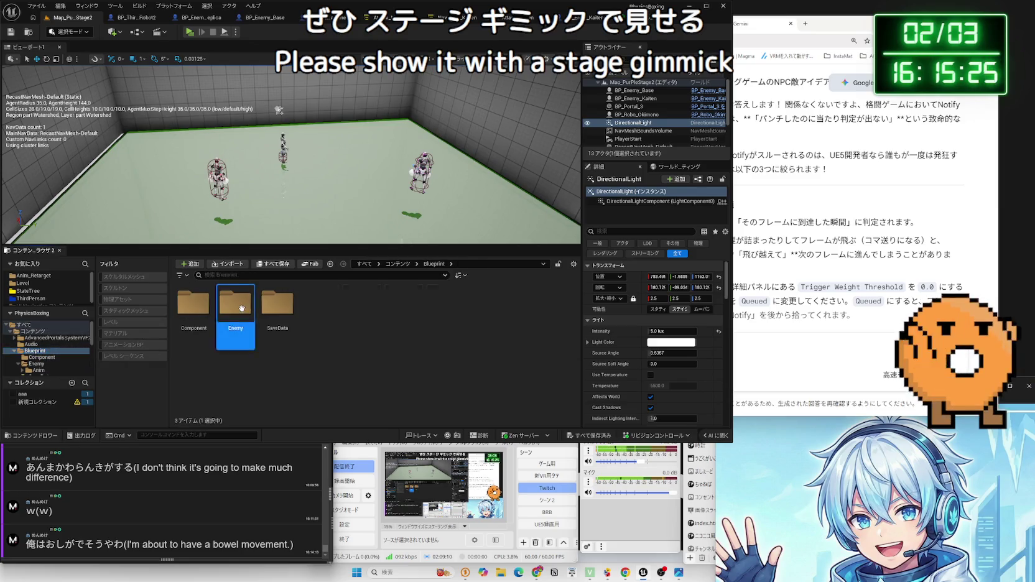
pyautogui.doubleClick(242, 308)
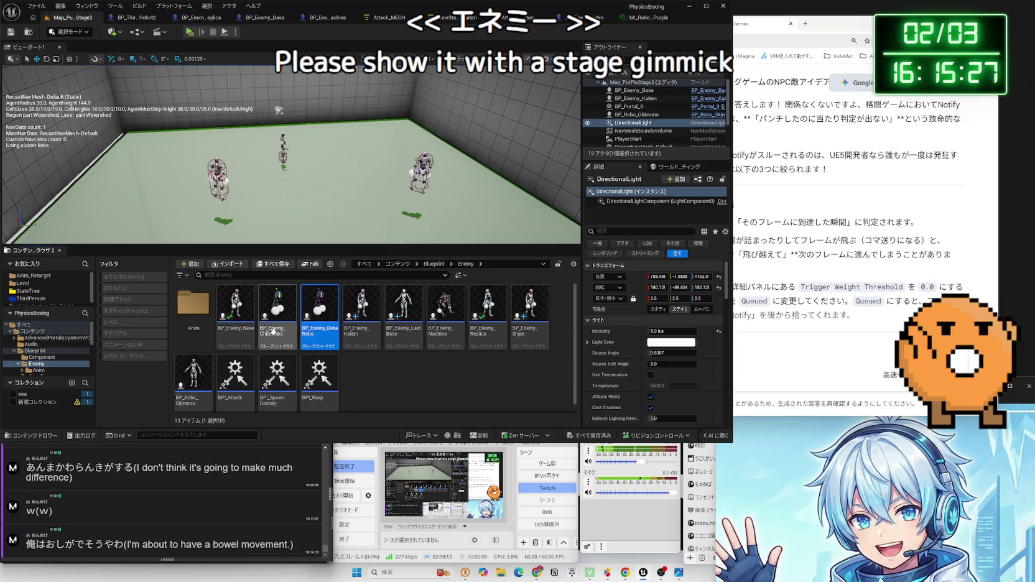
pyautogui.press('Right')
pyautogui.press('Right')
pyautogui.press('Right')
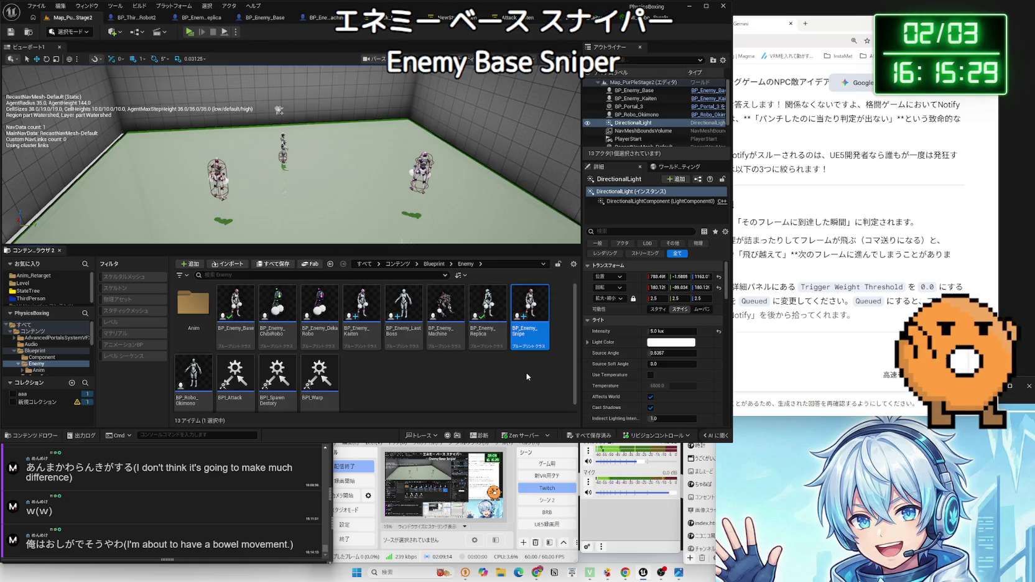
pyautogui.click(805, 24)
# - Search Google for 'snipe', view the first Common Snipe photo, then close the tab
pyautogui.press('Zenkaku_Hankaku')
pyautogui.write('snipe')
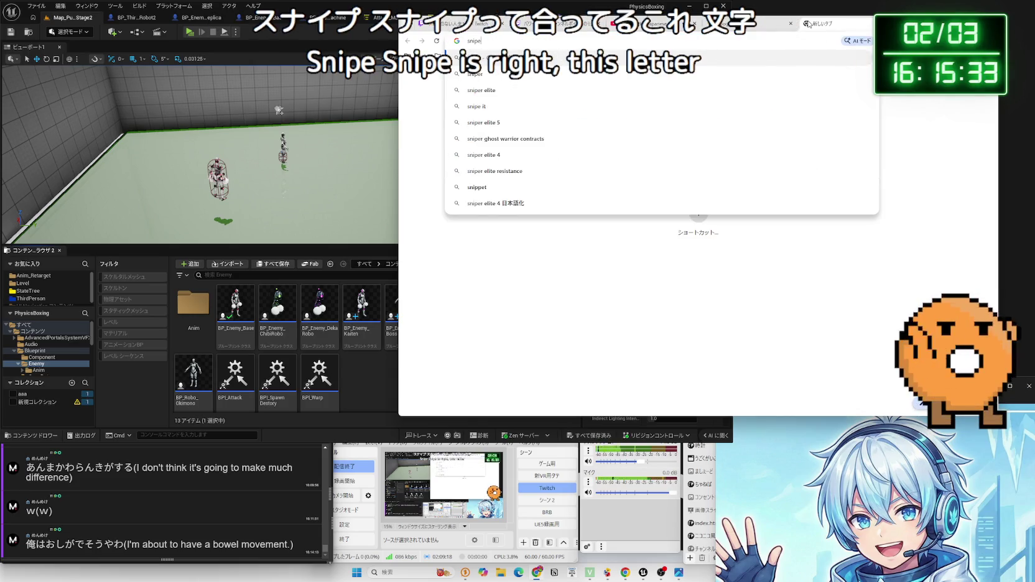
pyautogui.press('Return')
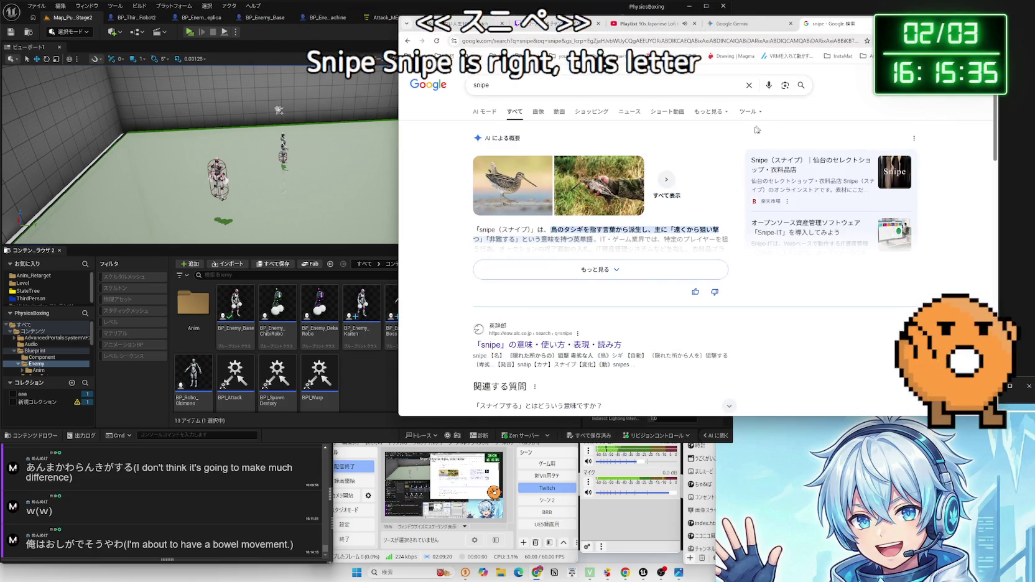
pyautogui.click(511, 193)
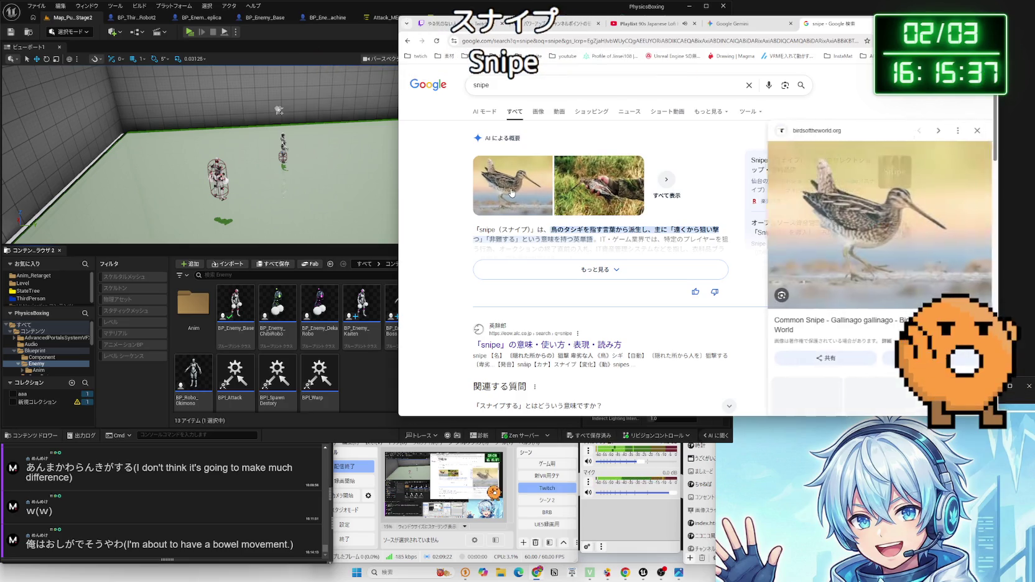
pyautogui.scroll(-3, 842, 231)
pyautogui.scroll(3, 840, 229)
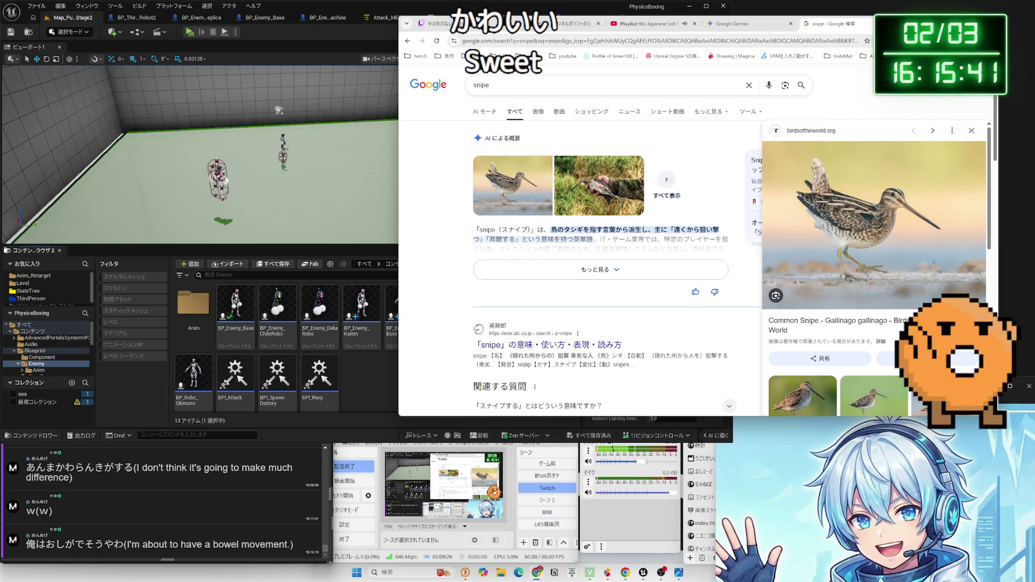
pyautogui.hotkey('ctrl', 'w')
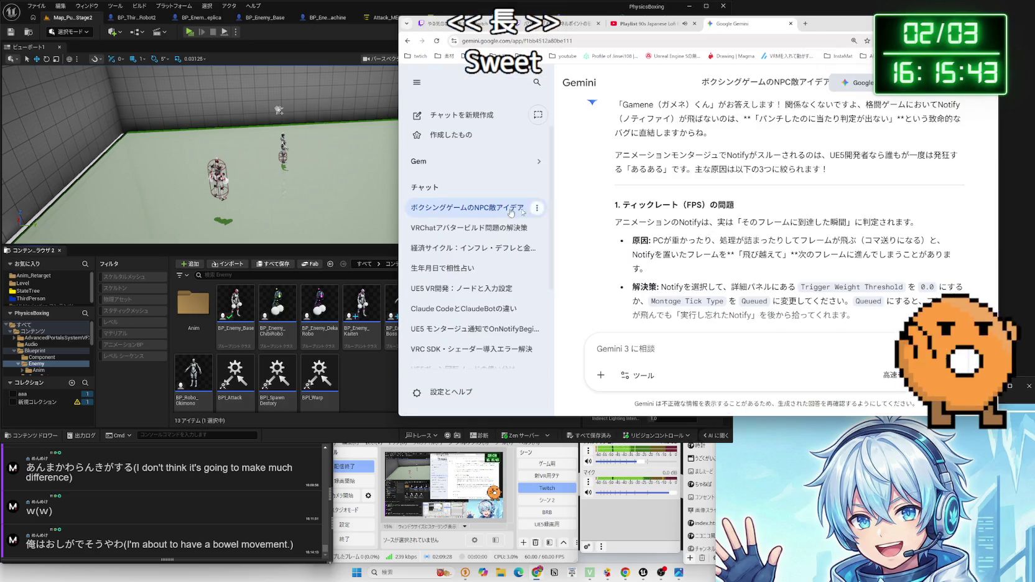
pyautogui.click(305, 257)
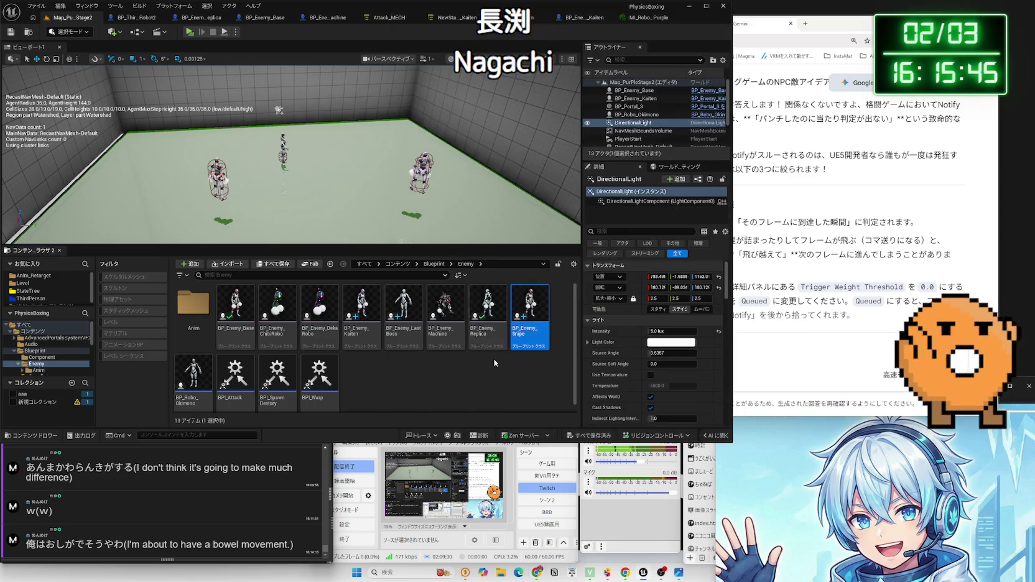
# - Open BP_Enemy_Snipe in the full Blueprint editor
pyautogui.click(508, 376)
pyautogui.click(523, 330)
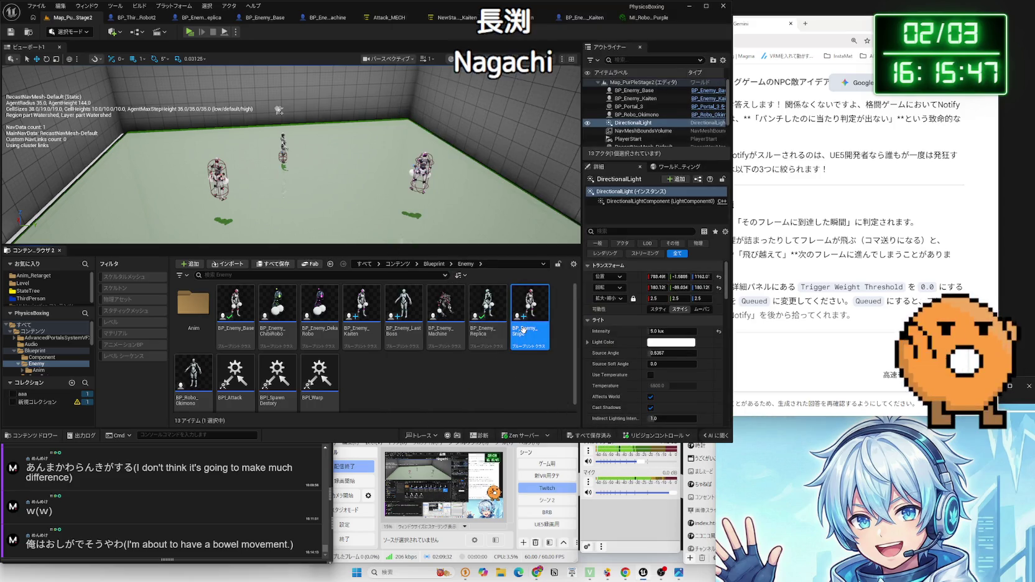
pyautogui.doubleClick(525, 333)
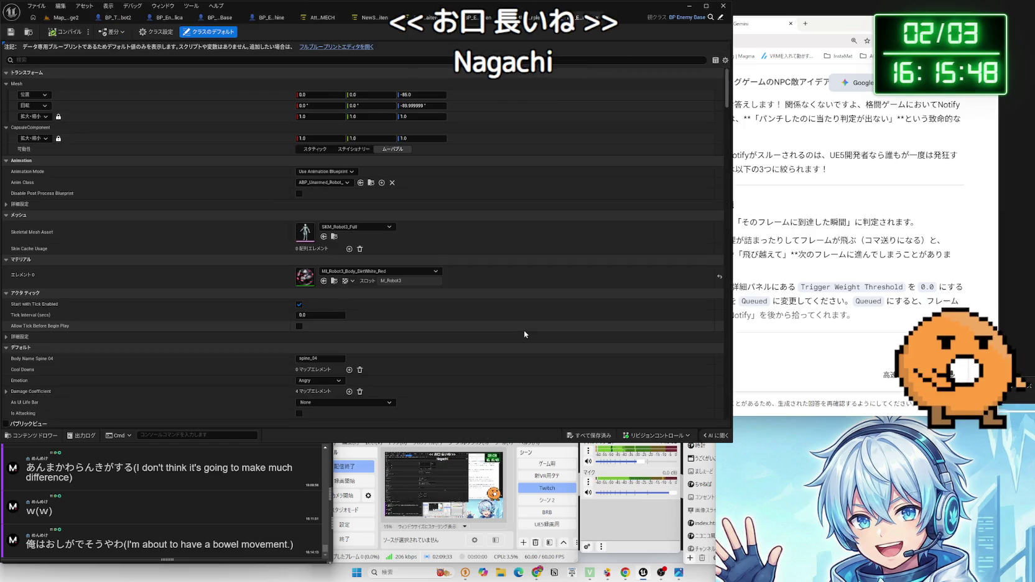
pyautogui.click(329, 48)
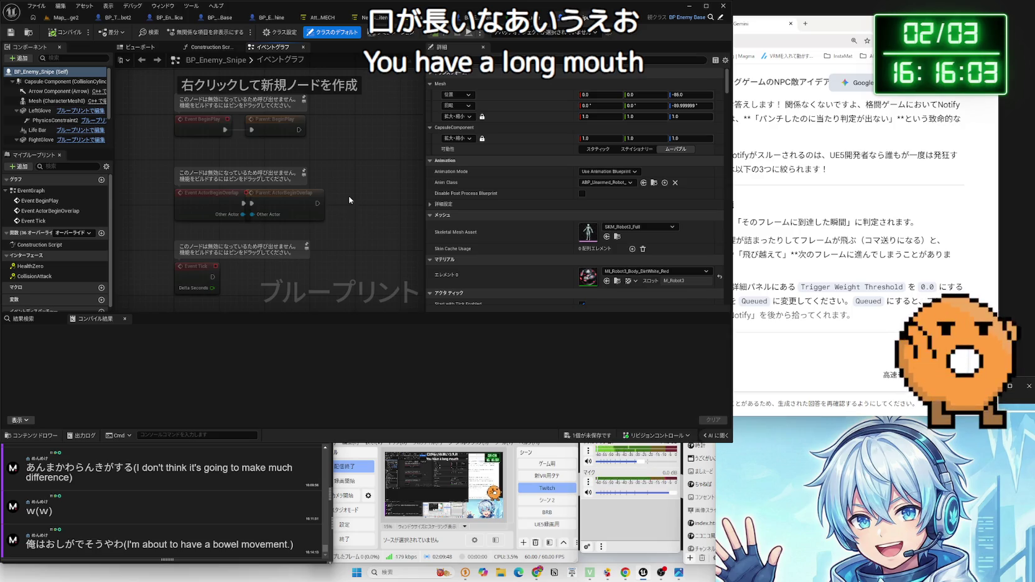
# - Check the StateTree component's State Tree asset, leaving it on NewStateTree
pyautogui.scroll(-2, 356, 211)
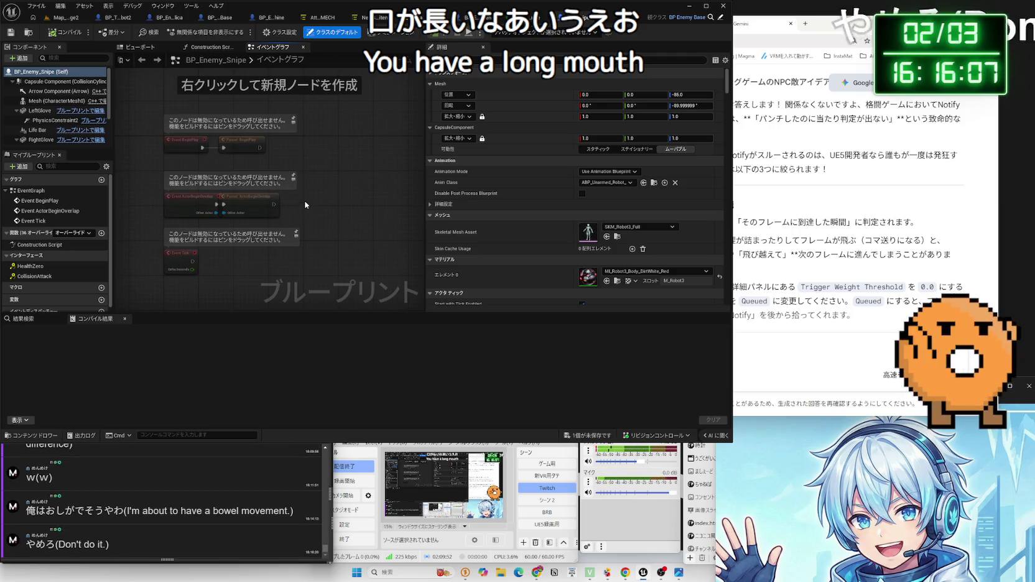
pyautogui.scroll(-3, 23, 133)
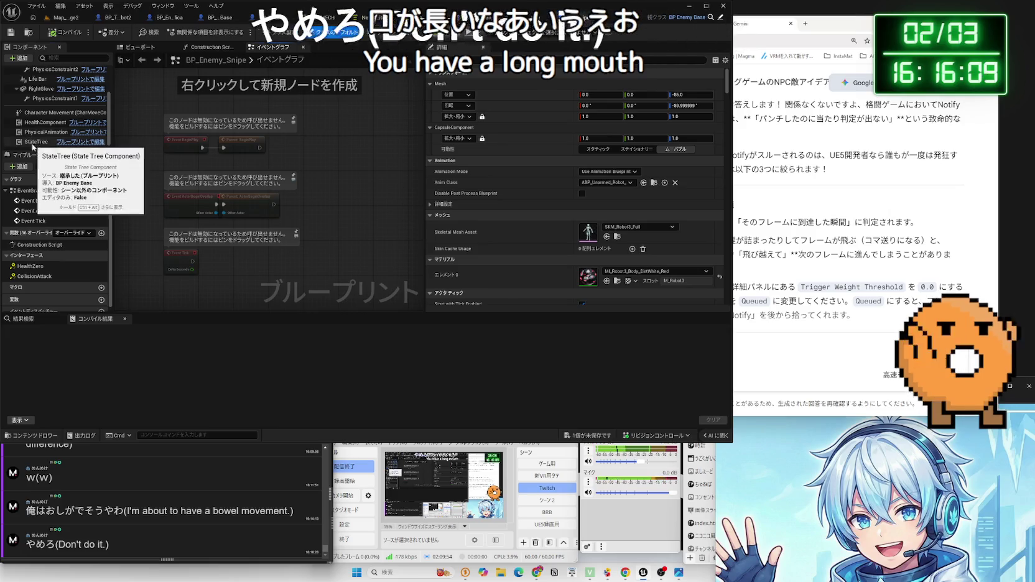
pyautogui.click(32, 142)
pyautogui.scroll(-1, 482, 246)
pyautogui.click(621, 257)
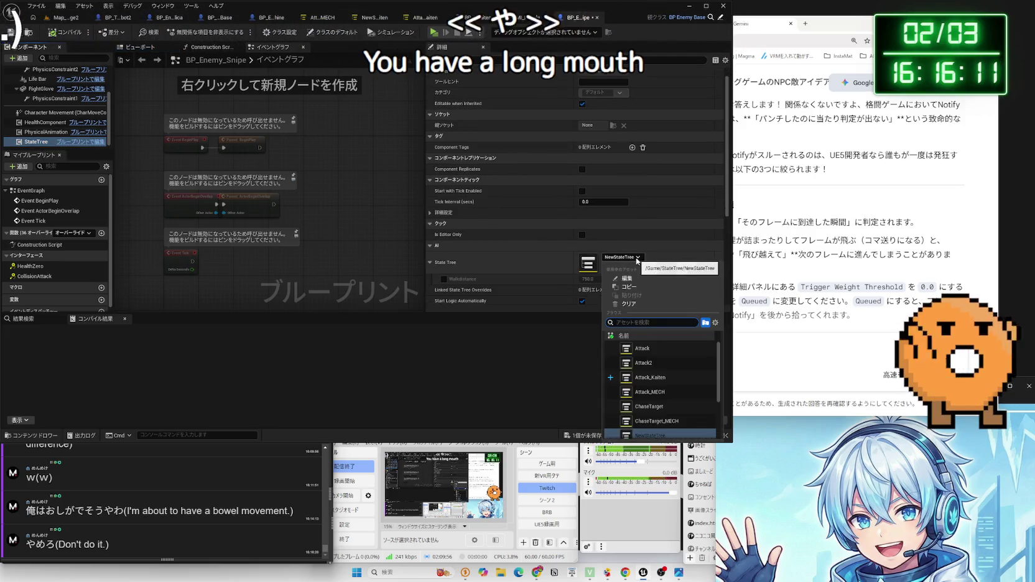
pyautogui.scroll(-2, 678, 386)
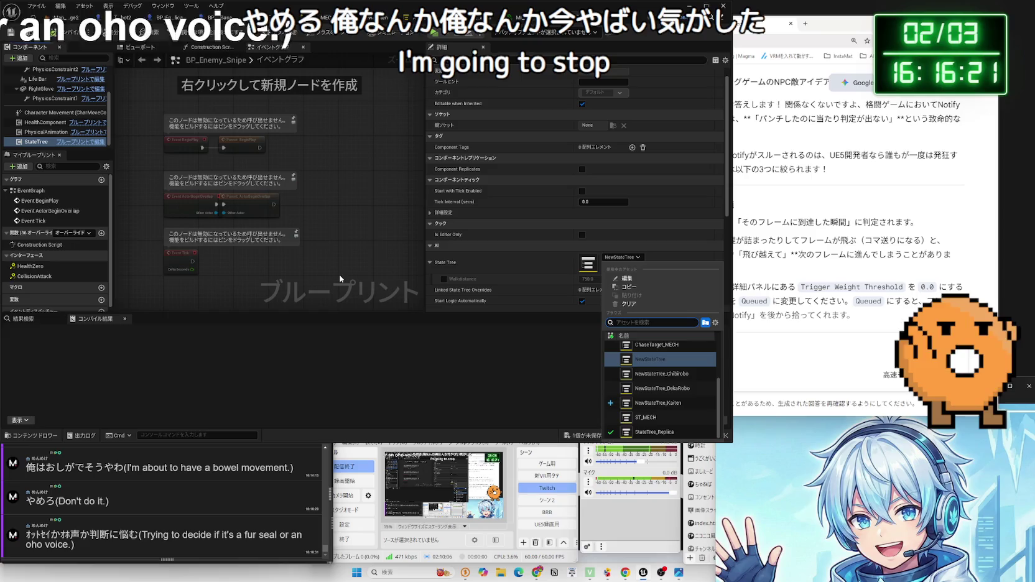
pyautogui.click(183, 370)
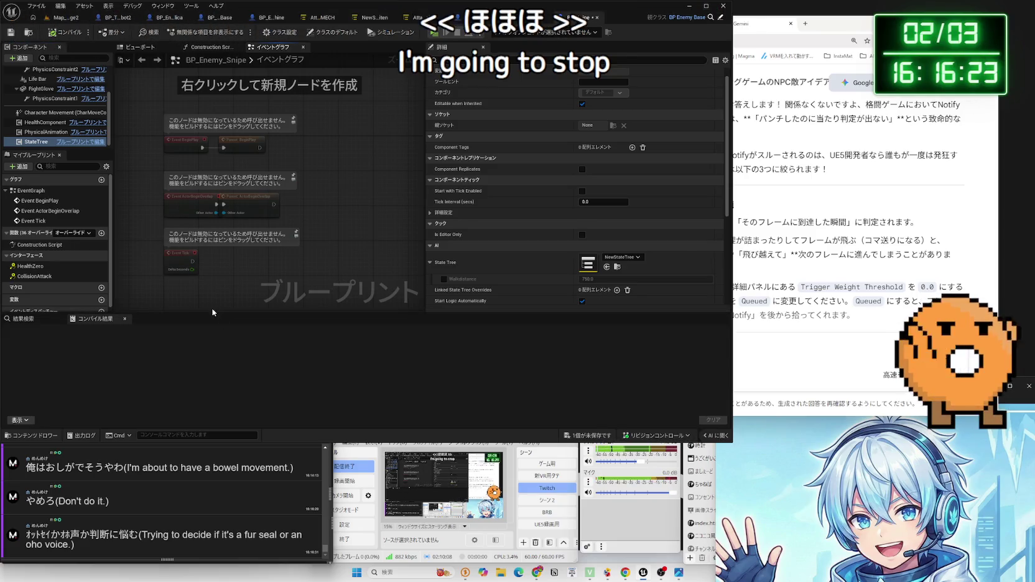
# - Box-select the event graph's event nodes, then clear the selection
pyautogui.scroll(1, 219, 290)
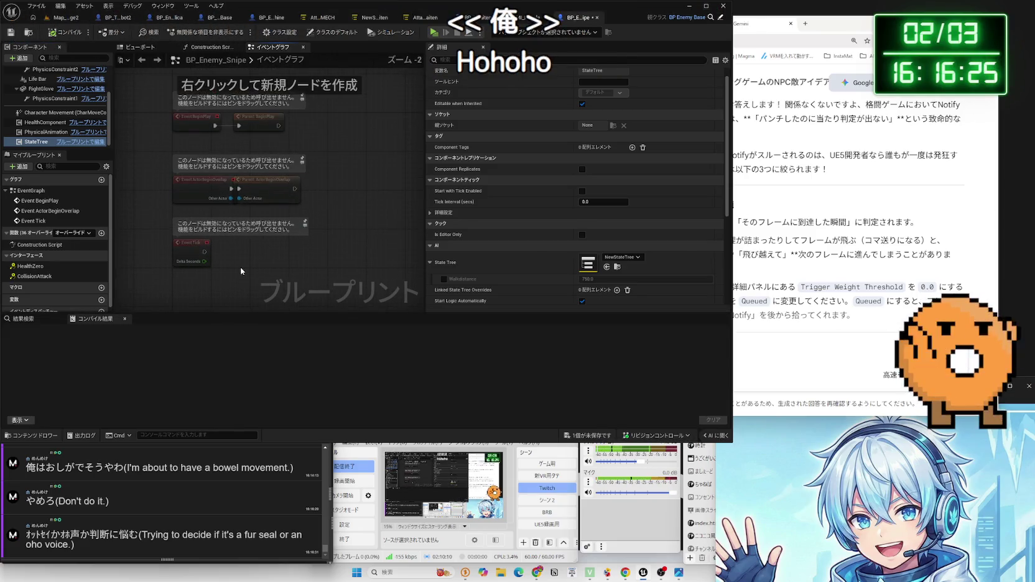
pyautogui.moveTo(276, 285)
pyautogui.mouseDown()
pyautogui.moveTo(249, 224)
pyautogui.moveTo(181, 131)
pyautogui.moveTo(311, 275)
pyautogui.mouseUp()
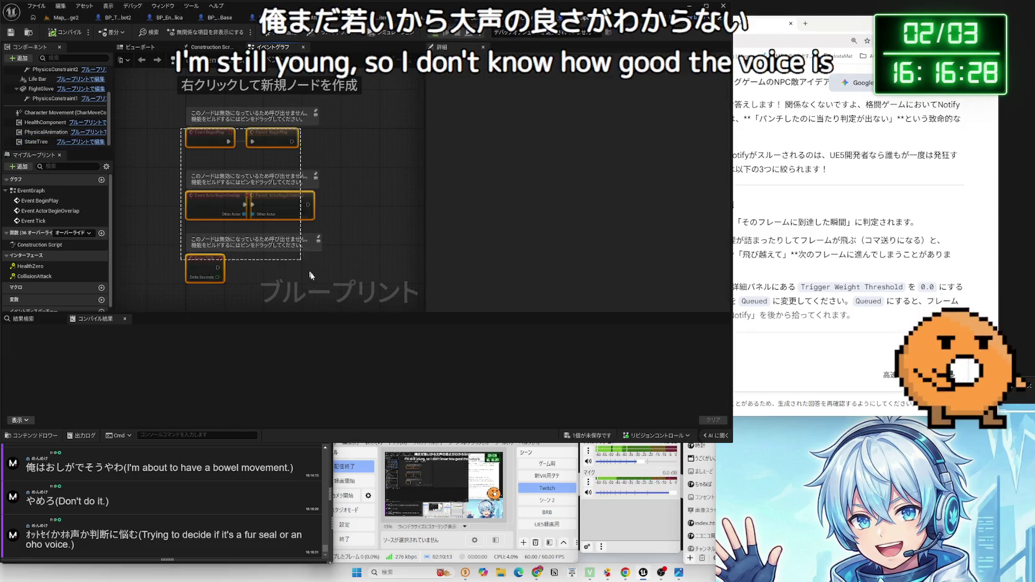
pyautogui.moveTo(179, 142); pyautogui.dragTo(174, 133)
pyautogui.click(174, 132)
pyautogui.moveTo(322, 285); pyautogui.dragTo(193, 134)
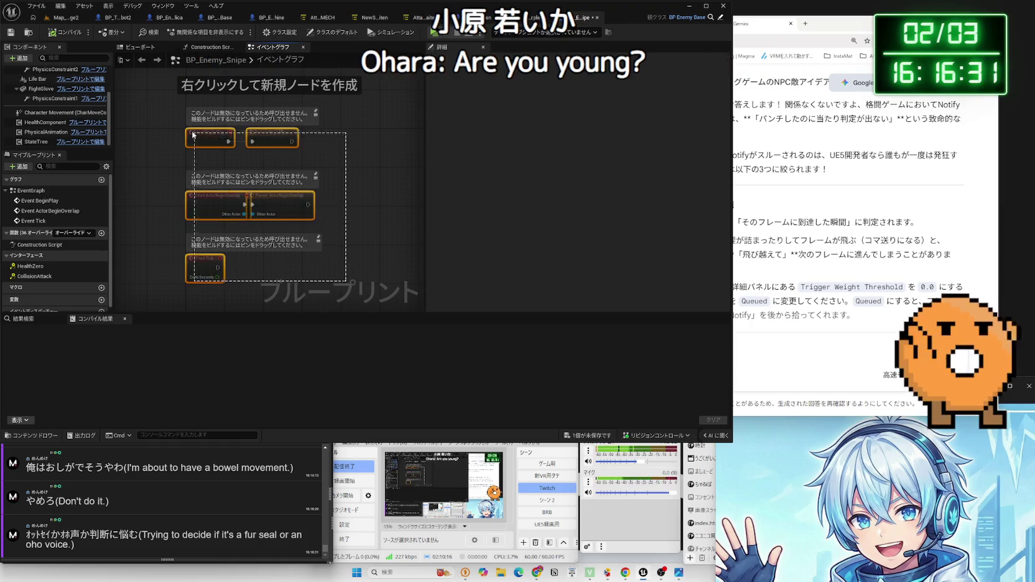
pyautogui.moveTo(374, 285); pyautogui.dragTo(374, 285)
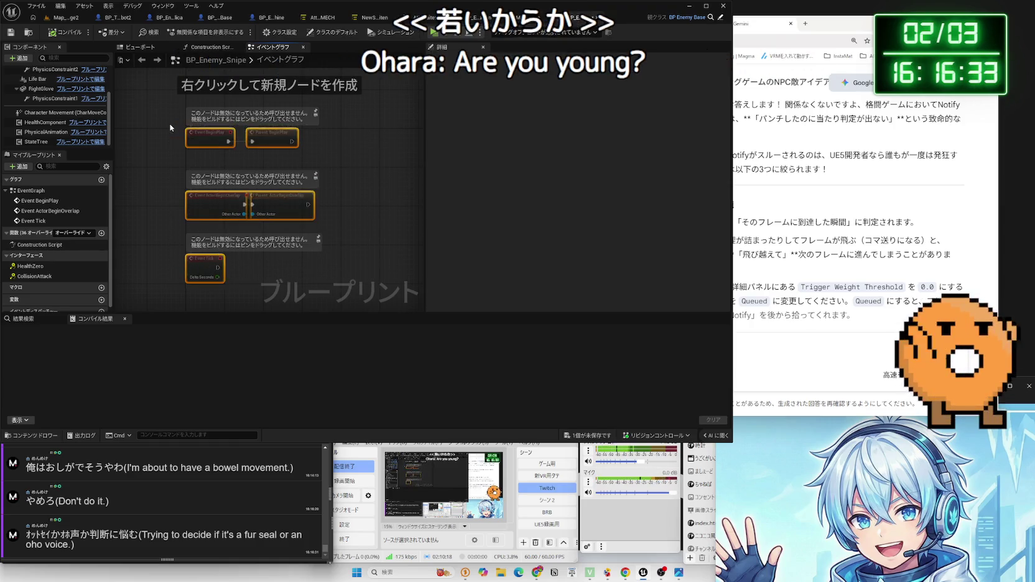
pyautogui.click(449, 481)
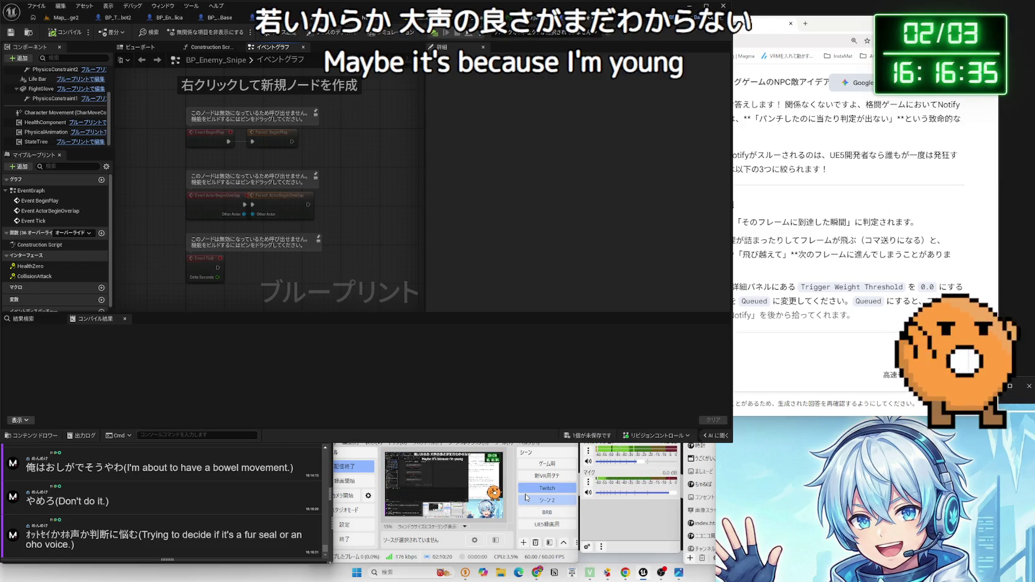
# - Search the web for the word オットセイ from a viewer comment
pyautogui.click(267, 492)
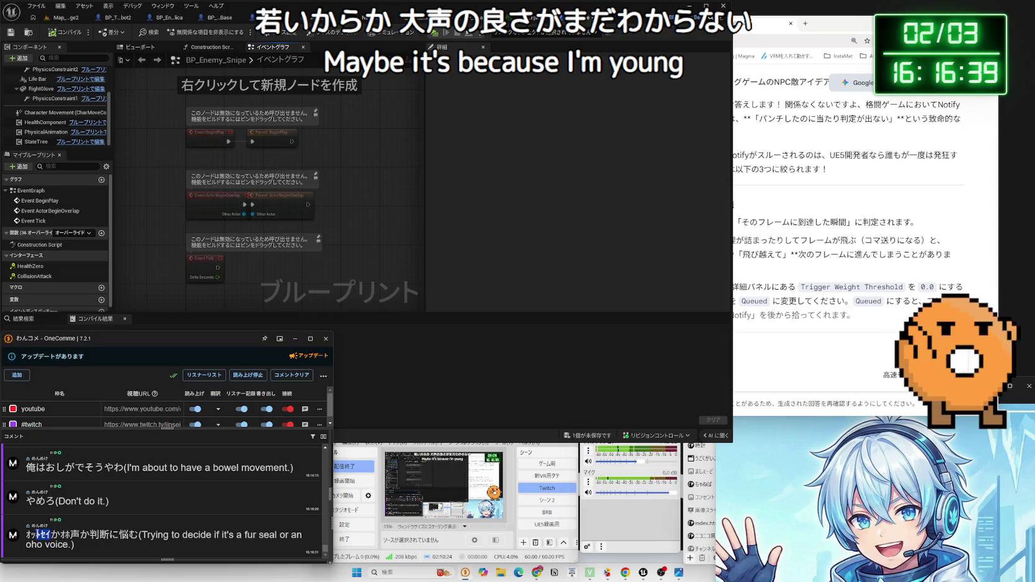
pyautogui.moveTo(25, 536); pyautogui.dragTo(42, 534)
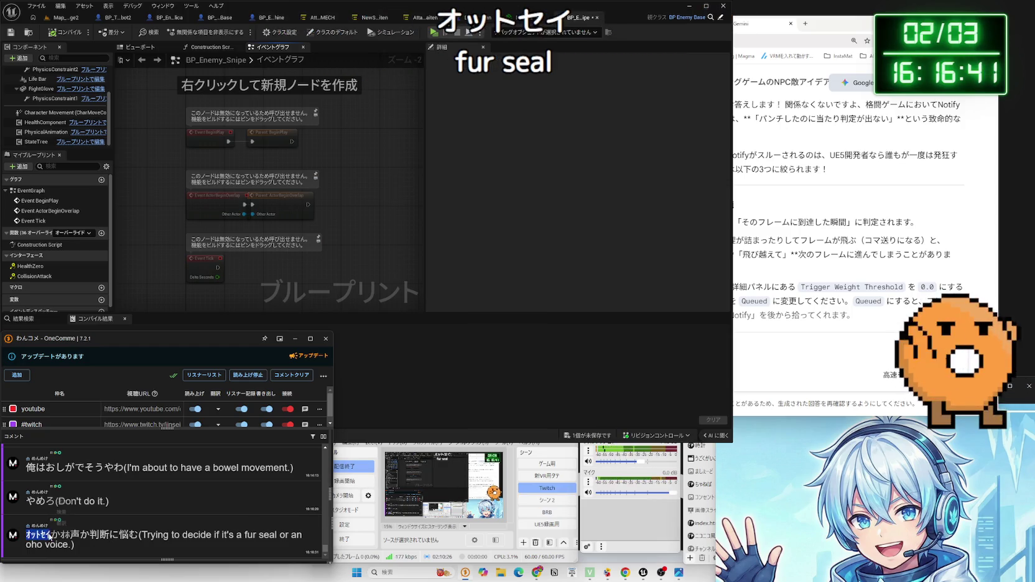
pyautogui.click(63, 515)
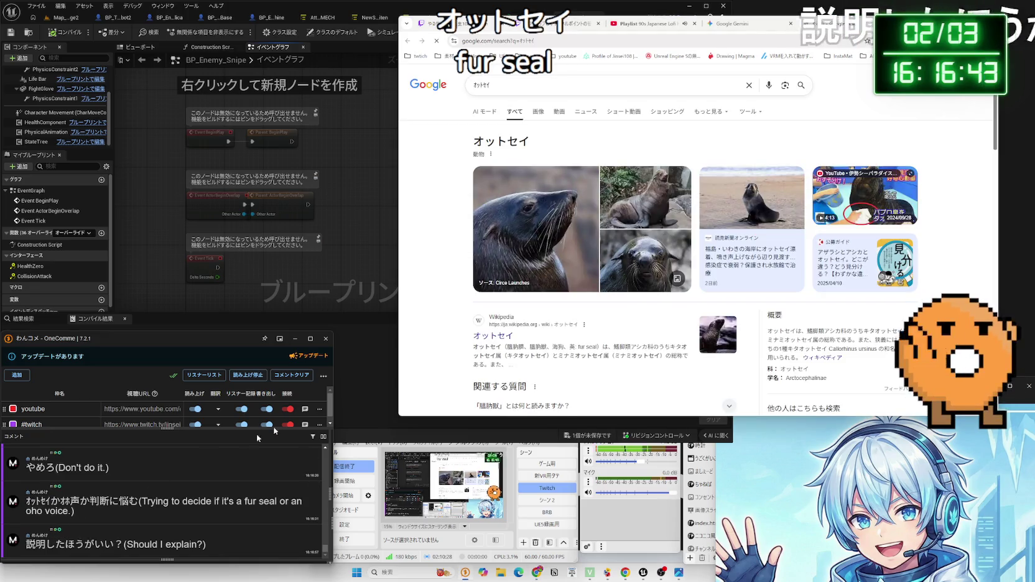
# - Close the search tab to return to Gemini, and select the word 声 in a viewer comment
pyautogui.hotkey('ctrl', 'w')
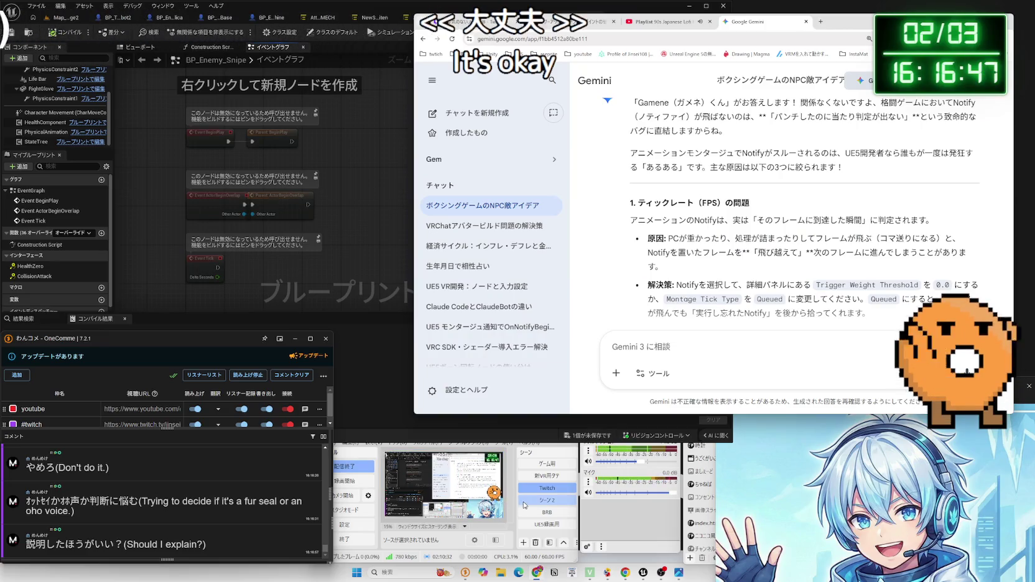
pyautogui.doubleClick(71, 502)
pyautogui.rightClick(68, 505)
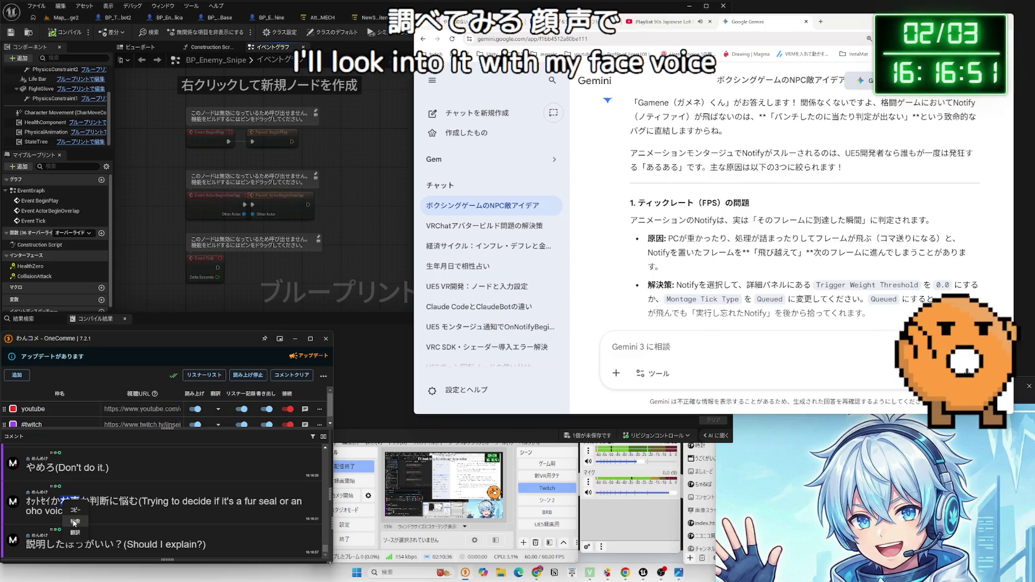
pyautogui.click(74, 523)
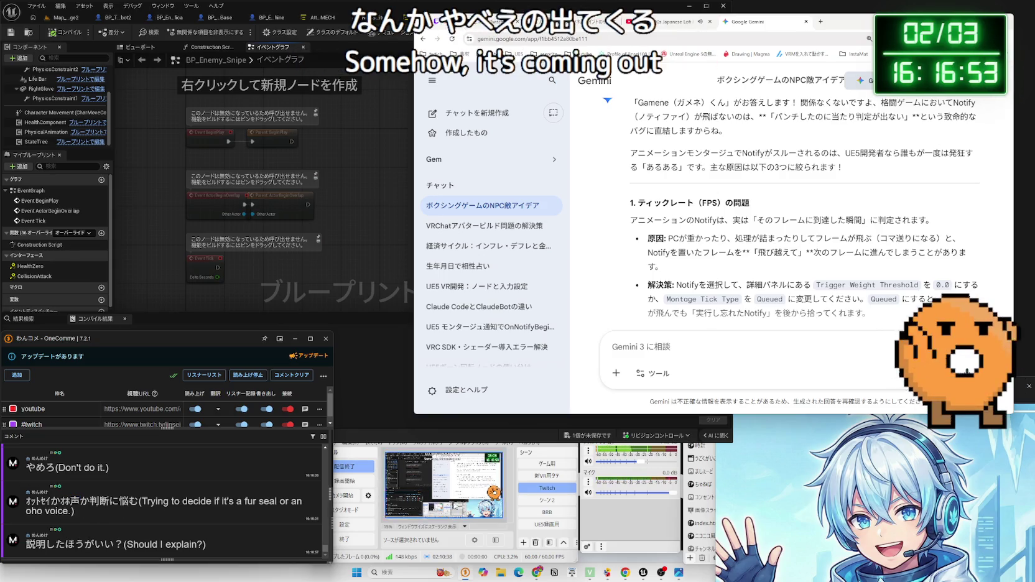
# - Open an image in the Photos viewer and advance to the next file
pyautogui.click(610, 522)
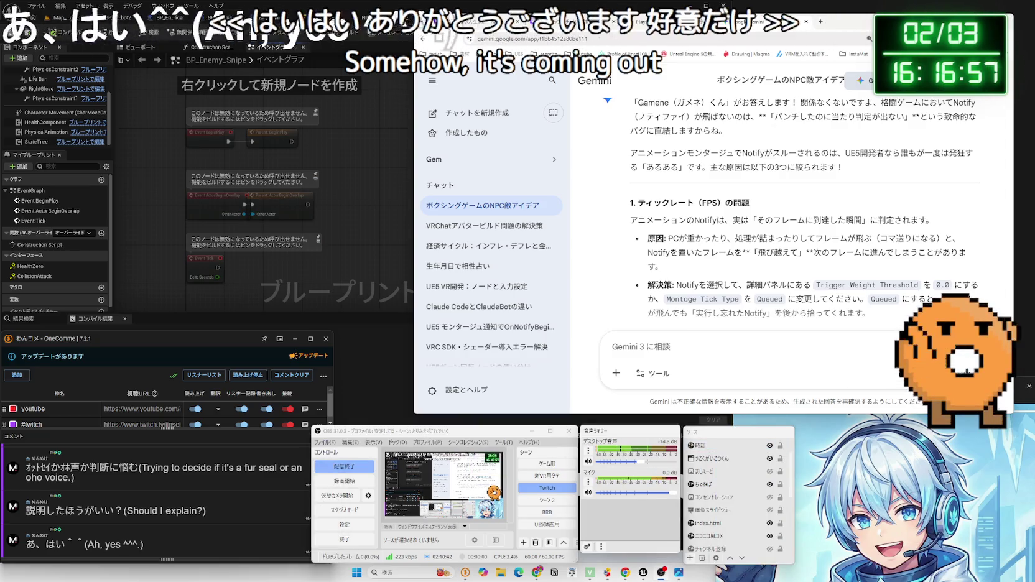
pyautogui.click(1027, 402)
pyautogui.press('Right')
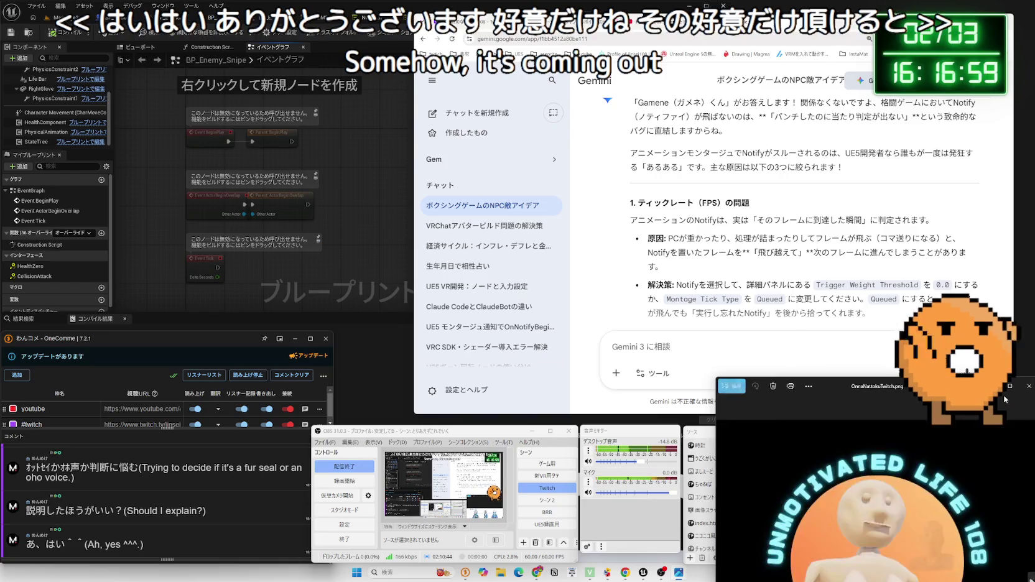
# - Reposition the viewer and step back through the logo images to KTWars.mp4
pyautogui.moveTo(914, 386)
pyautogui.mouseDown()
pyautogui.moveTo(769, 254)
pyautogui.moveTo(760, 272)
pyautogui.mouseUp()
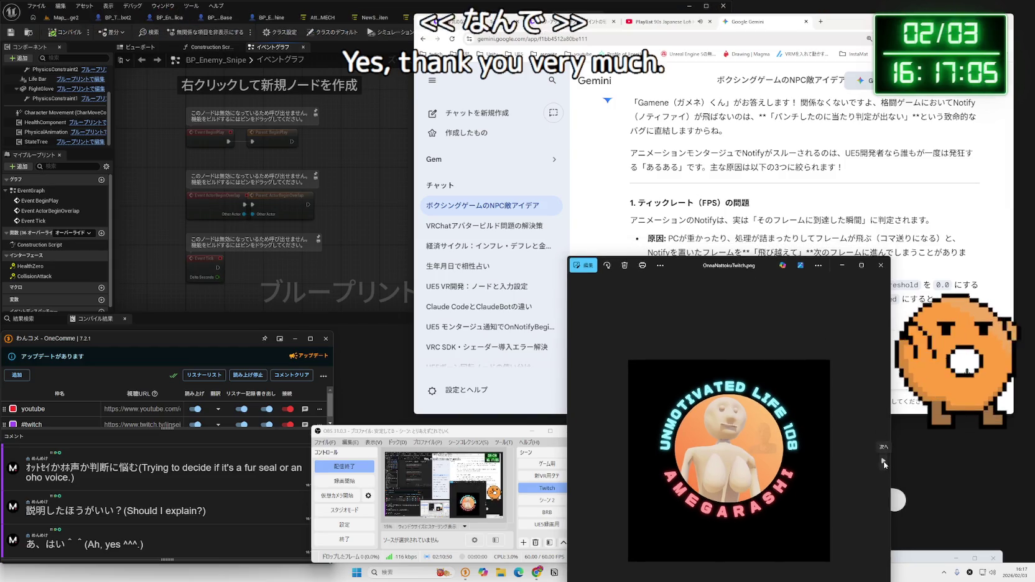
pyautogui.click(884, 462)
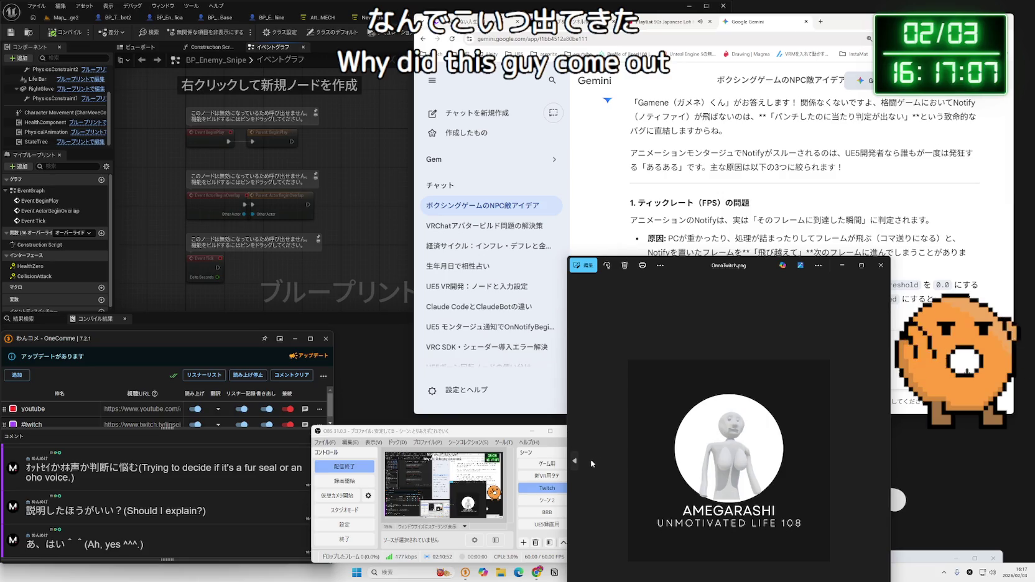
pyautogui.click(575, 461)
pyautogui.click(574, 461)
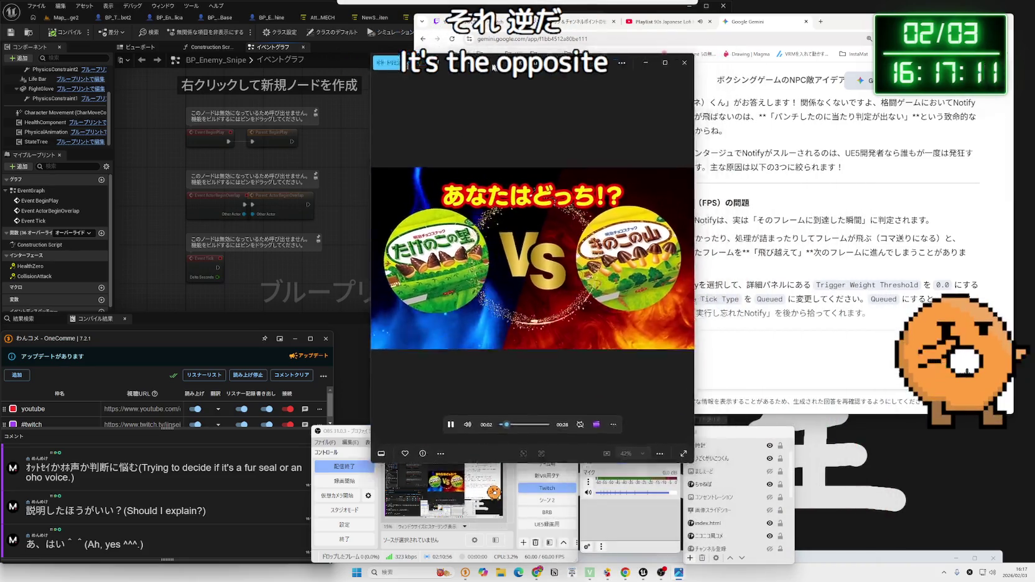
pyautogui.moveTo(494, 67)
pyautogui.mouseDown()
pyautogui.moveTo(376, 65)
pyautogui.moveTo(429, 75)
pyautogui.mouseUp()
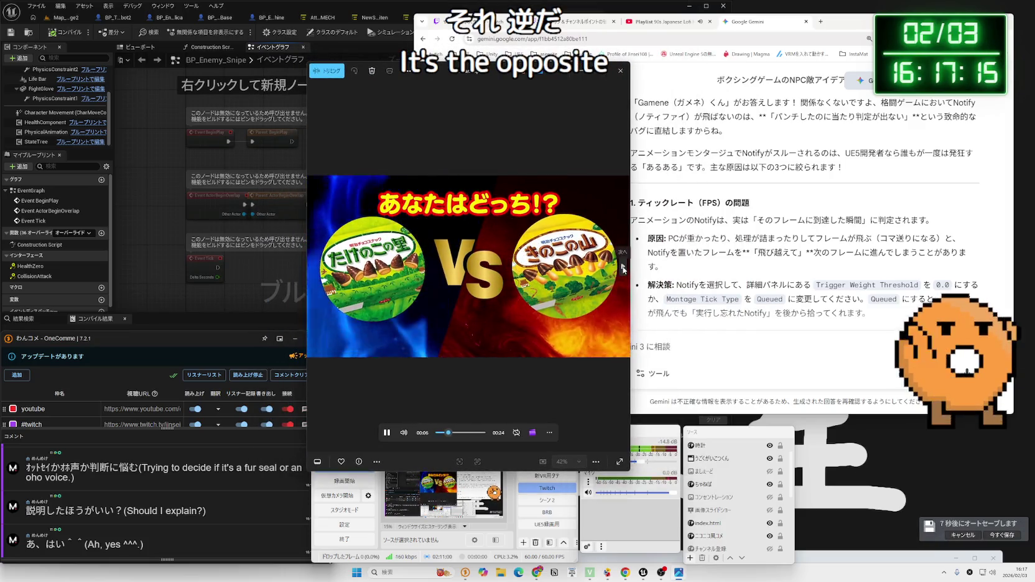
# - Step forward to the promo image with QR codes, then close Photos and open File Explorer
pyautogui.click(623, 268)
pyautogui.click(624, 268)
pyautogui.click(624, 268)
pyautogui.click(623, 268)
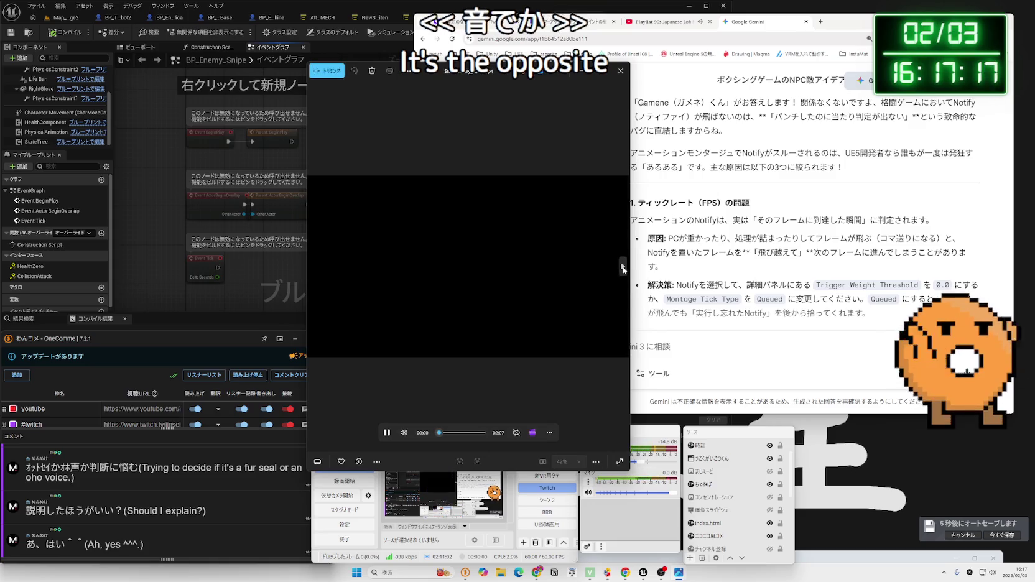
pyautogui.click(624, 267)
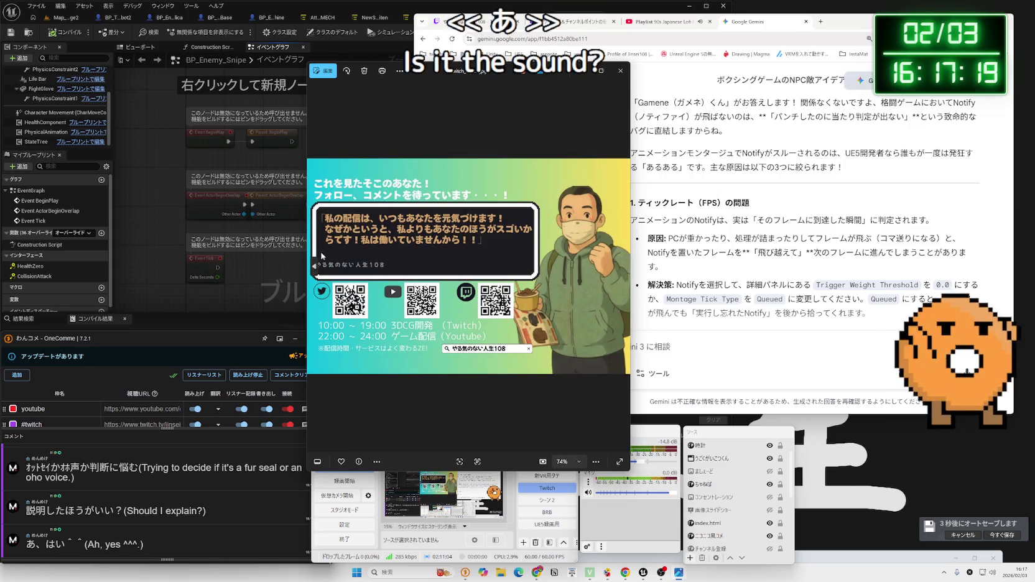
pyautogui.click(624, 70)
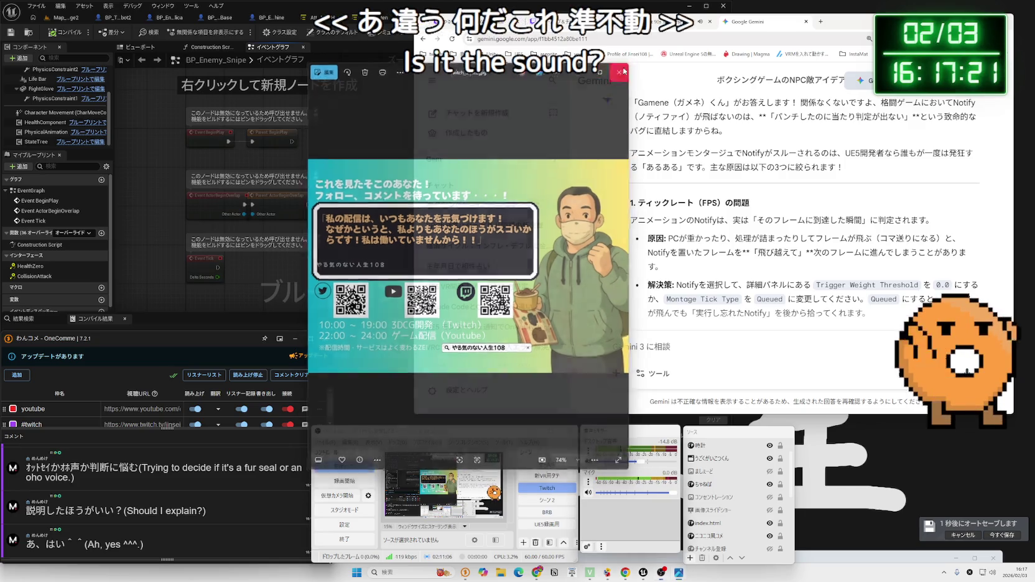
pyautogui.click(511, 576)
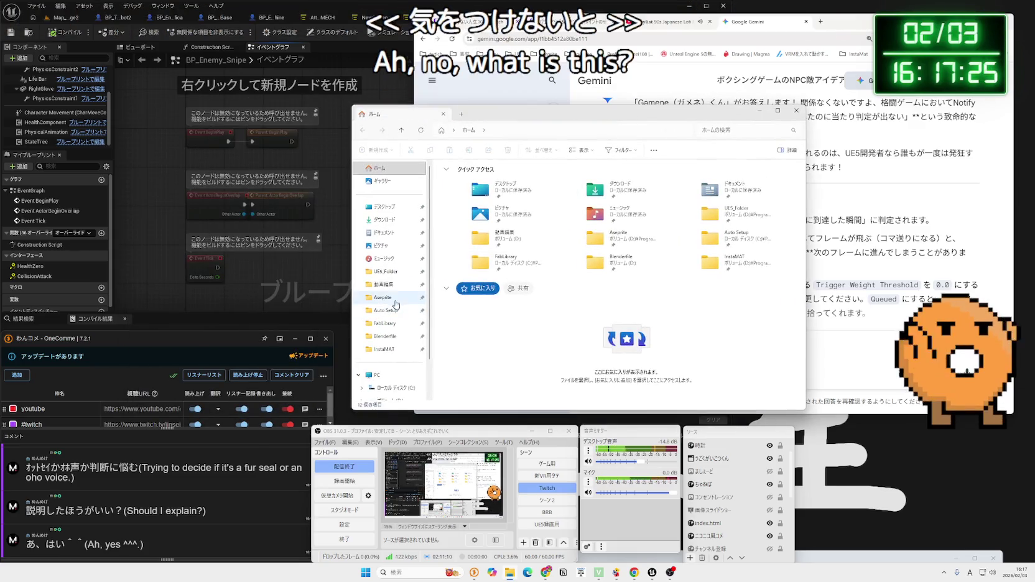
# - Open kogoe_sanmen.jpg from the Desktop 画像 folder in the photo viewer
pyautogui.click(388, 284)
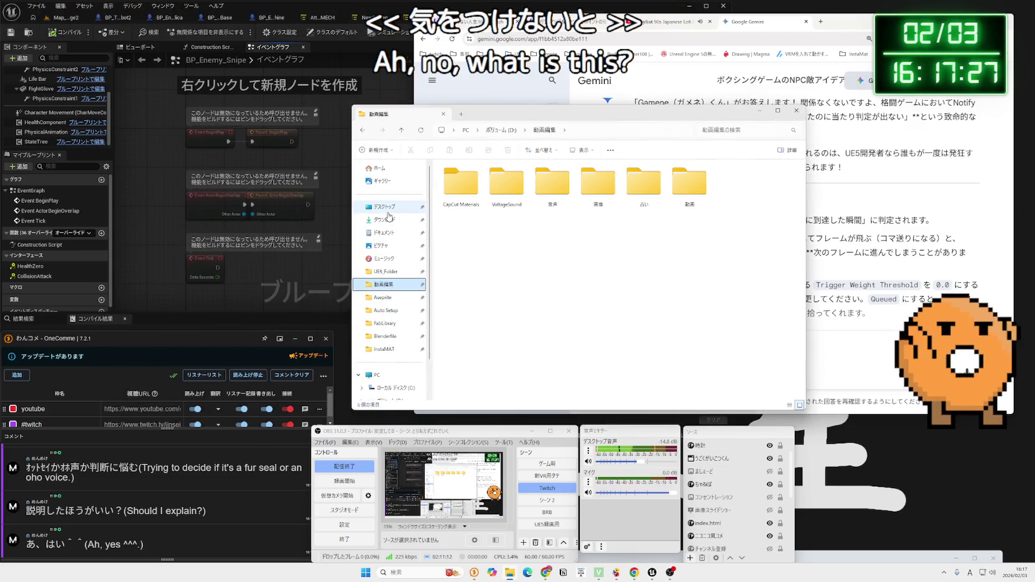
pyautogui.click(385, 207)
pyautogui.doubleClick(683, 182)
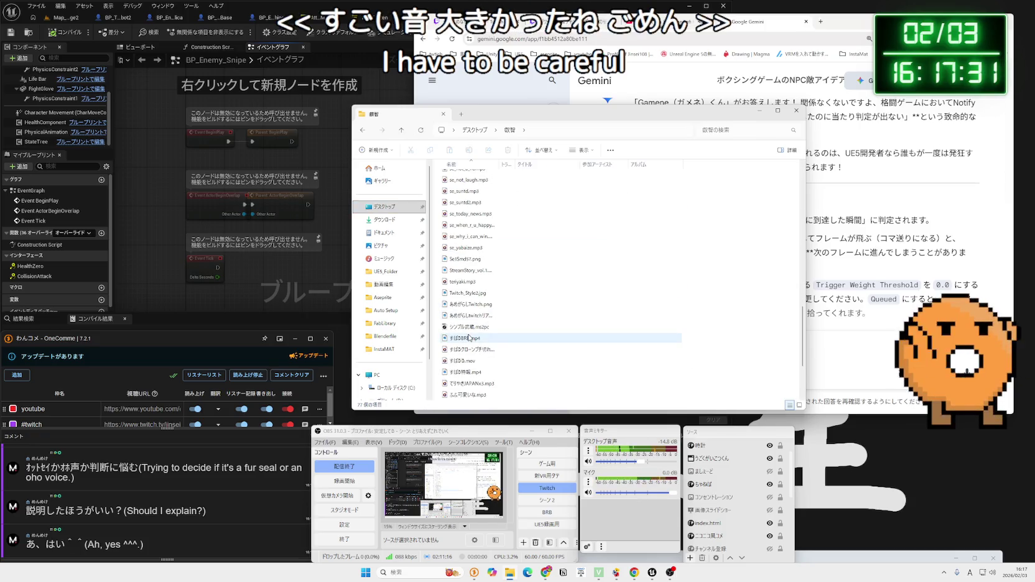
pyautogui.click(469, 277)
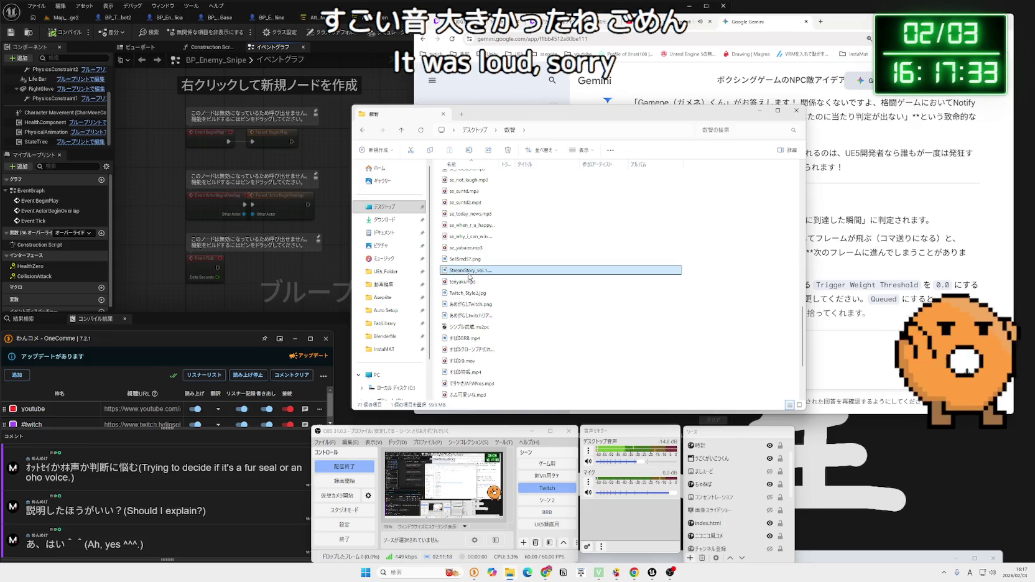
pyautogui.scroll(10, 468, 265)
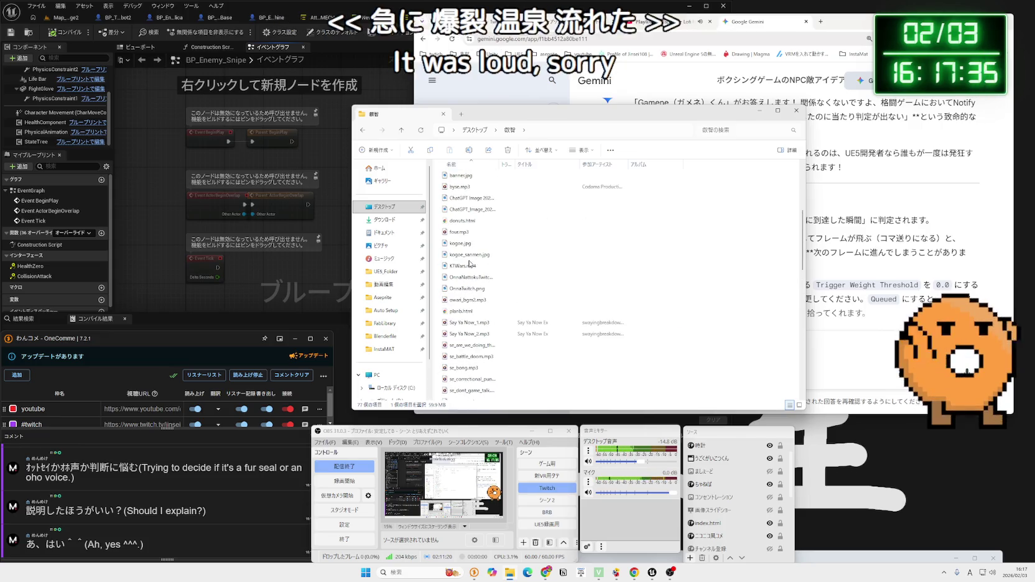
pyautogui.click(468, 268)
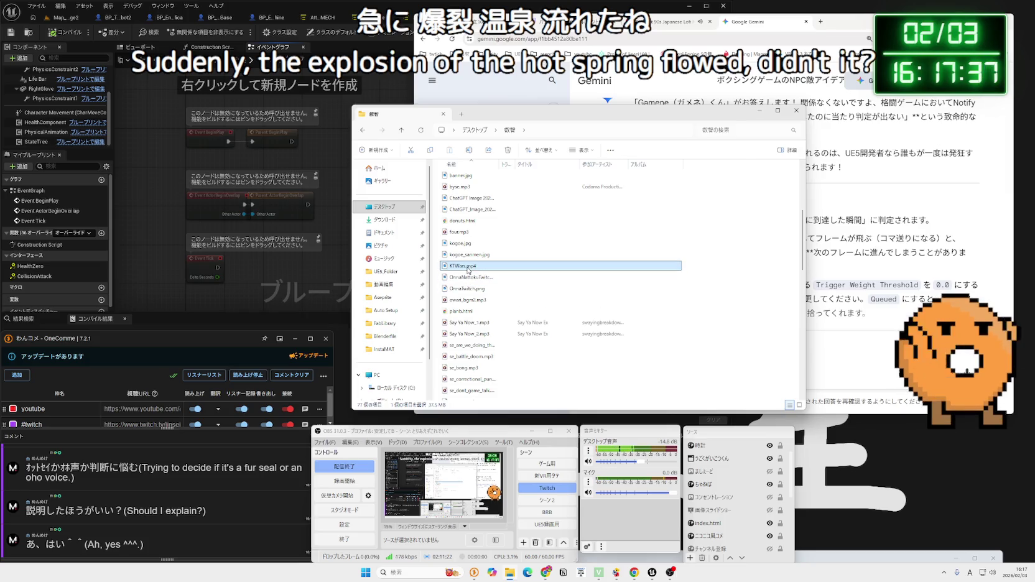
pyautogui.doubleClick(468, 257)
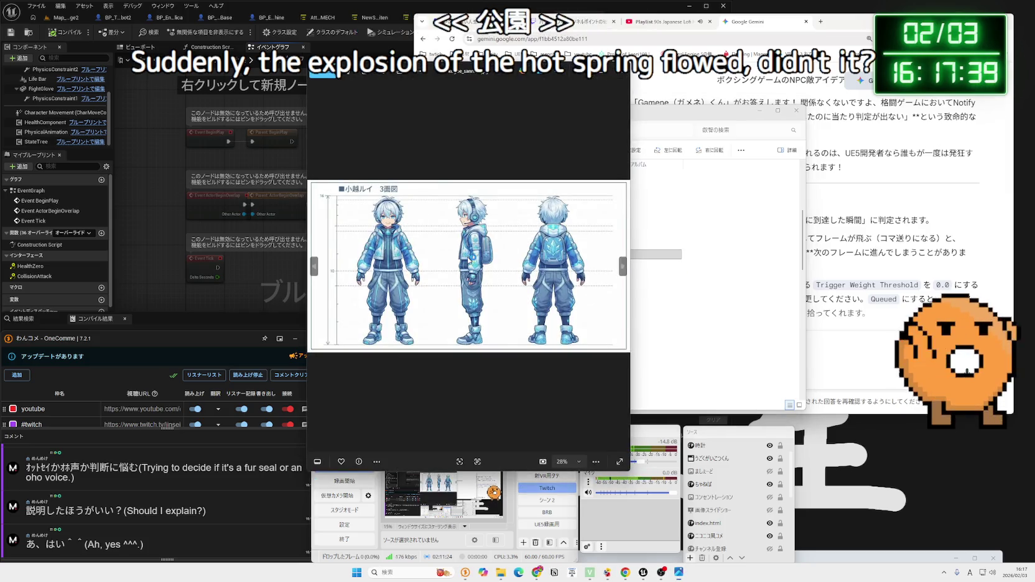
# - Move the character sheet viewer to the bottom-right and close File Explorer
pyautogui.scroll(5, 489, 229)
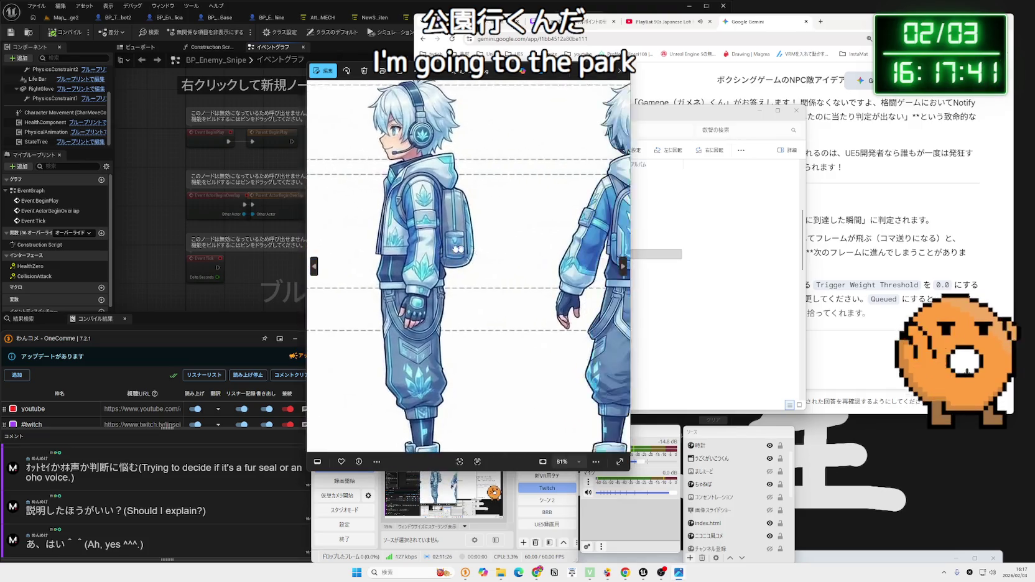
pyautogui.moveTo(473, 70)
pyautogui.mouseDown()
pyautogui.moveTo(890, 146)
pyautogui.moveTo(878, 414)
pyautogui.moveTo(896, 400)
pyautogui.moveTo(868, 387)
pyautogui.moveTo(892, 332)
pyautogui.mouseUp()
pyautogui.scroll(3, 939, 516)
pyautogui.scroll(-3, 923, 492)
pyautogui.scroll(2, 908, 489)
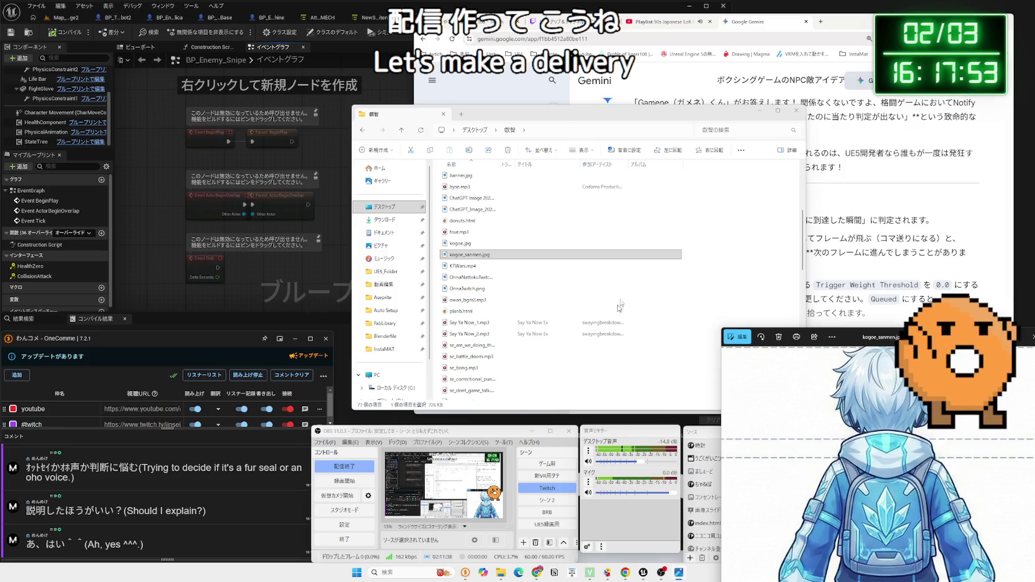
pyautogui.moveTo(648, 116); pyautogui.dragTo(553, 114)
pyautogui.click(700, 110)
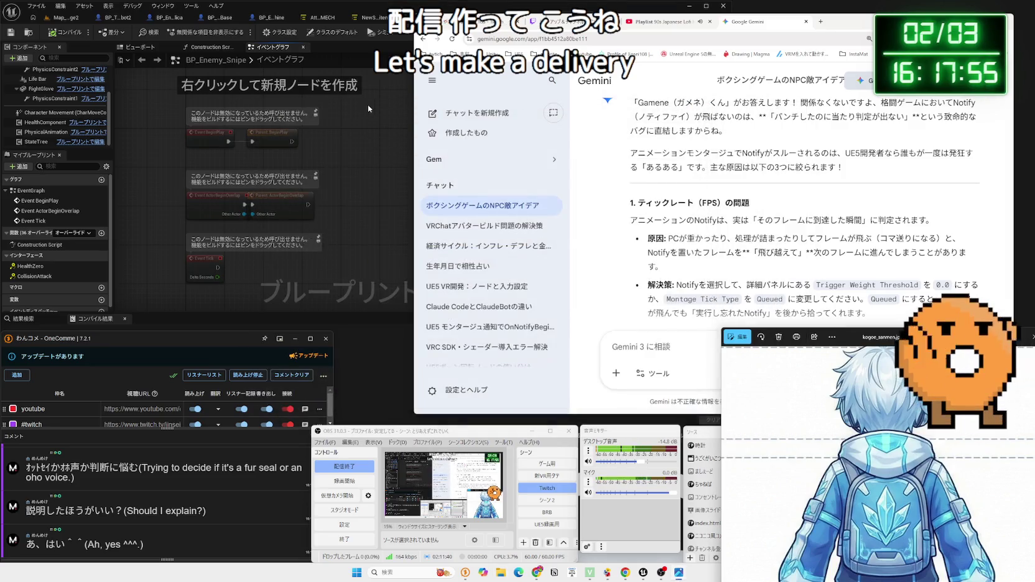
# - Bring Unreal forward and show the BP_Enemy_Base State Tree with its MoveToPlayer, Attack and Chase states
pyautogui.click(378, 201)
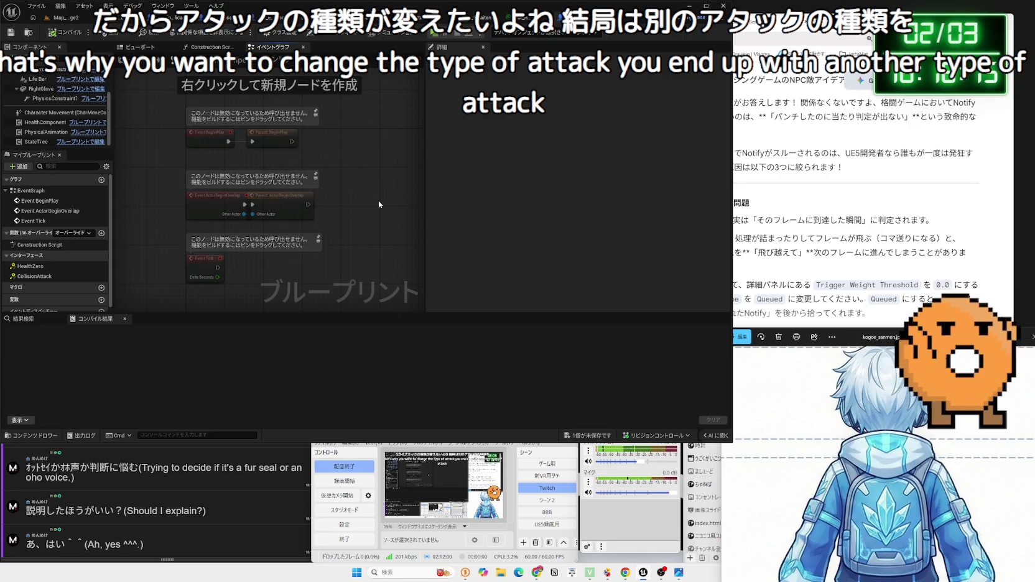
pyautogui.click(373, 17)
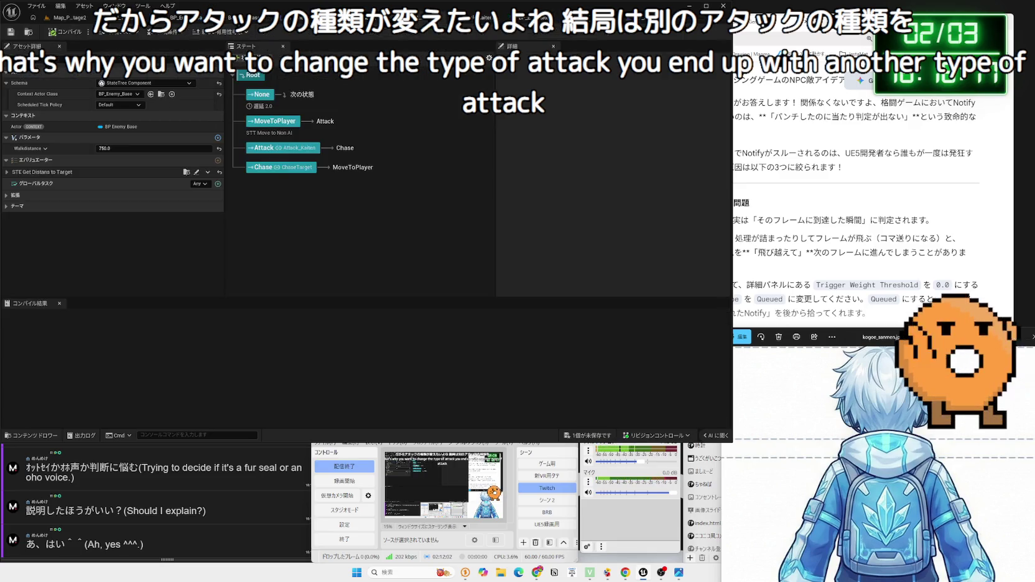
# - Inspect the Chase state's transition, then save the unsaved BP_Enemy_Snipe blueprint
pyautogui.click(296, 148)
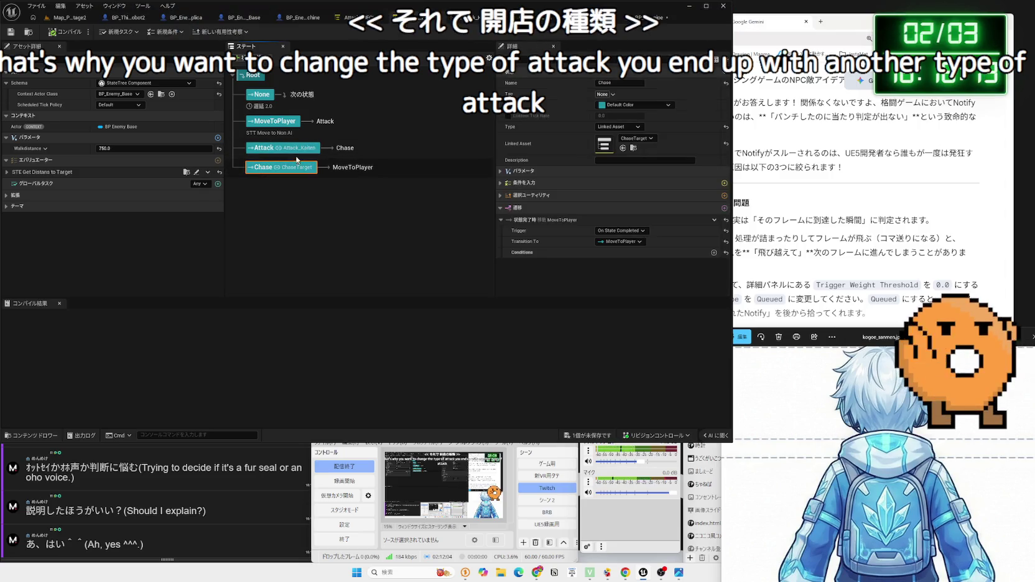
pyautogui.click(277, 85)
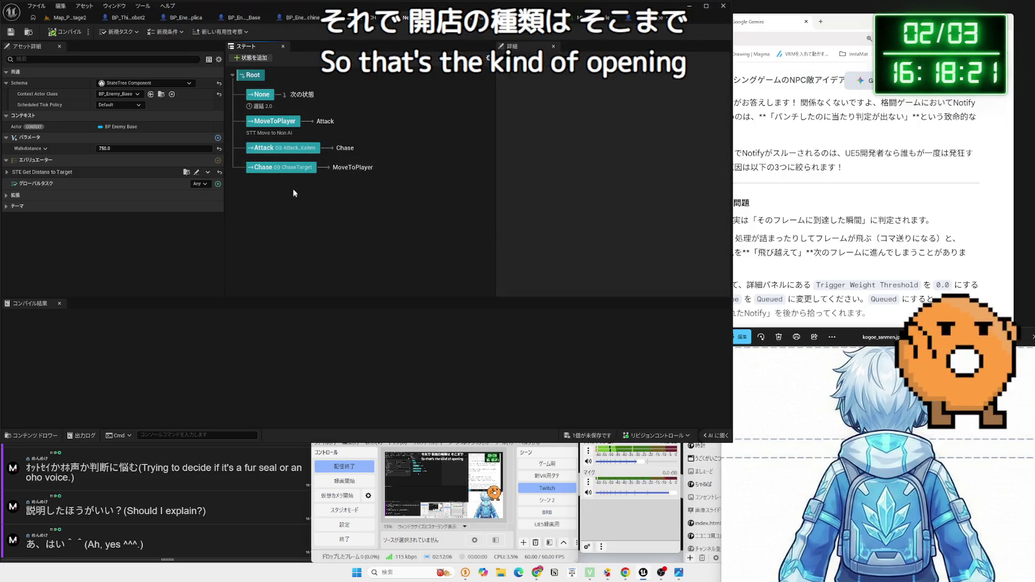
pyautogui.click(580, 435)
pyautogui.click(560, 377)
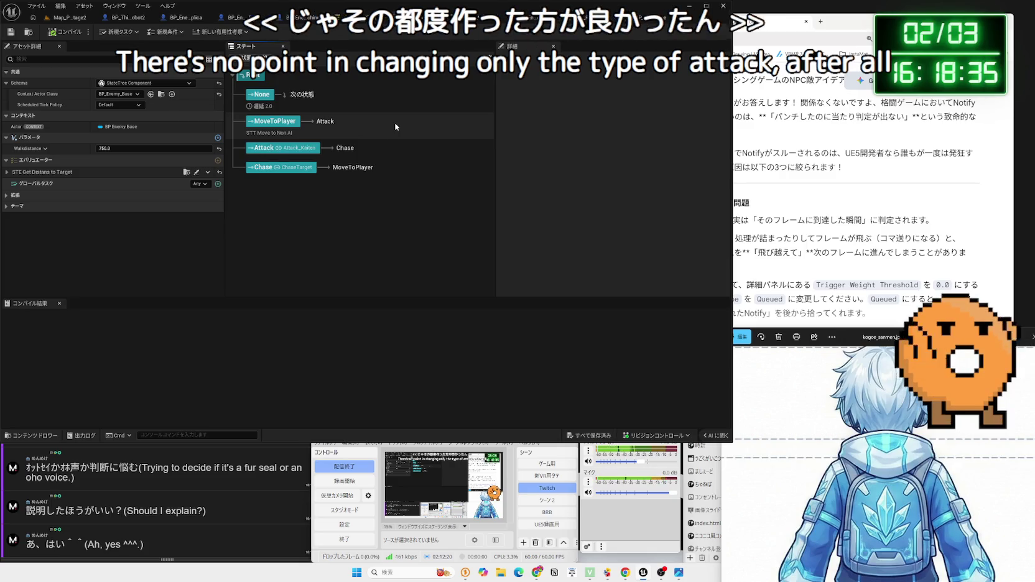
# - Cycle through the open enemy asset tabs back to the Map_PurpleStage2 level editor
pyautogui.click(483, 17)
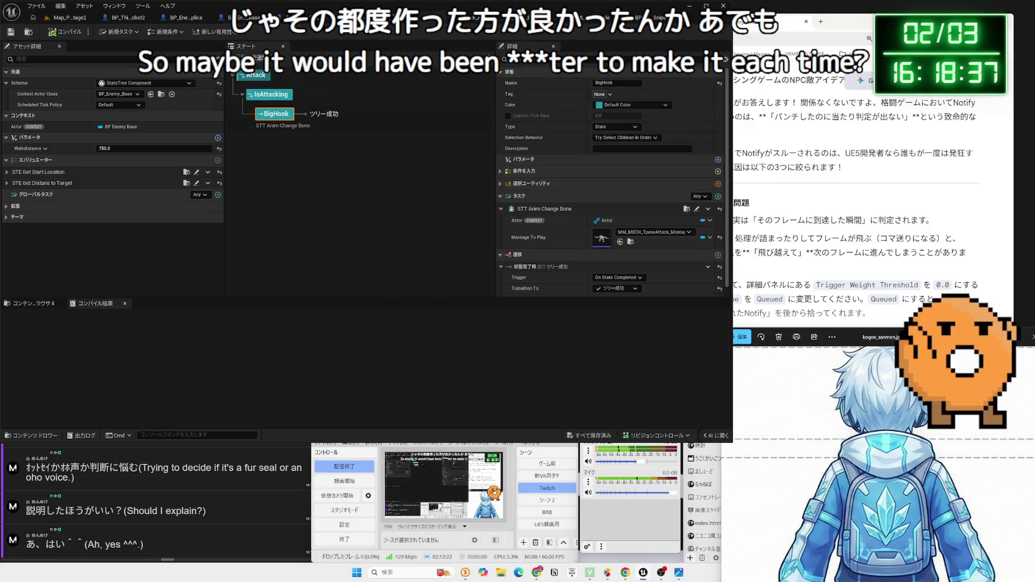
pyautogui.click(563, 22)
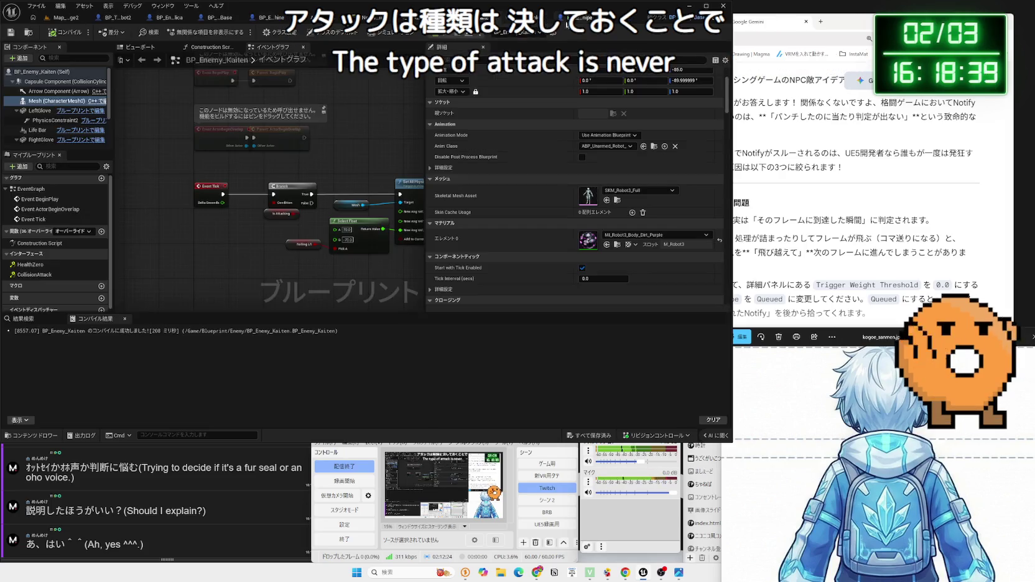
pyautogui.click(531, 18)
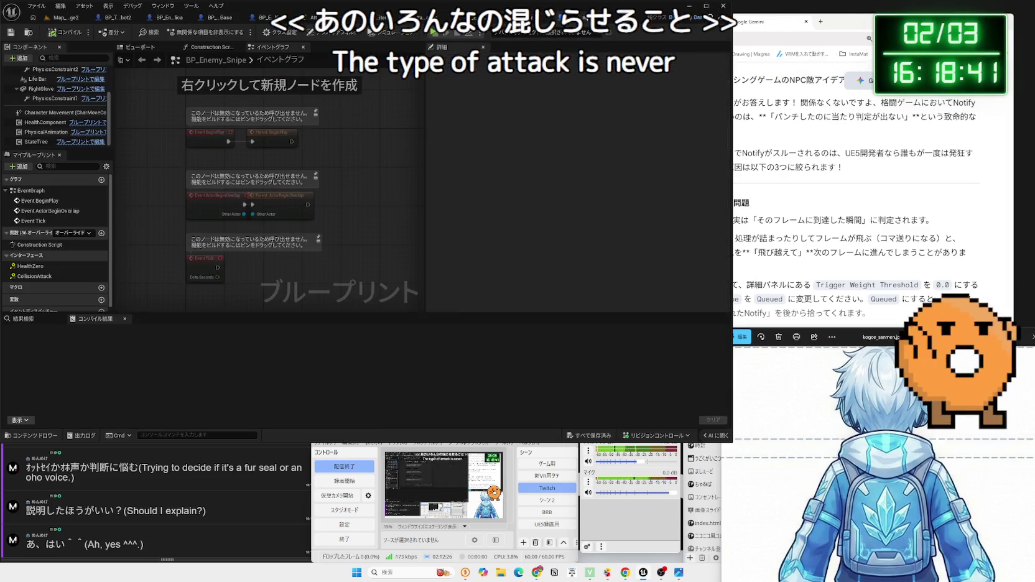
pyautogui.click(398, 18)
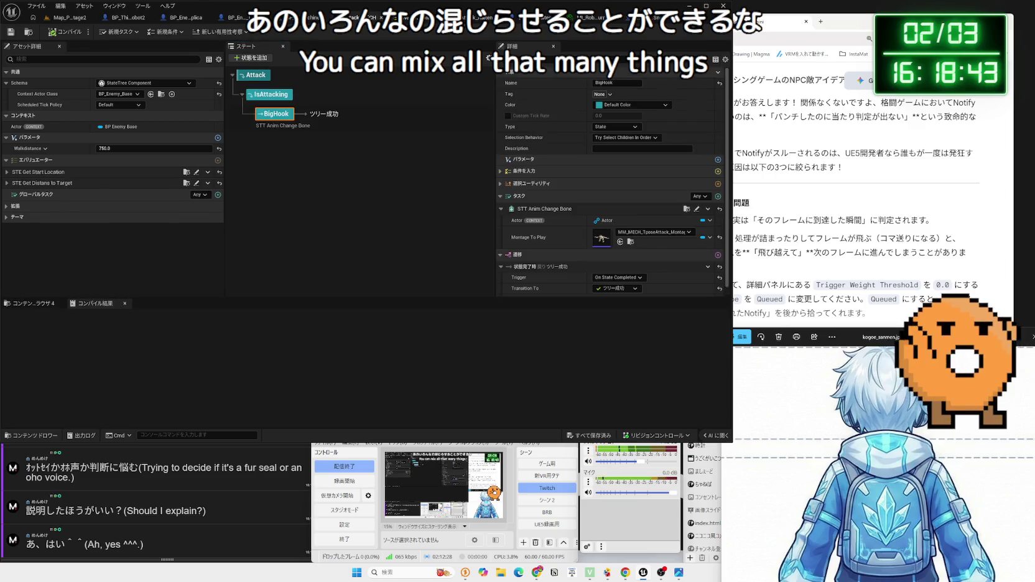
pyautogui.click(313, 17)
pyautogui.click(115, 18)
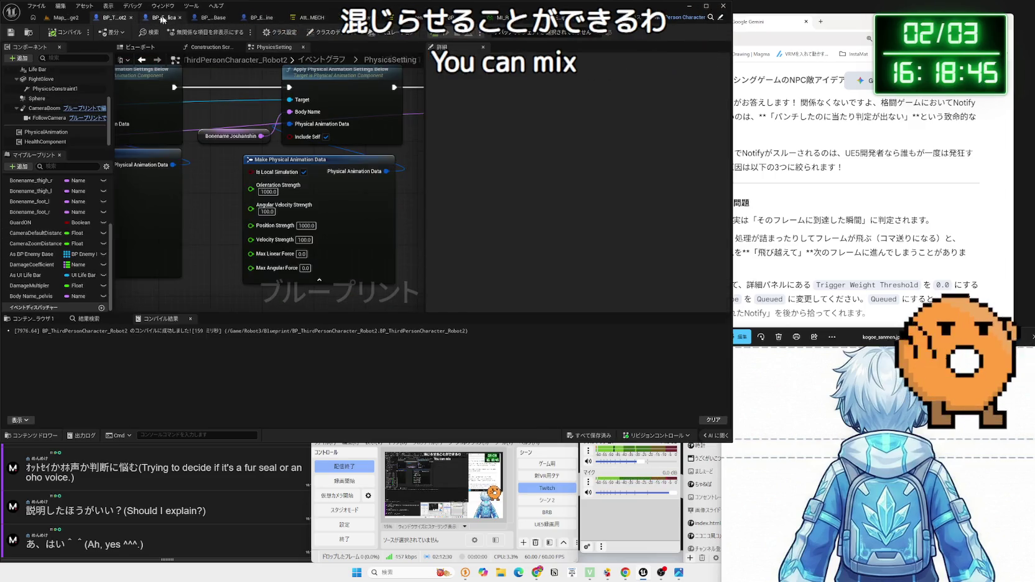
pyautogui.click(212, 18)
pyautogui.click(78, 19)
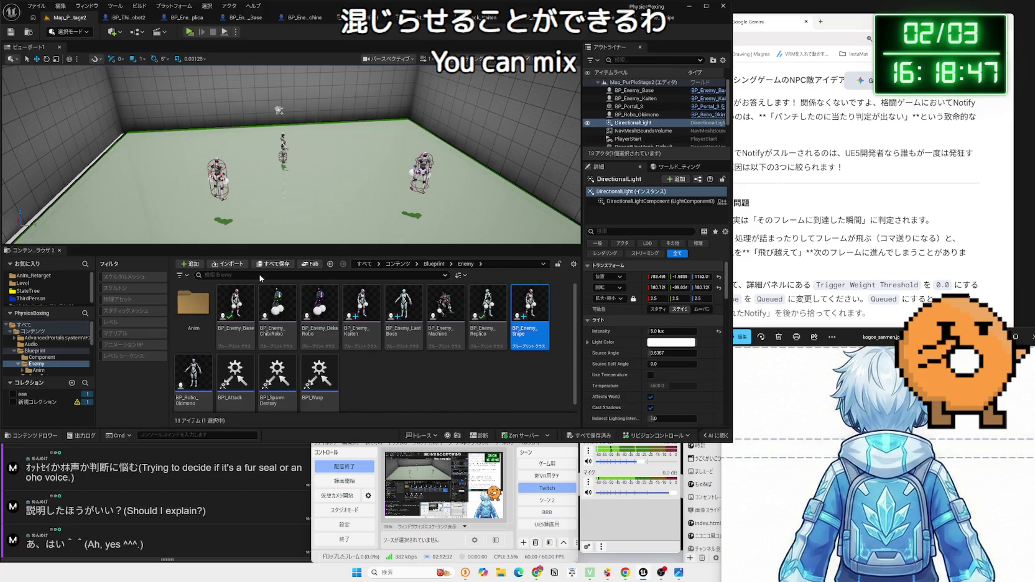
# - Create a new folder named Snipe inside the StateTree content folder
pyautogui.click(399, 373)
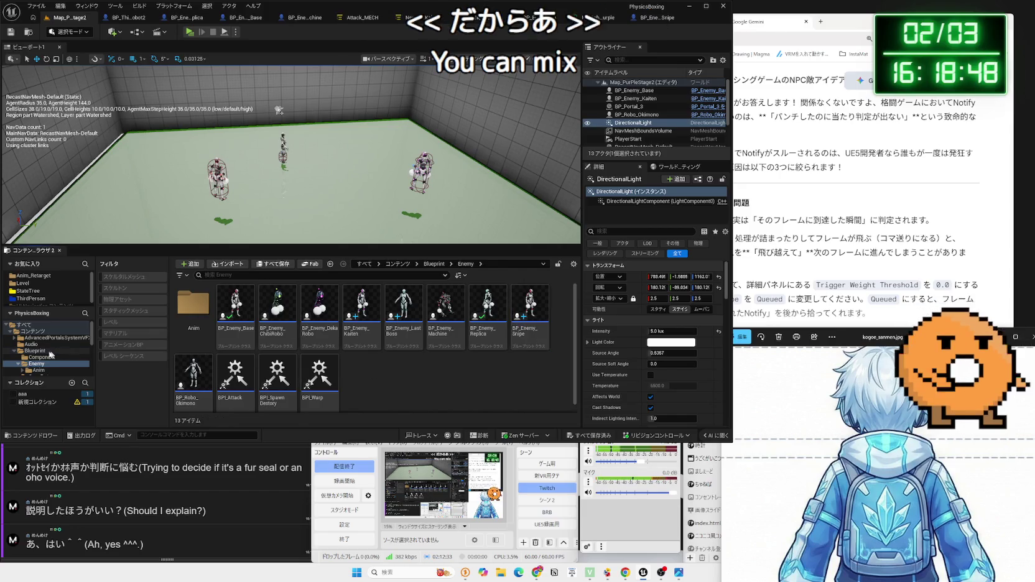
pyautogui.click(28, 290)
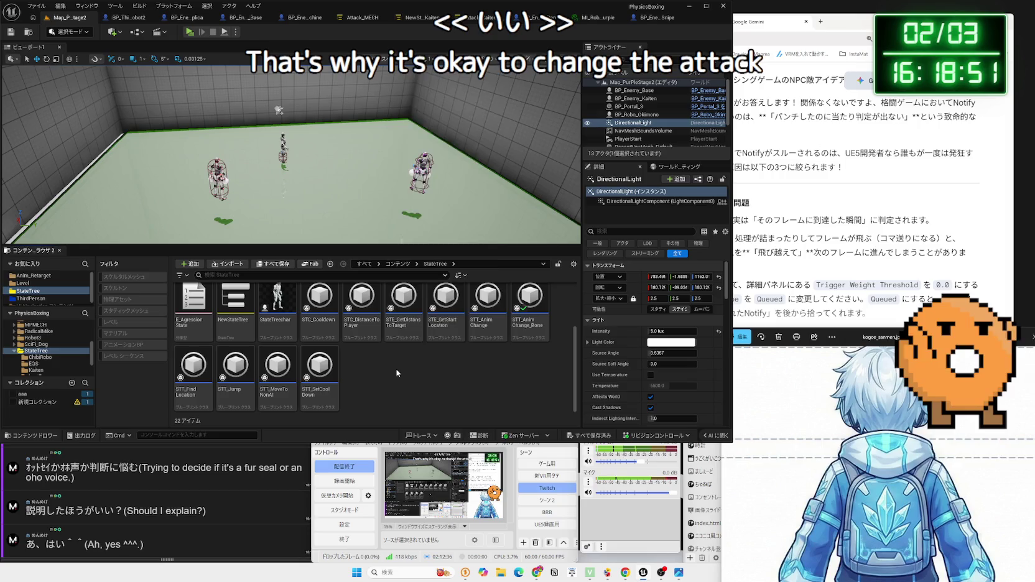
pyautogui.rightClick(397, 364)
pyautogui.click(452, 99)
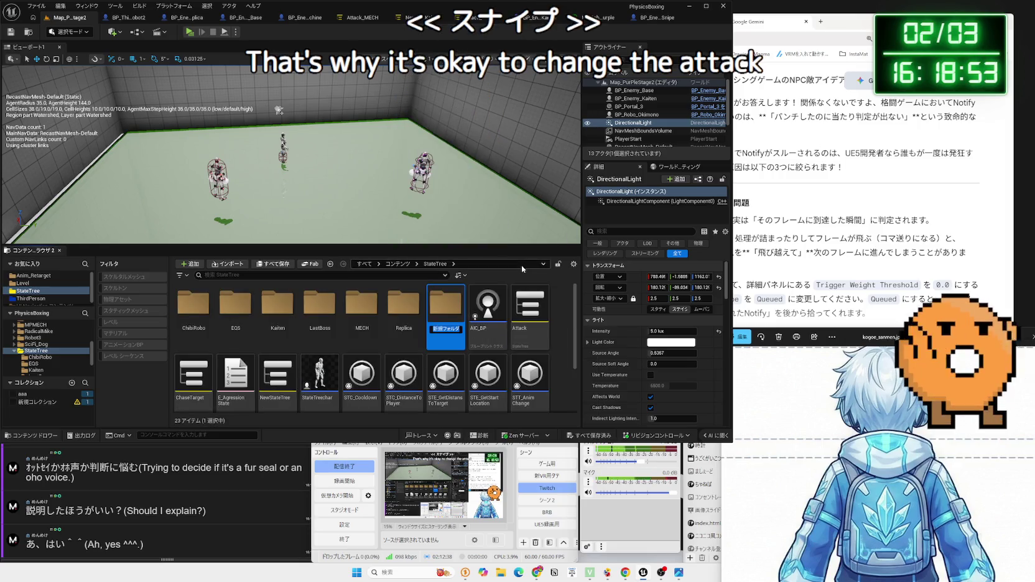
pyautogui.write('Snipe')
pyautogui.press('Return')
pyautogui.doubleClick(448, 311)
pyautogui.hotkey('alt', 'Left')
# - Duplicate the Attack State Tree as Attack_spine
pyautogui.click(530, 320)
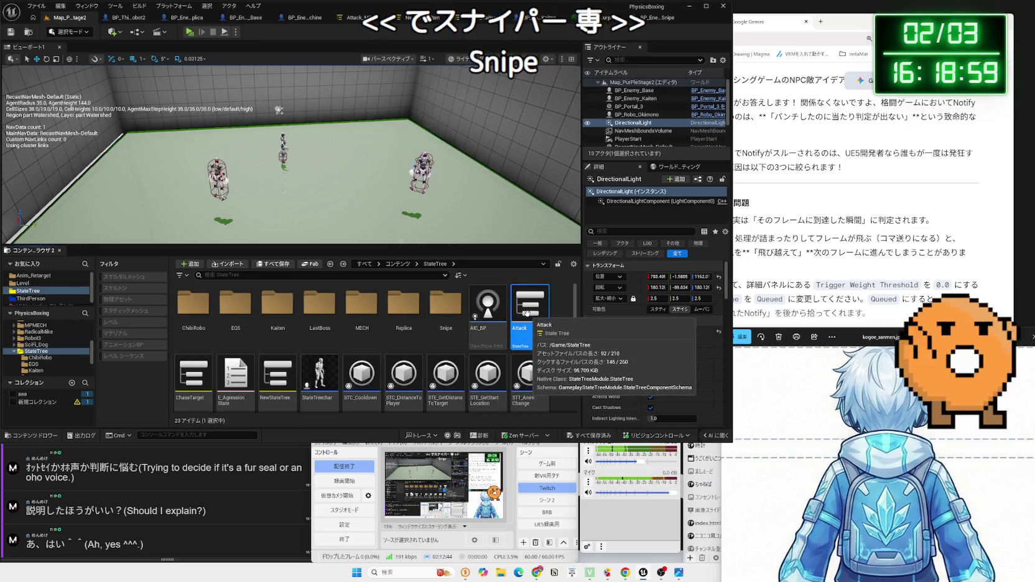
pyautogui.rightClick(530, 320)
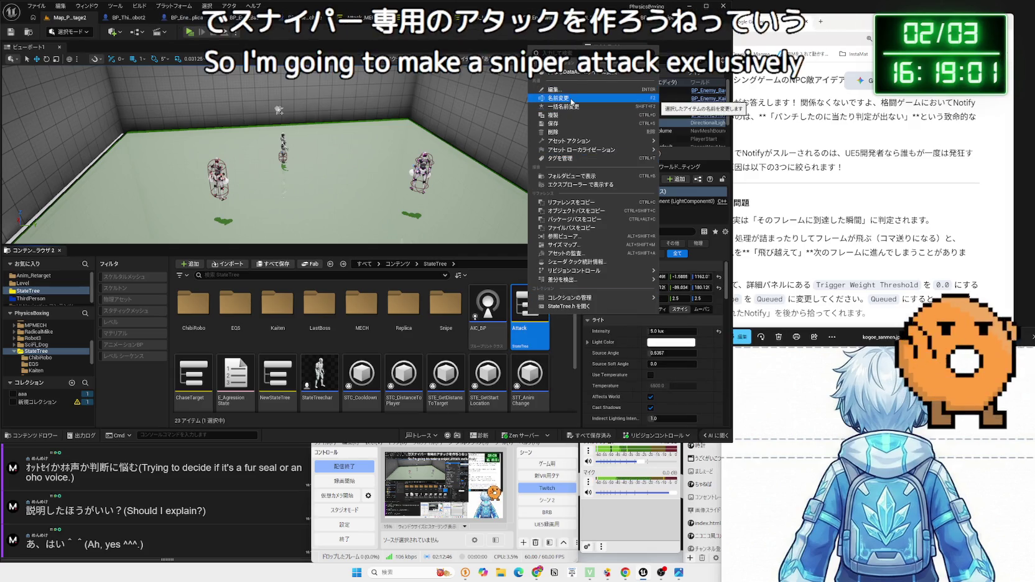
pyautogui.click(571, 119)
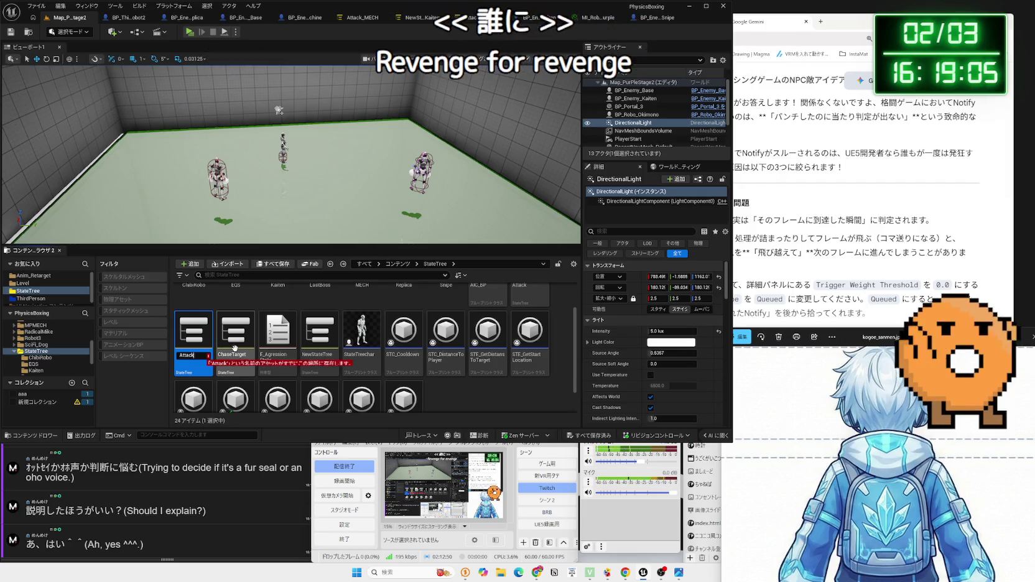
pyautogui.press('BackSpace')
pyautogui.write('_spine')
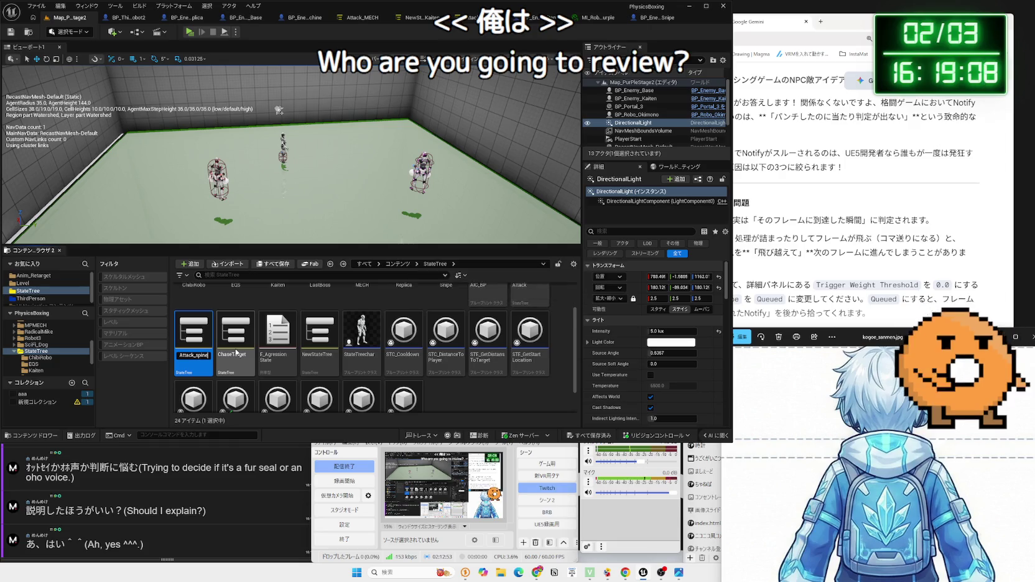
pyautogui.press('Return')
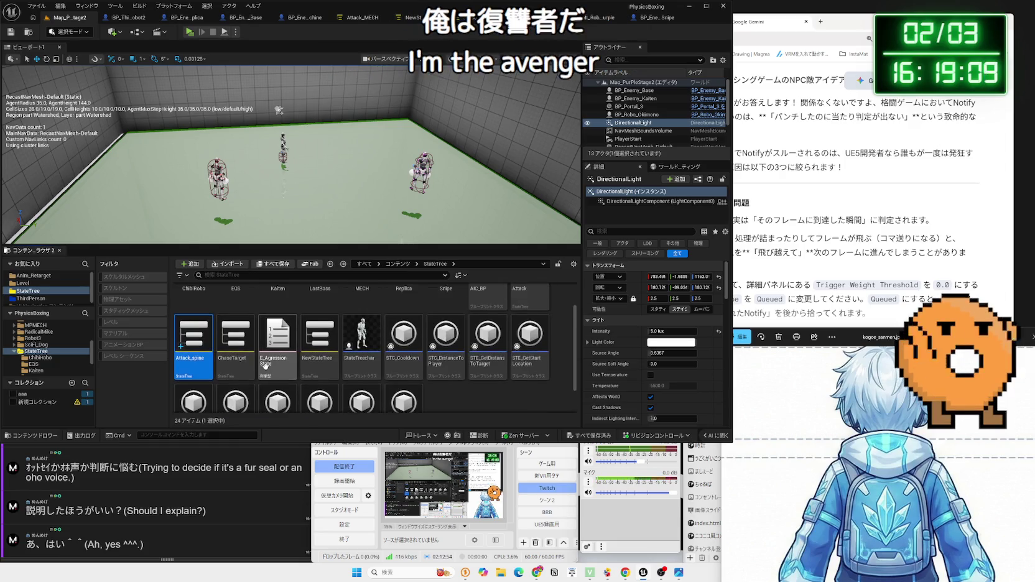
# - Copy Attack_spine into the Snipe folder, rename it Attack_snipe, and open it
pyautogui.moveTo(203, 375)
pyautogui.mouseDown()
pyautogui.moveTo(348, 345)
pyautogui.moveTo(445, 306)
pyautogui.mouseUp()
pyautogui.click(482, 328)
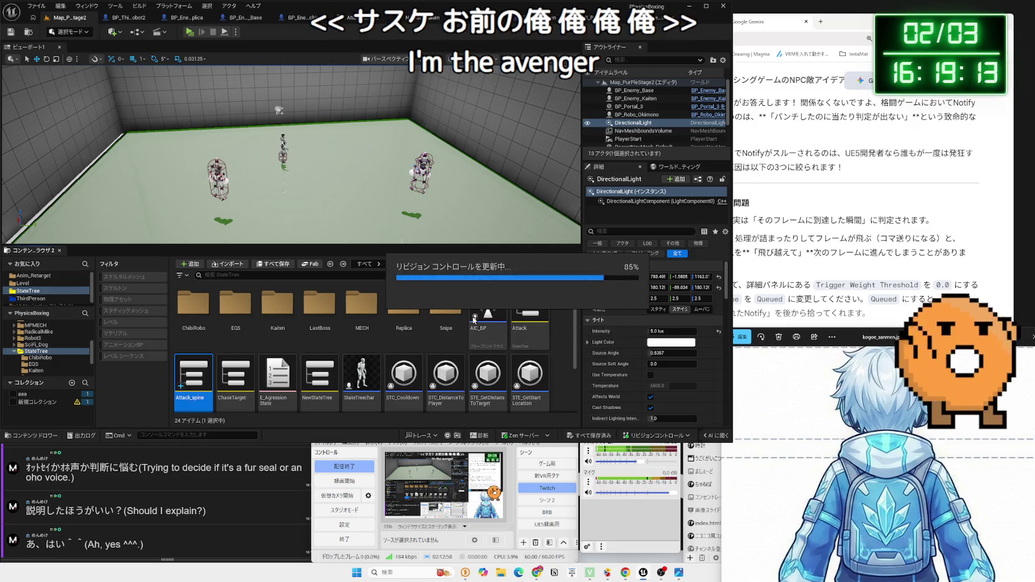
pyautogui.doubleClick(448, 311)
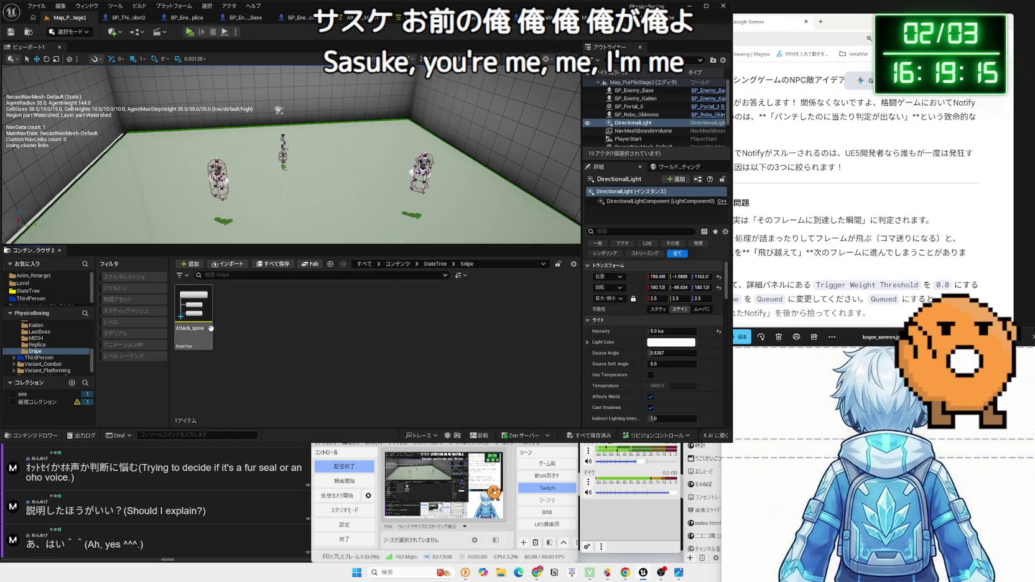
pyautogui.press('F2')
pyautogui.press('End')
pyautogui.press('BackSpace')
pyautogui.press('BackSpace')
pyautogui.press('BackSpace')
pyautogui.write('nipe')
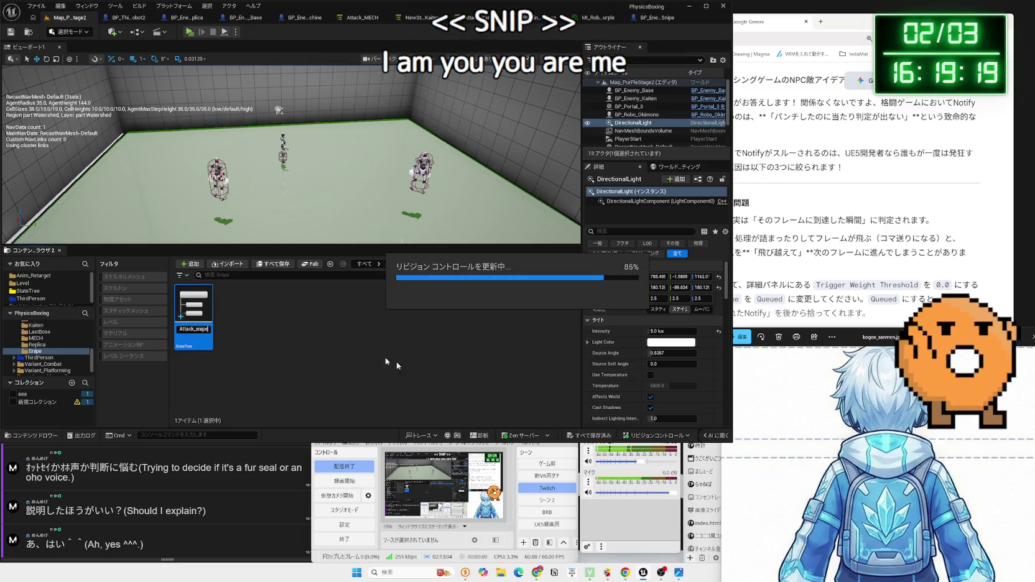
pyautogui.press('Return')
pyautogui.doubleClick(194, 308)
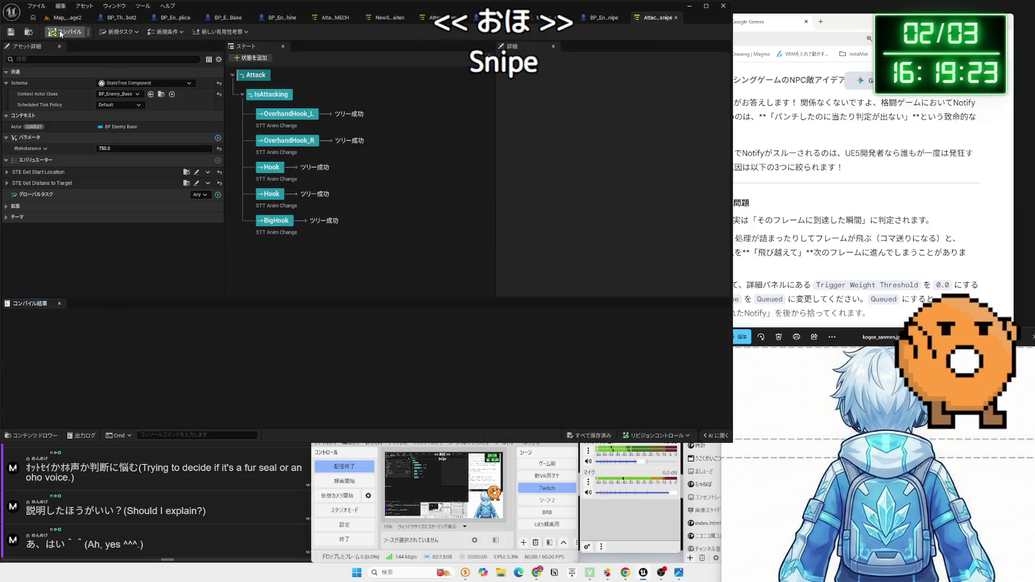
# - Delete OverhandHook_L/R and both Hook states, and rename BigHook to snipe
pyautogui.click(285, 114)
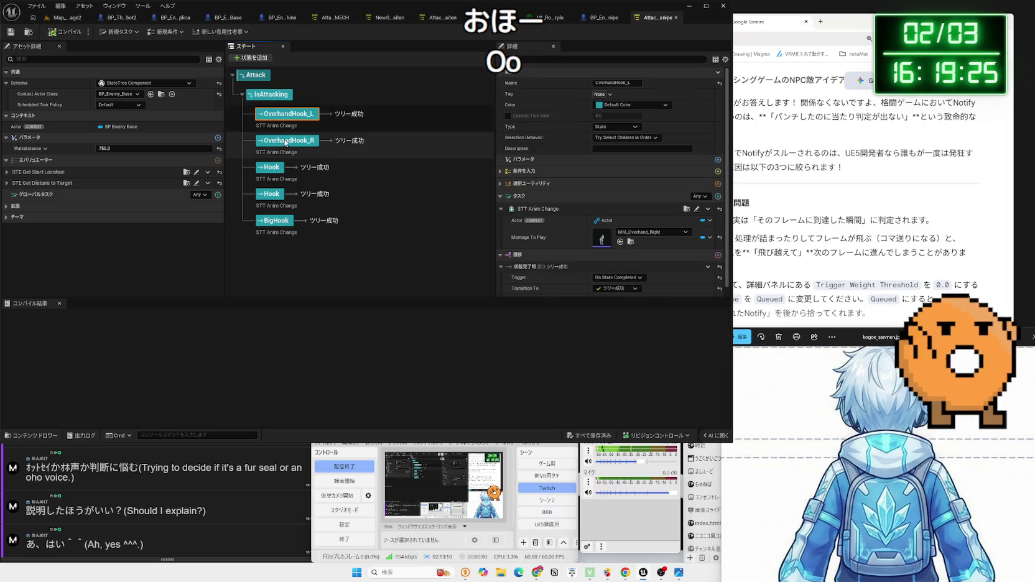
pyautogui.keyDown('ctrl'); pyautogui.click(285, 142); pyautogui.keyUp('ctrl')
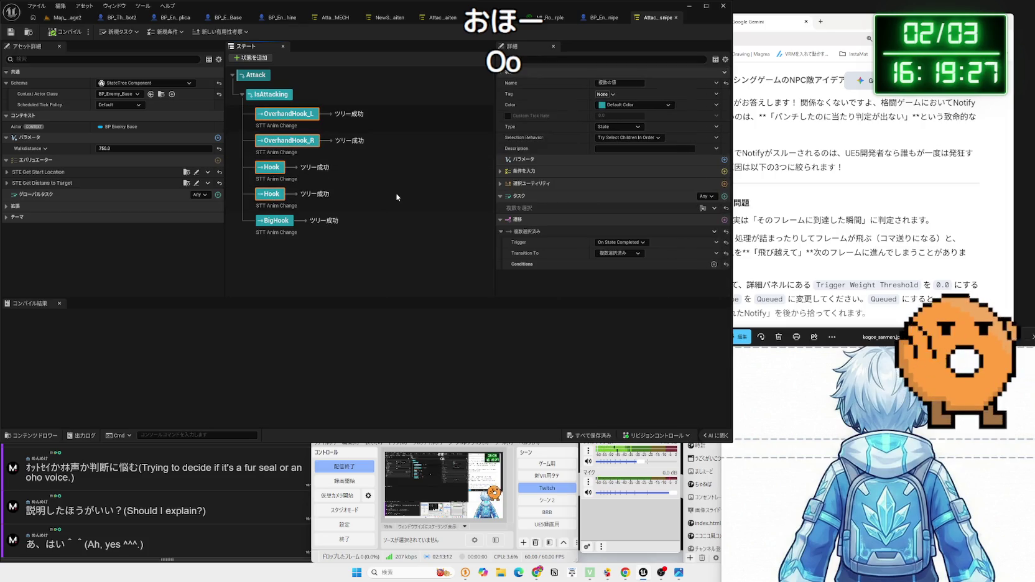
pyautogui.press('Delete')
pyautogui.click(278, 115)
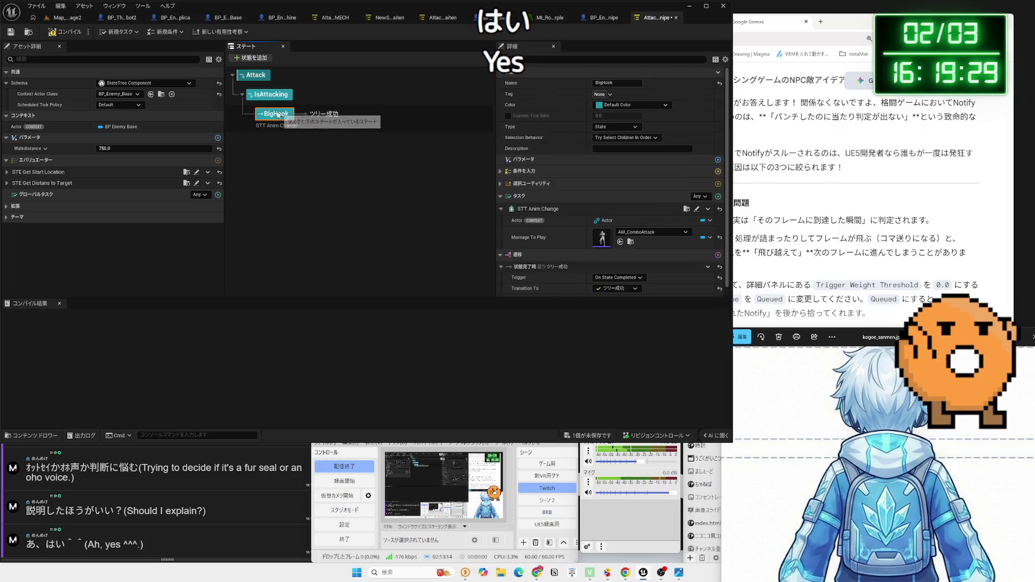
pyautogui.press('F2')
pyautogui.press('BackSpace')
pyautogui.write('Snipe')
pyautogui.press('Return')
# - Save the modified Attack_snipe State Tree and select the snipe state
pyautogui.click(323, 176)
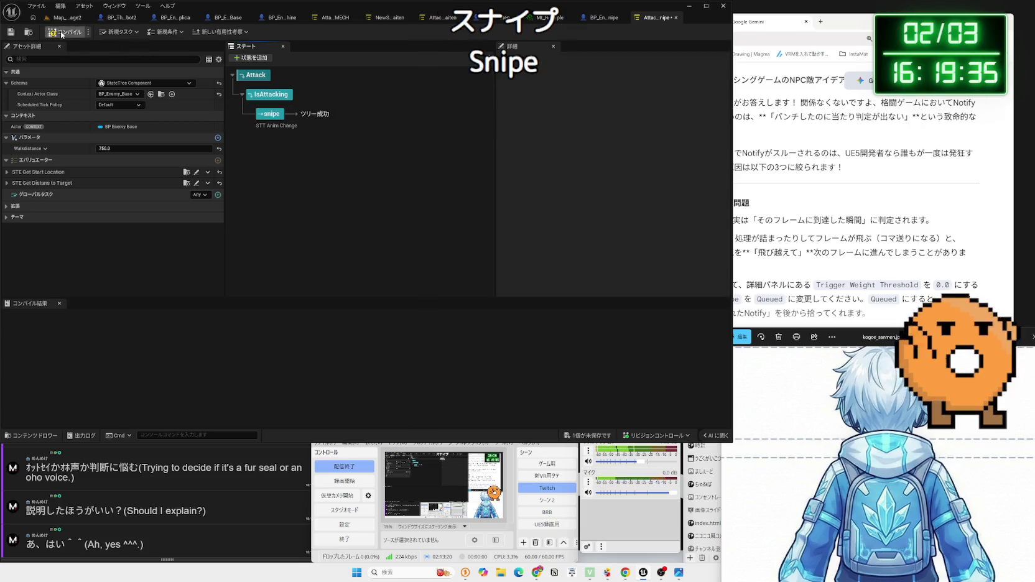
pyautogui.click(584, 440)
pyautogui.click(573, 381)
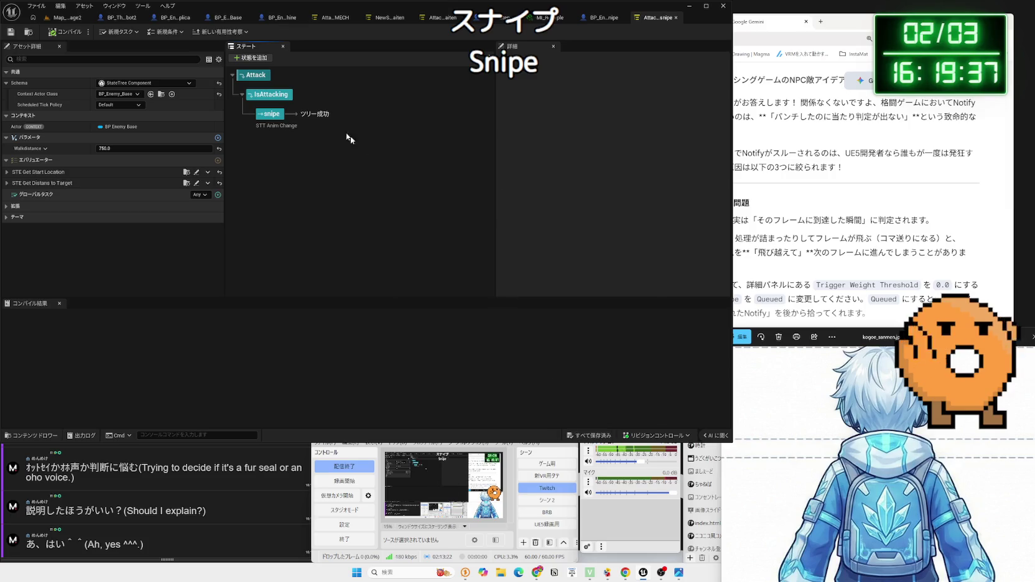
pyautogui.click(272, 116)
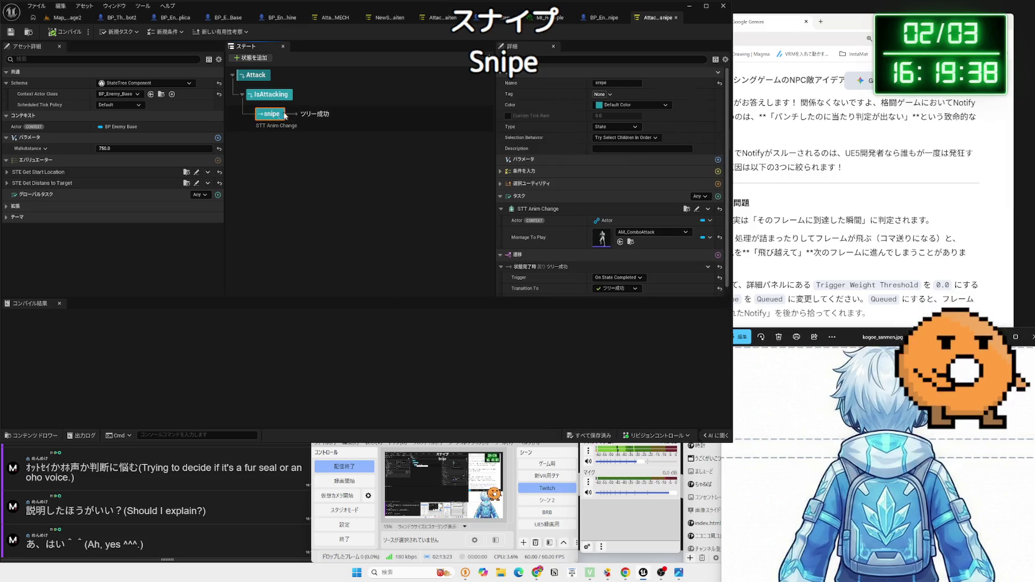
# - Set the snipe state's Montage To Play to MM_Robot_Guard2_Montage and save
pyautogui.click(649, 232)
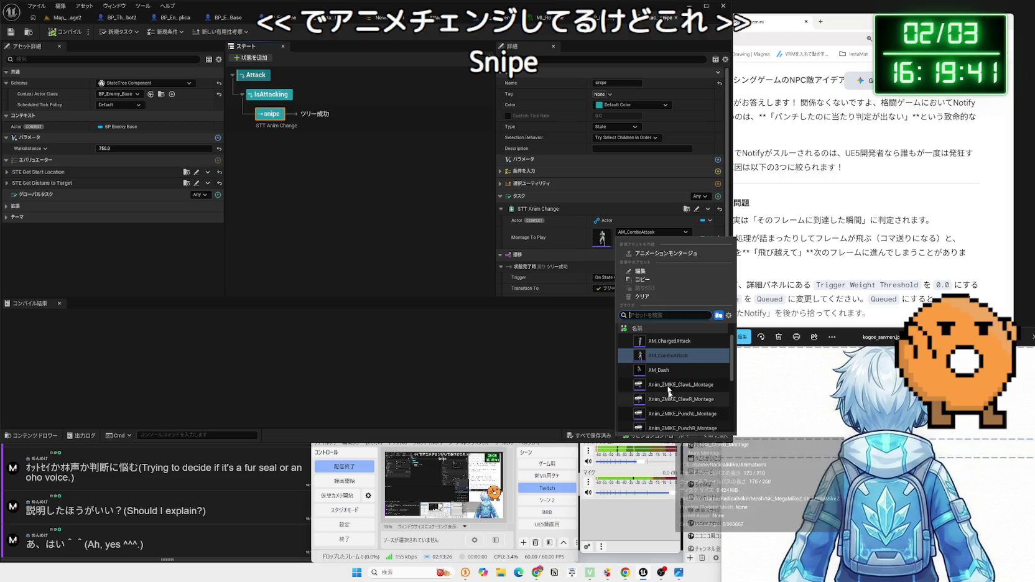
pyautogui.write('block')
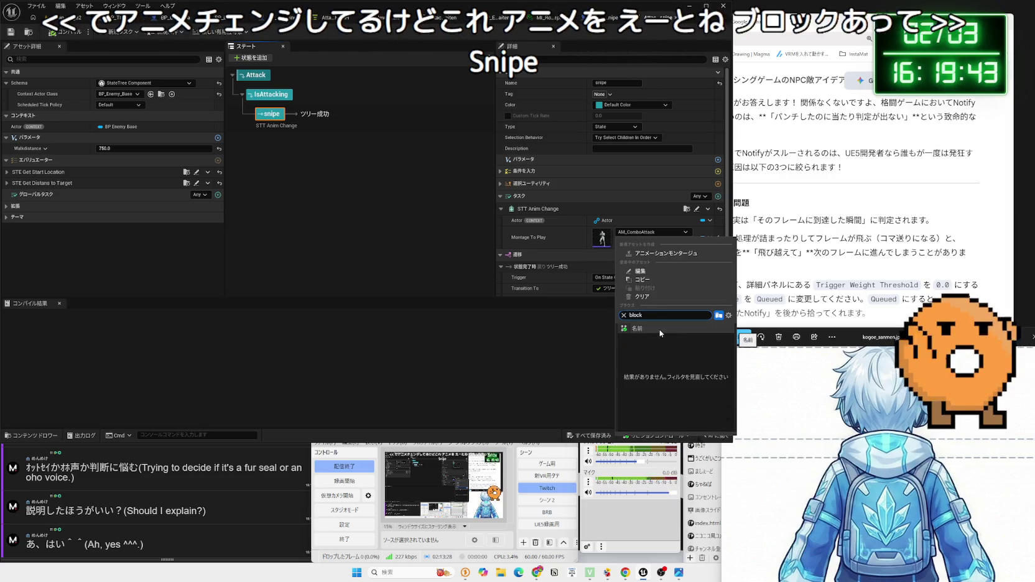
pyautogui.press('BackSpace')
pyautogui.press('BackSpace')
pyautogui.press('BackSpace')
pyautogui.write('g')
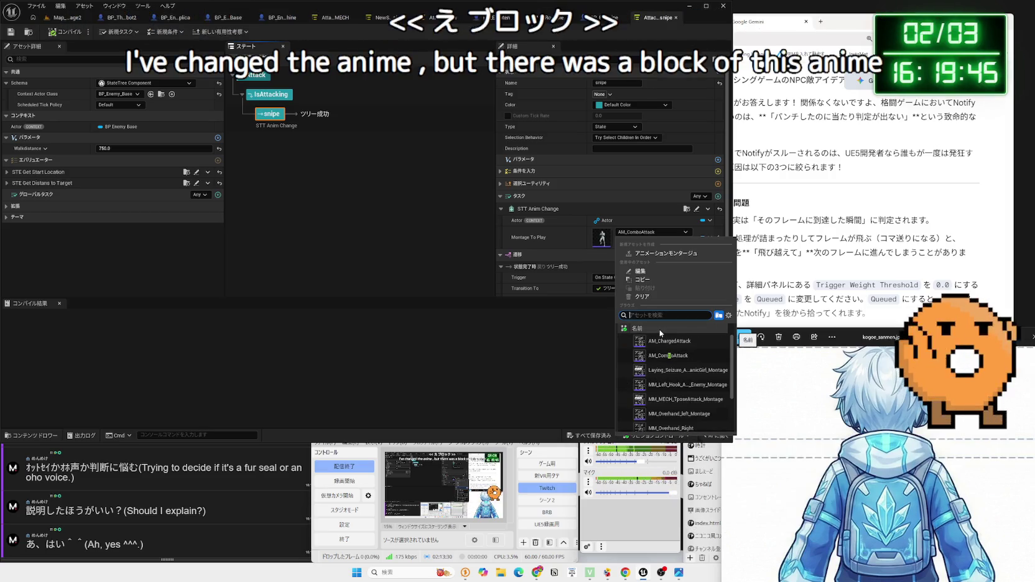
pyautogui.write('uard')
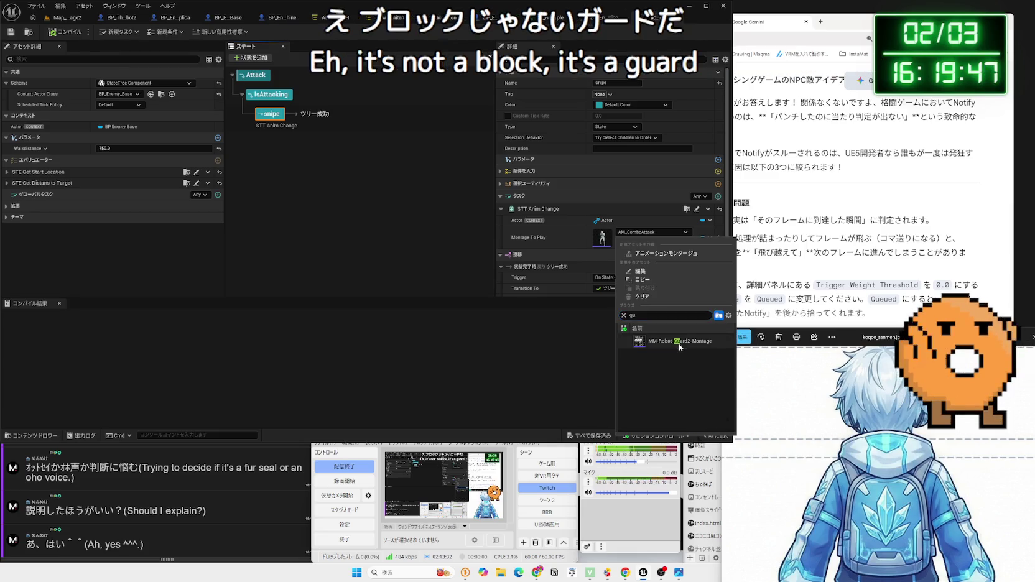
pyautogui.click(679, 344)
pyautogui.hotkey('ctrl', 's')
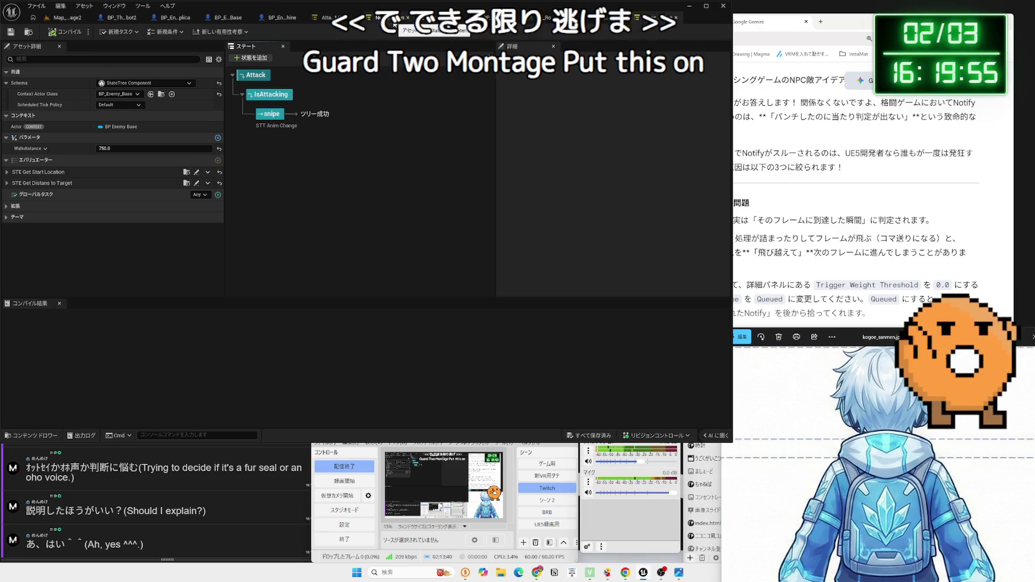
# - Return to the level map and show the StateTree/MECH folder's assets
pyautogui.click(394, 23)
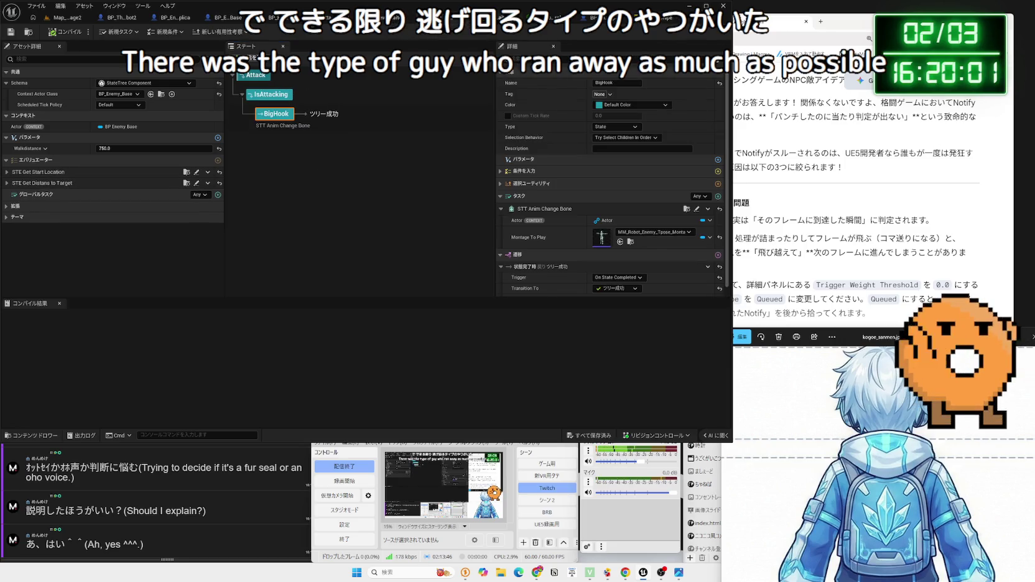
pyautogui.click(504, 18)
pyautogui.click(65, 17)
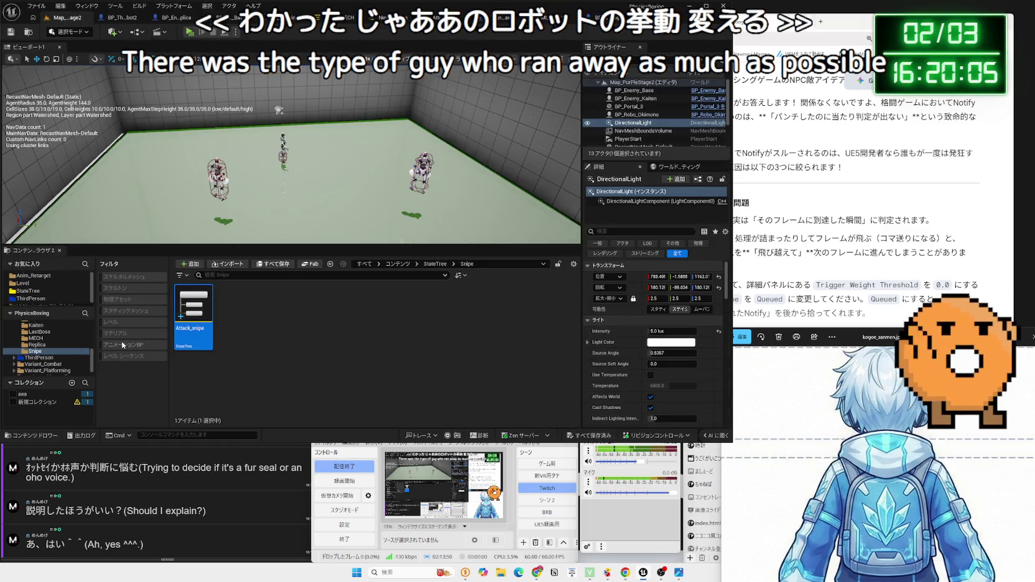
pyautogui.click(43, 339)
# - Browse the StateTree, ThirdPerson, Blueprints and Level folders, peeking into BlackStage
pyautogui.scroll(1, 43, 338)
pyautogui.click(17, 333)
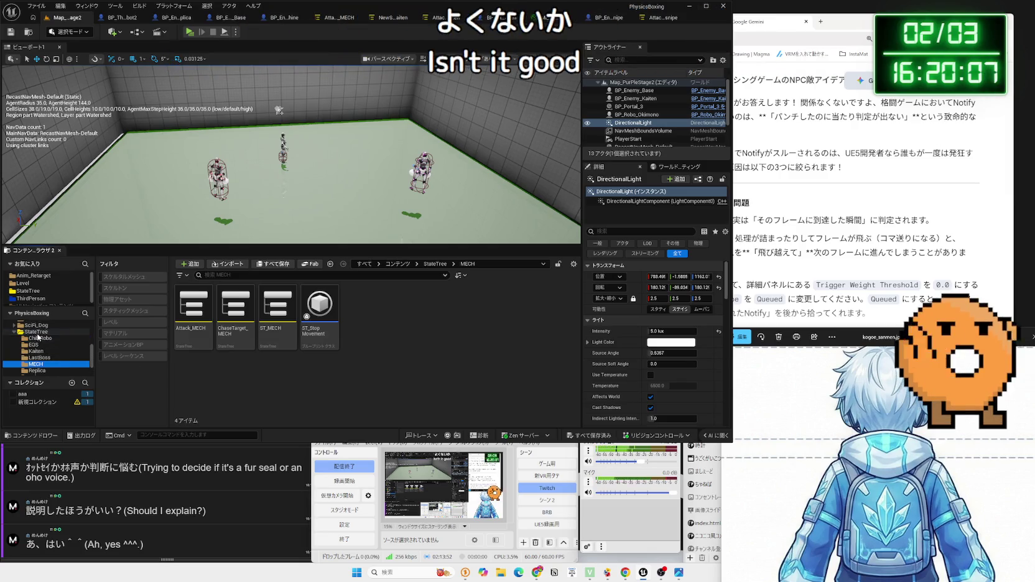
pyautogui.click(43, 346)
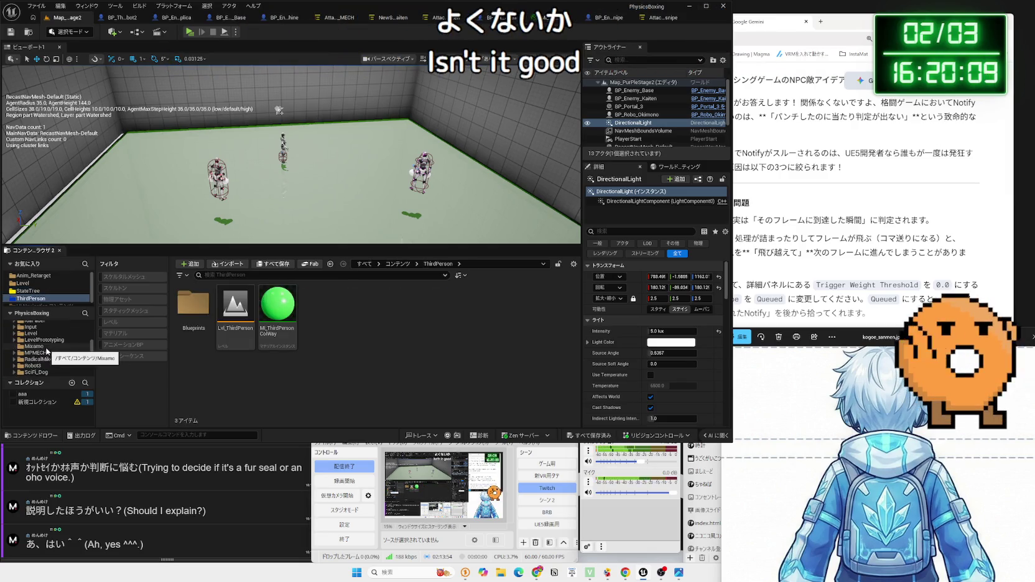
pyautogui.scroll(-2, 47, 352)
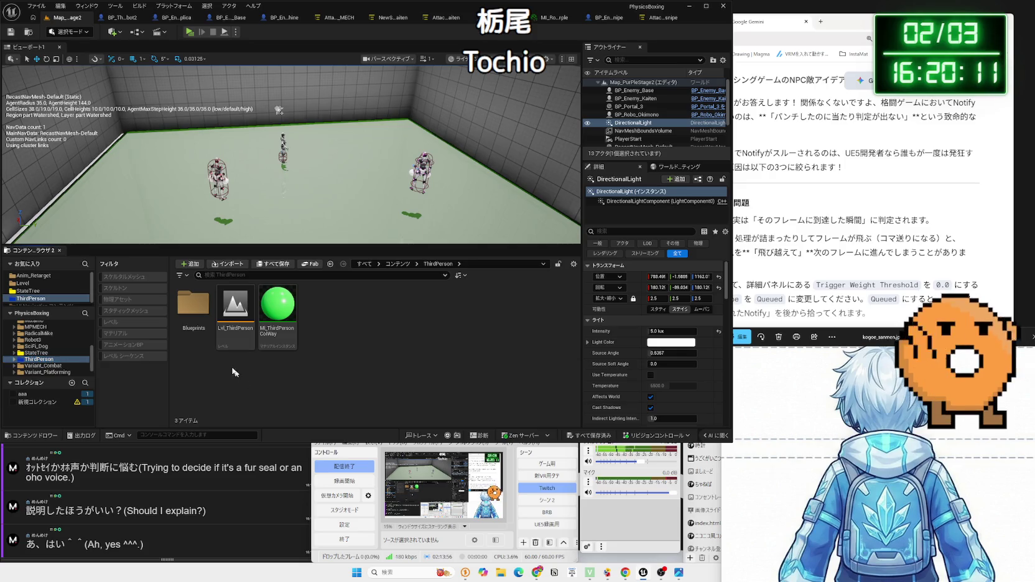
pyautogui.doubleClick(193, 306)
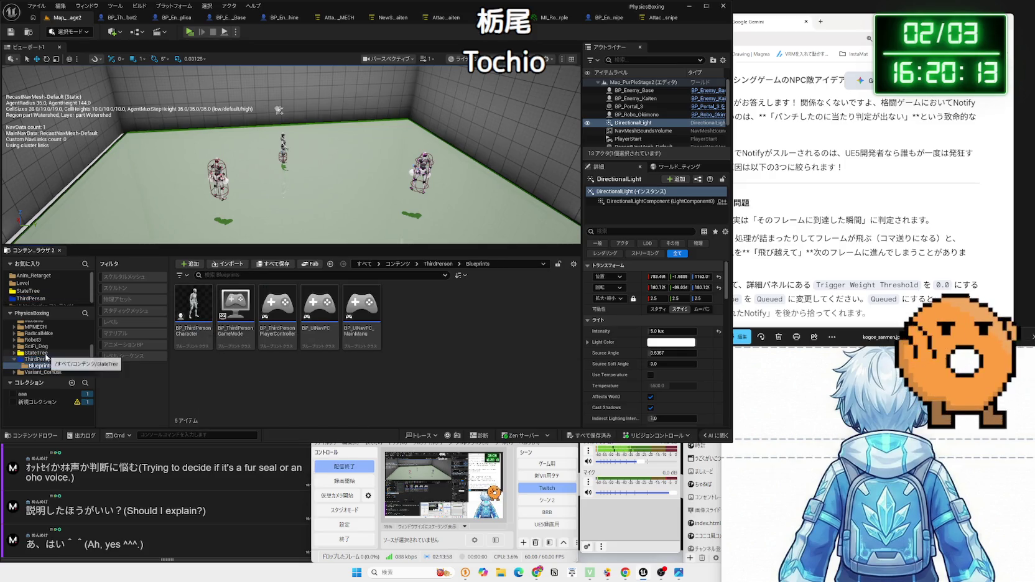
pyautogui.click(22, 283)
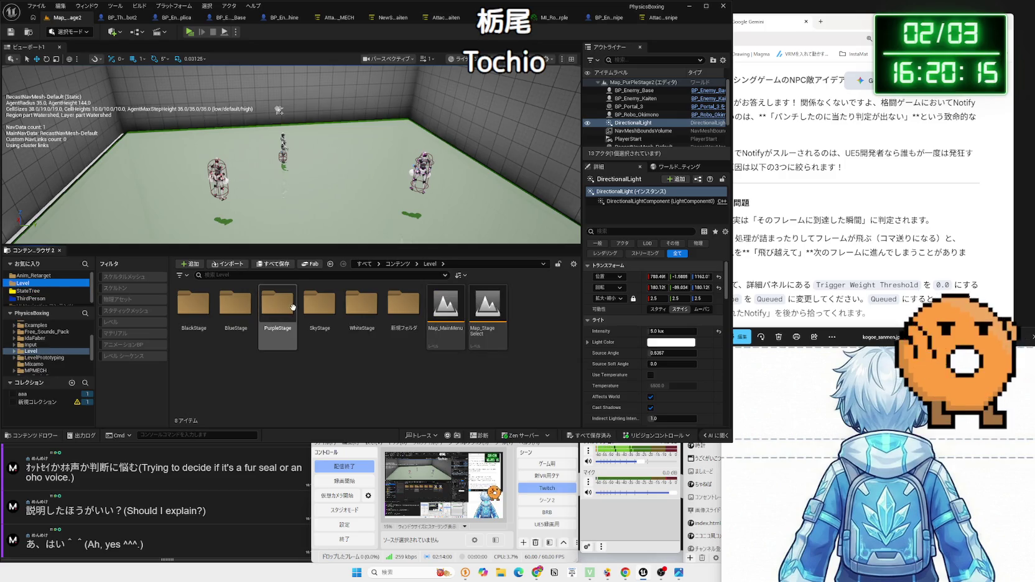
pyautogui.doubleClick(199, 306)
pyautogui.hotkey('alt', 'Left')
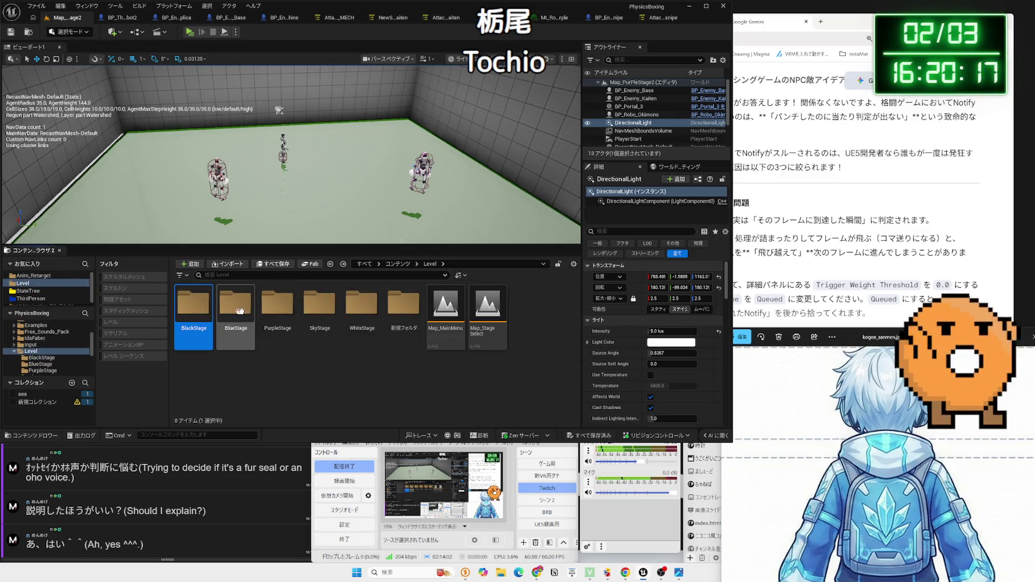
# - Load and briefly play-test Map_PurpleStage1 and Map_PurpleStage2, then return to the Level folder
pyautogui.doubleClick(257, 316)
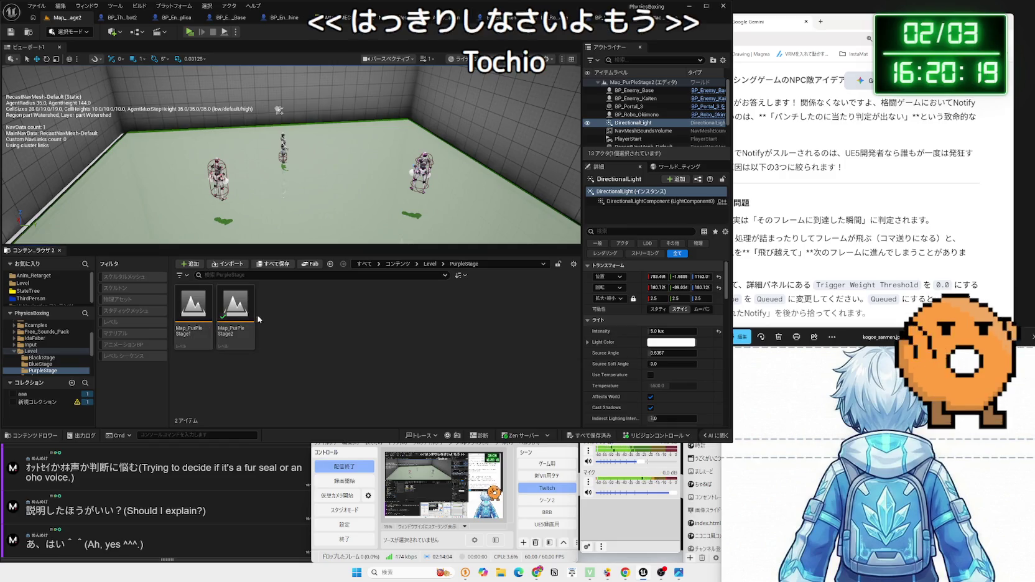
pyautogui.doubleClick(200, 312)
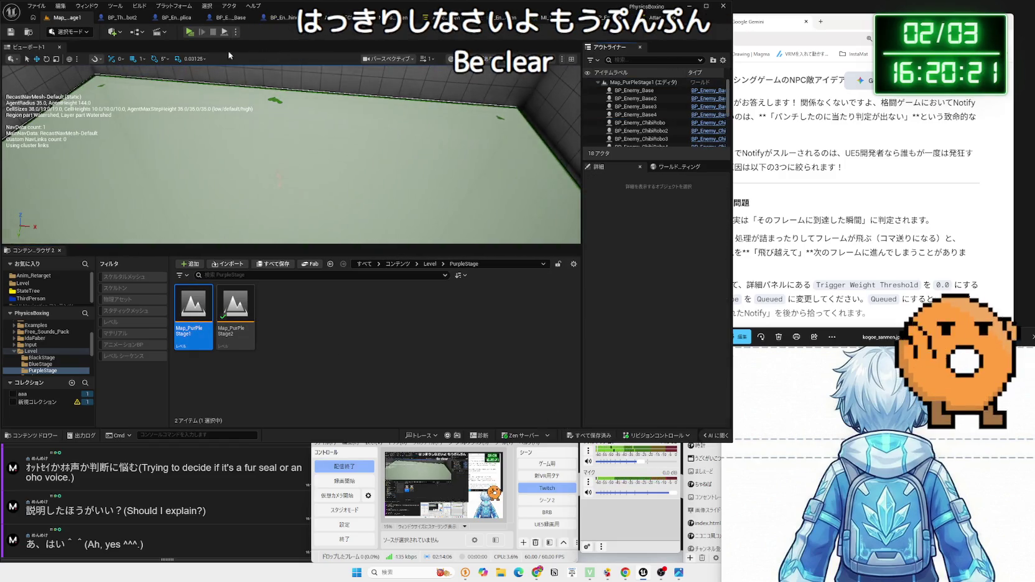
pyautogui.click(190, 32)
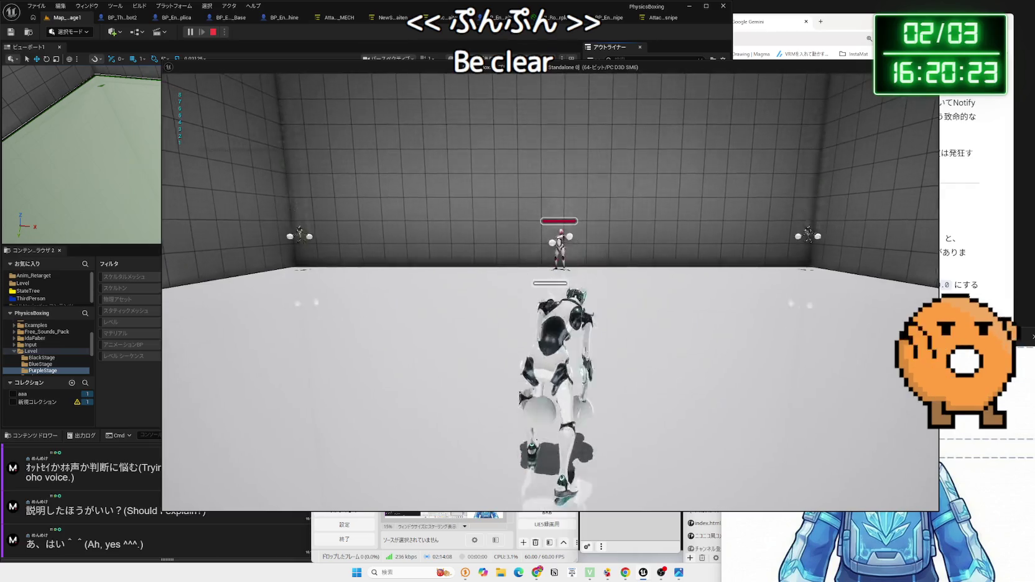
pyautogui.press('Escape')
pyautogui.doubleClick(235, 311)
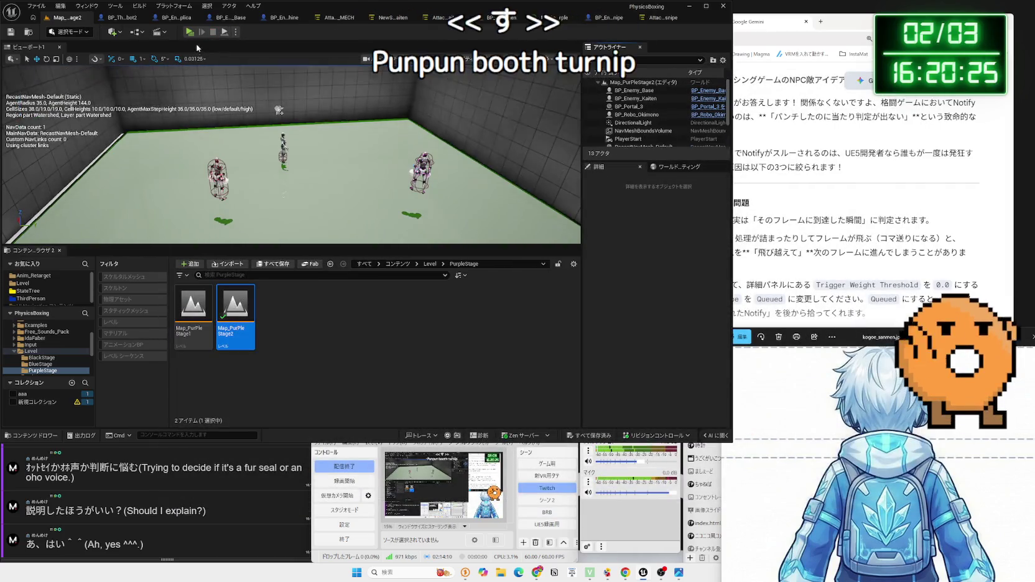
pyautogui.click(193, 32)
pyautogui.press('Escape')
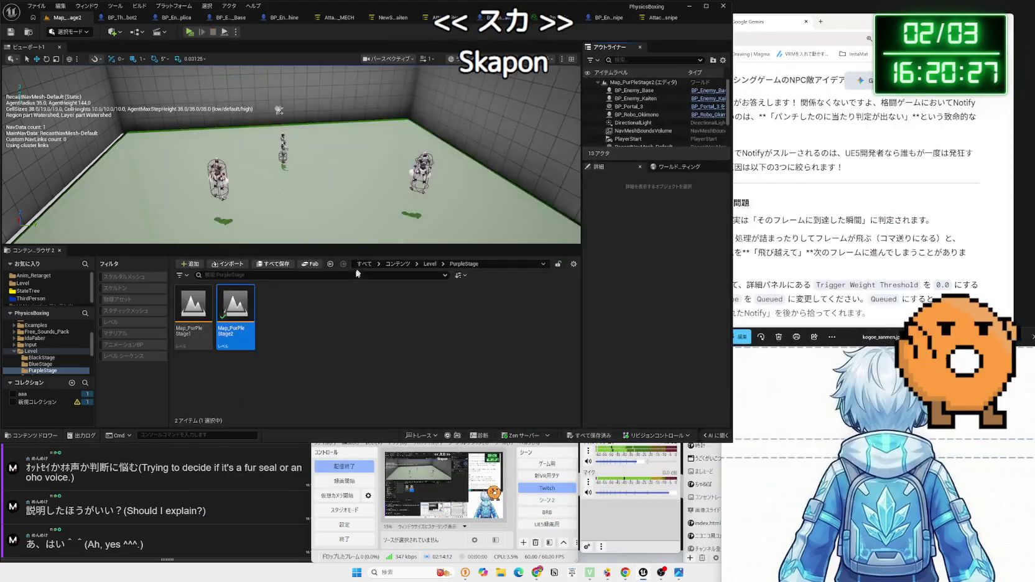
pyautogui.hotkey('alt', 'Left')
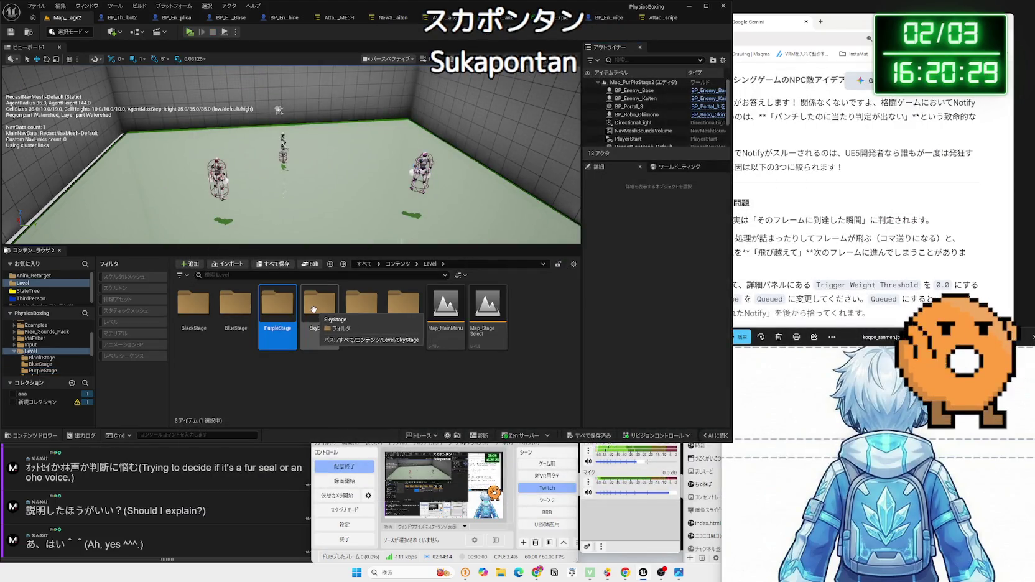
pyautogui.doubleClick(193, 303)
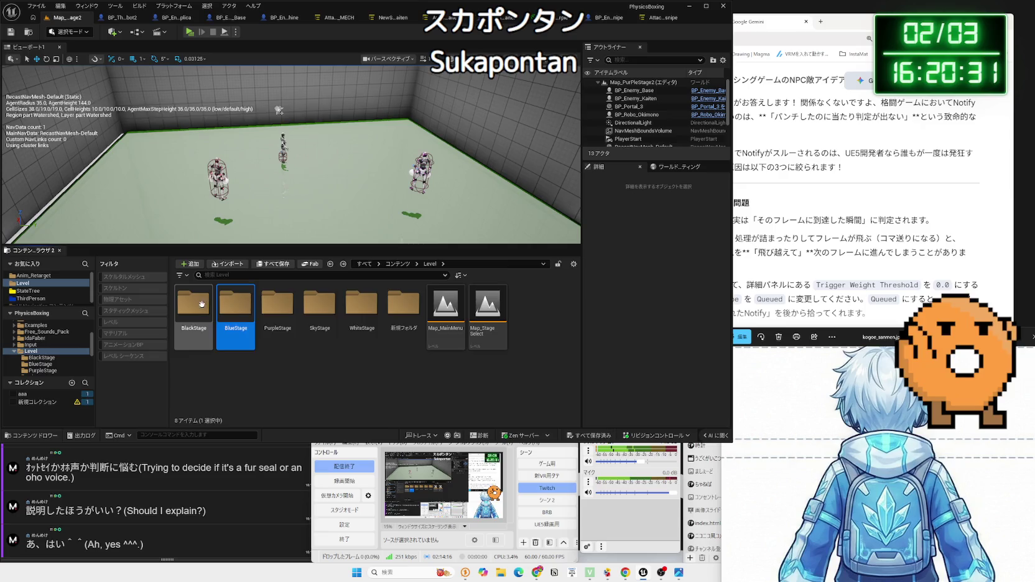
pyautogui.hotkey('alt', 'Left')
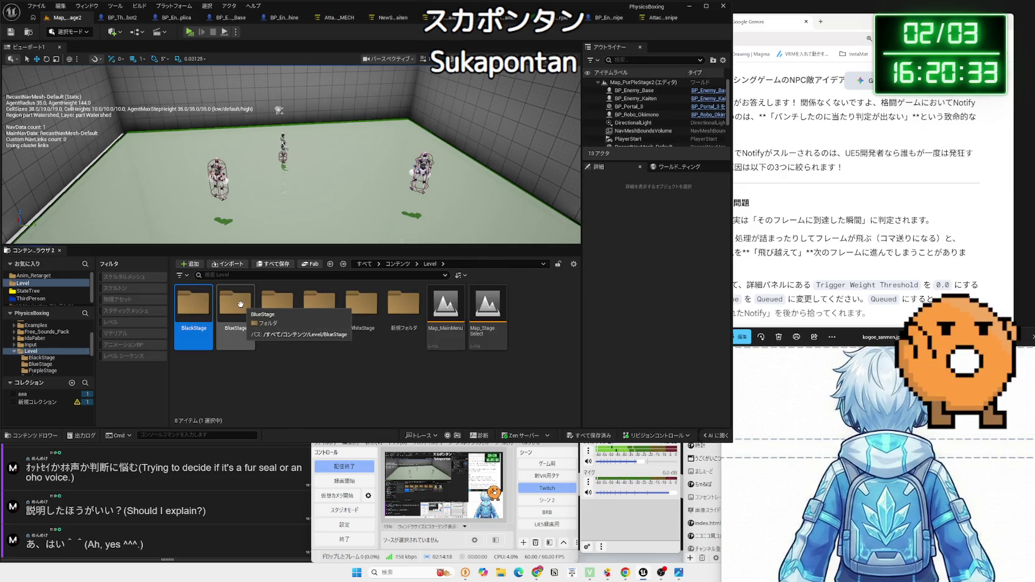
# - Load Map_Sky1 from SkyStage, play-test the robot fight, then show the Kaiten State Tree
pyautogui.doubleClick(319, 303)
pyautogui.doubleClick(207, 311)
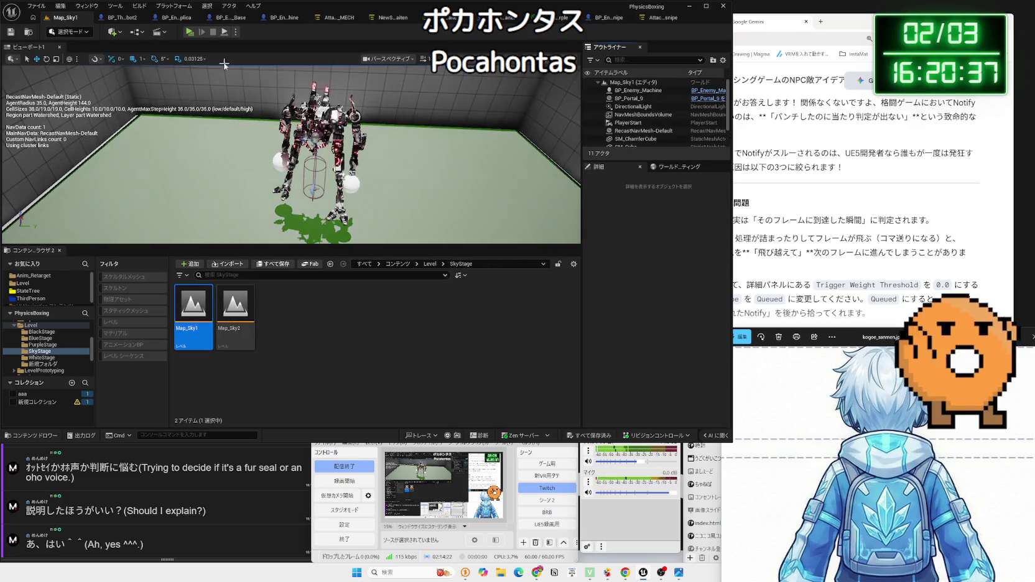
pyautogui.click(187, 32)
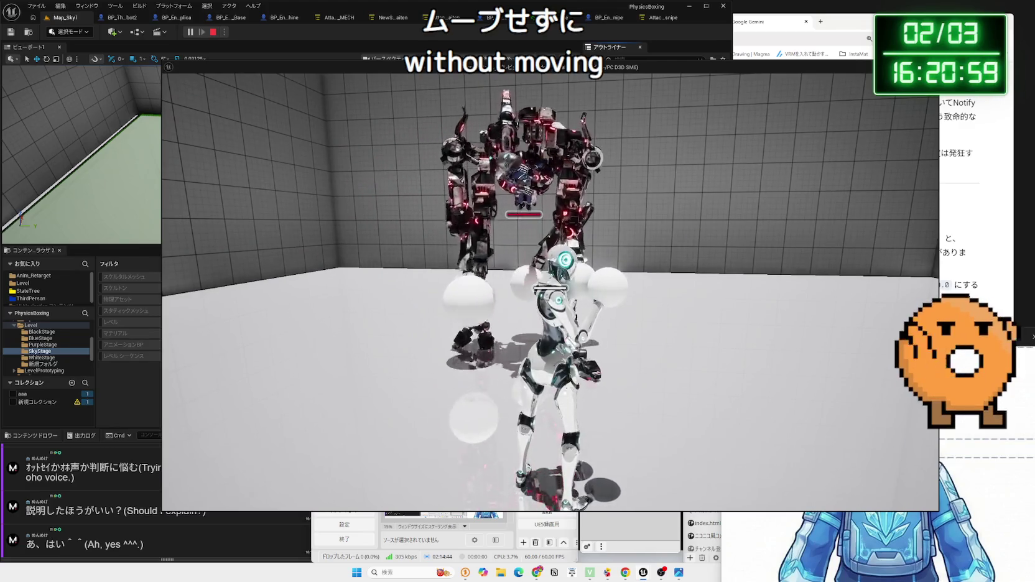
pyautogui.press('Escape')
pyautogui.click(336, 22)
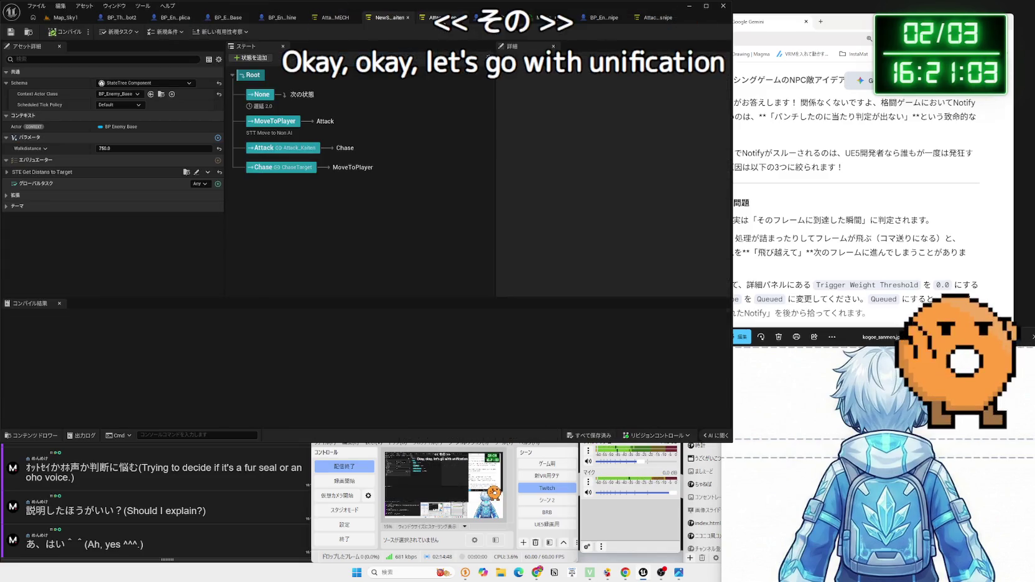
# - Review the Kaiten, Snipe, Machine and Replica enemy blueprints and state trees, then return to Map_Sky1
pyautogui.click(339, 20)
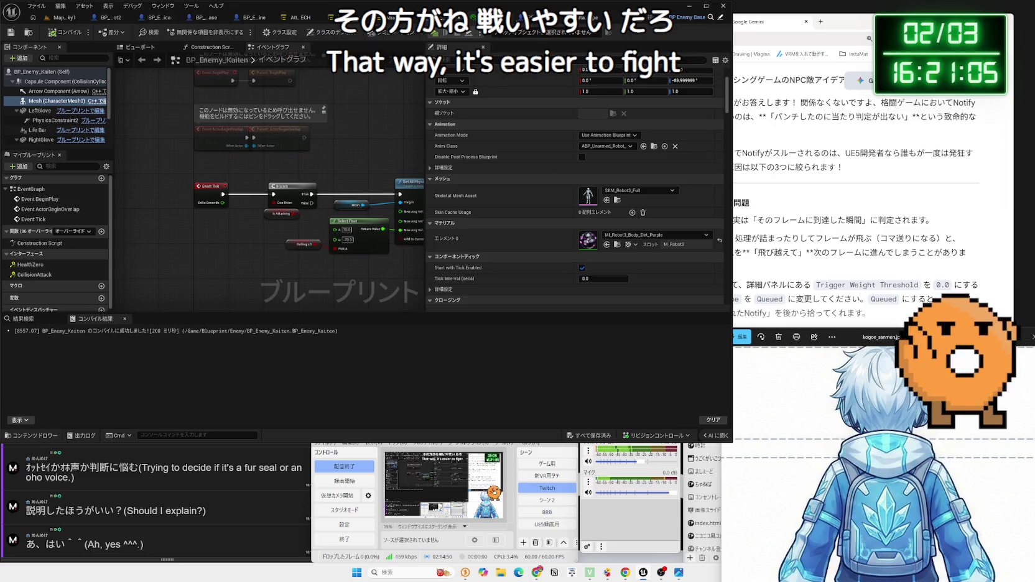
pyautogui.click(547, 17)
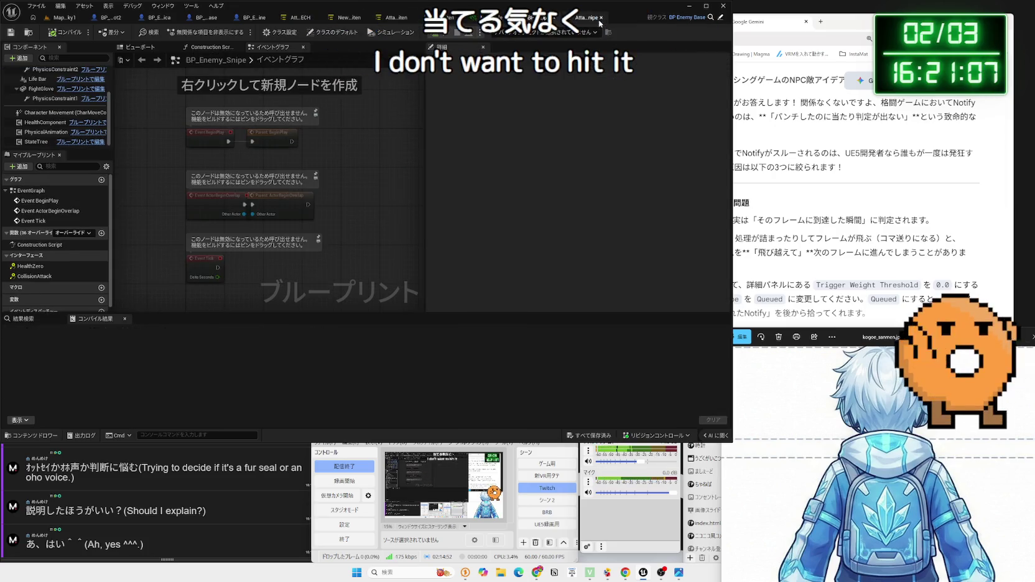
pyautogui.click(589, 23)
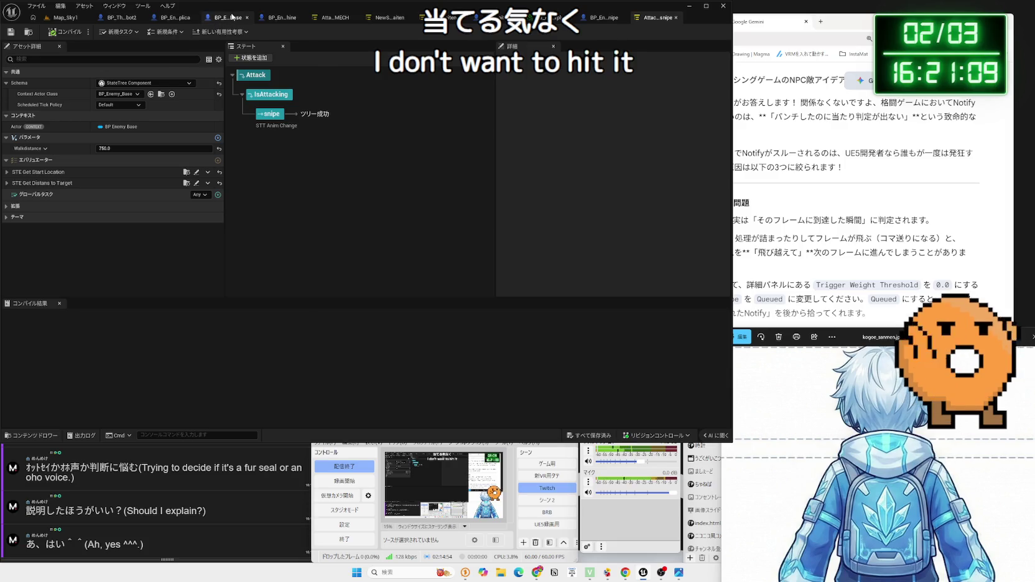
pyautogui.click(265, 18)
pyautogui.click(285, 18)
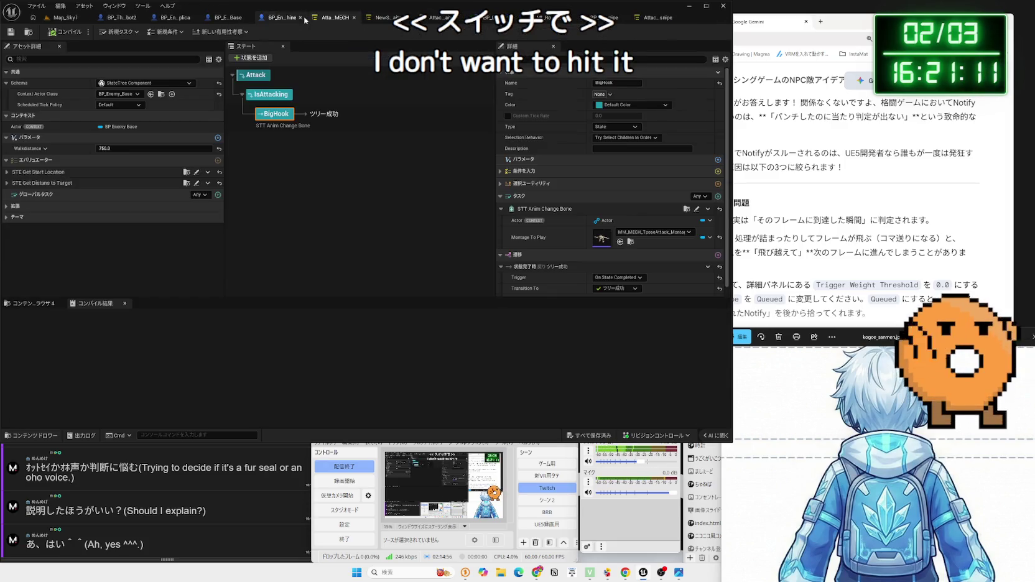
pyautogui.click(180, 18)
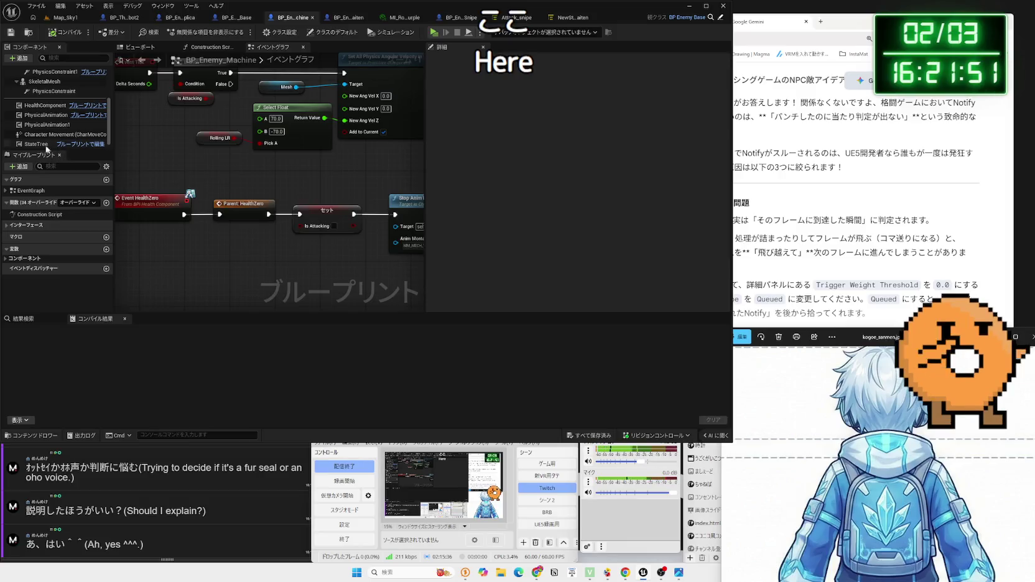
pyautogui.click(62, 17)
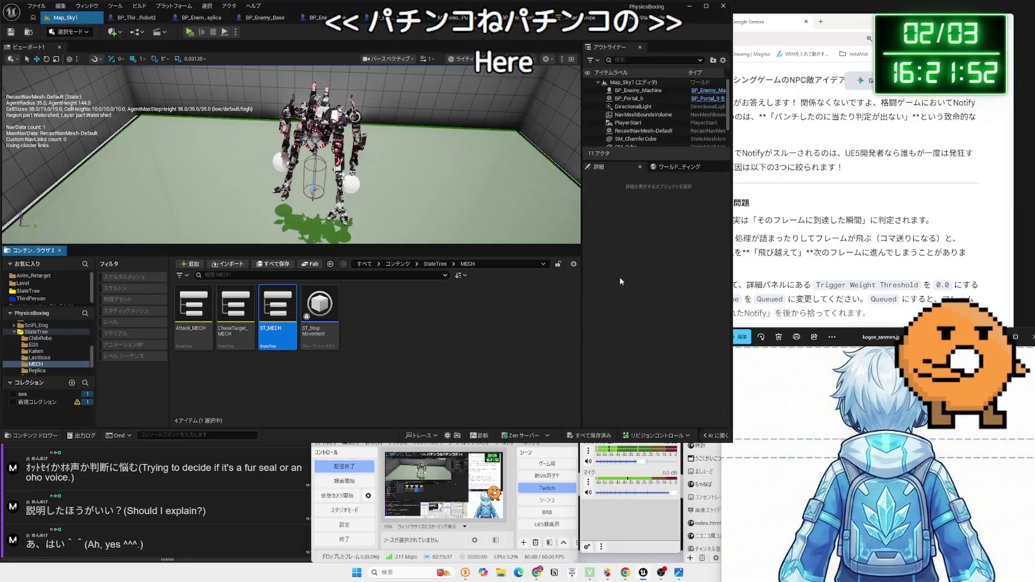
# - Open ST_MECH and inspect its MoveAttack and MoveToPlayerAttack states
pyautogui.doubleClick(272, 319)
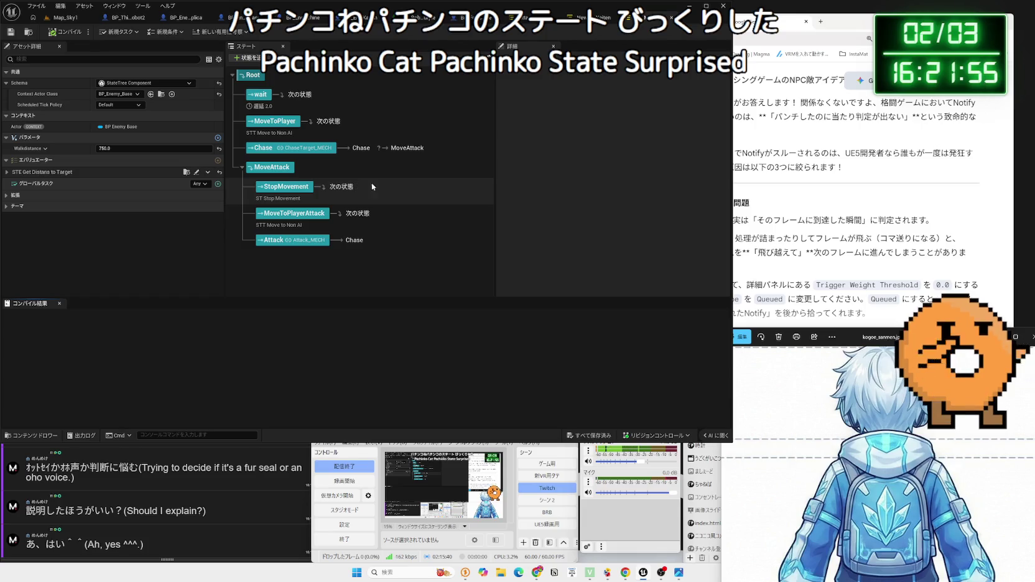
pyautogui.click(292, 213)
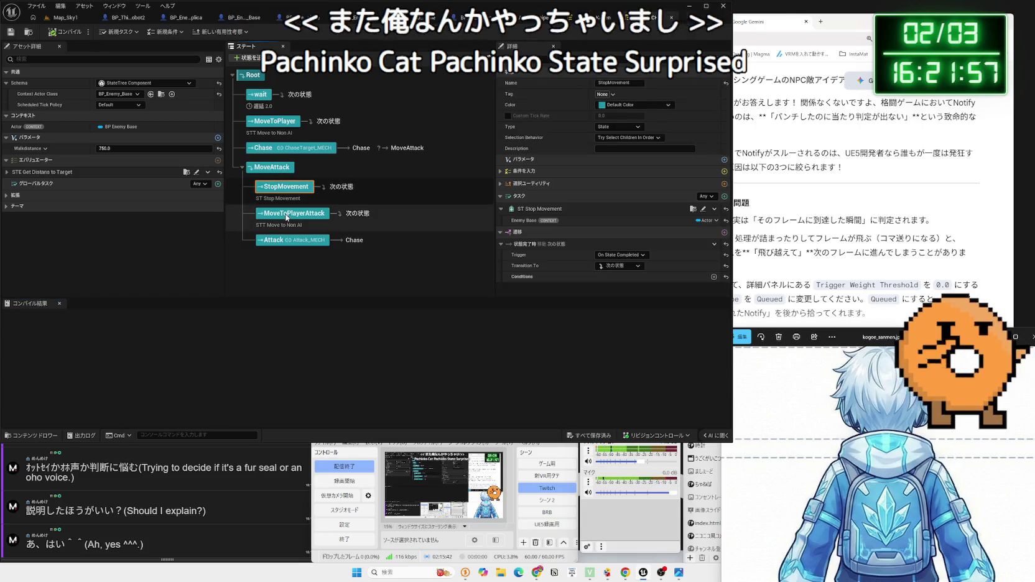
pyautogui.click(281, 165)
pyautogui.click(299, 215)
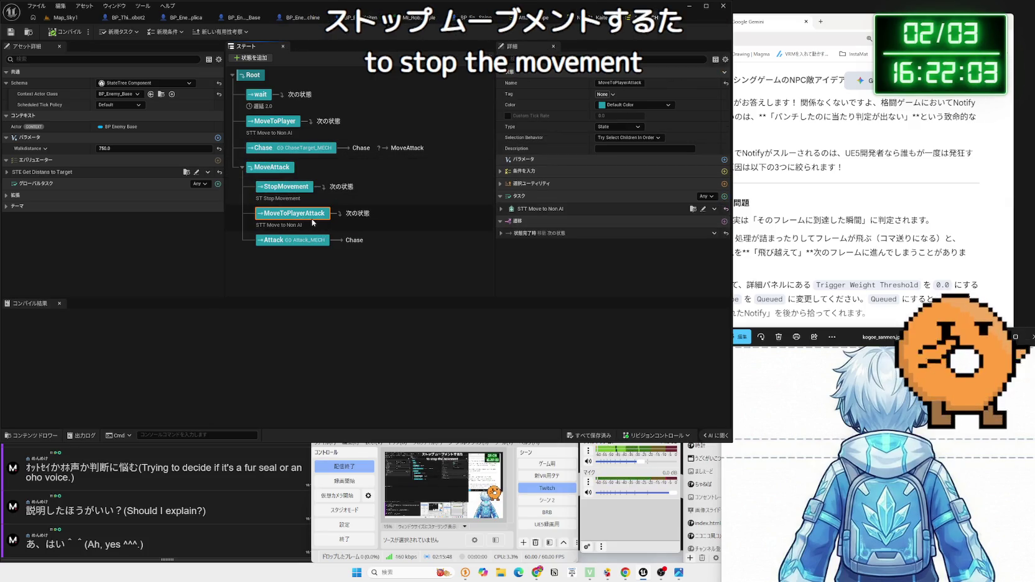
# - Delete MoveToPlayerAttack from ST_MECH's MoveAttack branch and play-test the MECH fight on Map_Sky1
pyautogui.press('Delete')
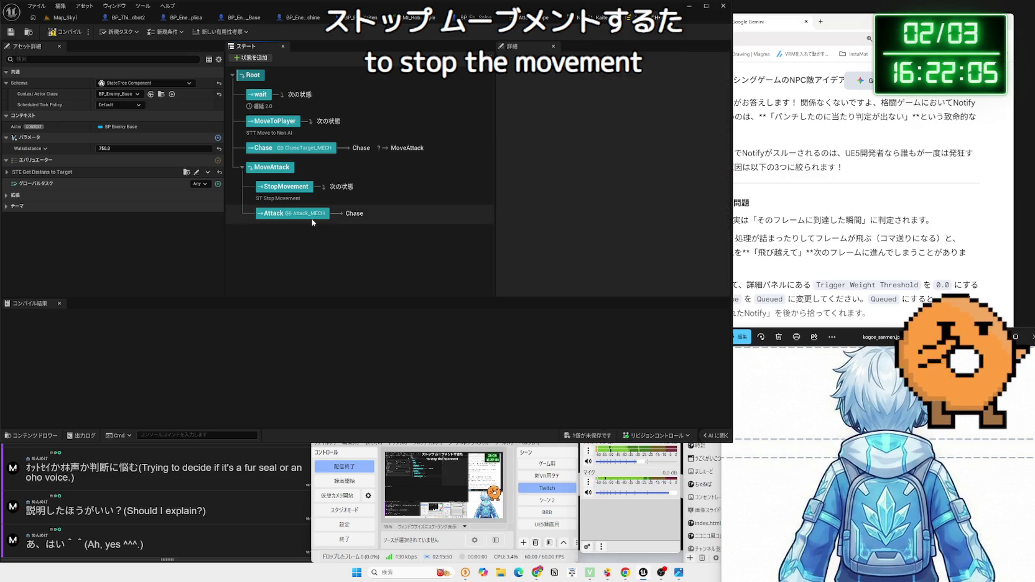
pyautogui.click(68, 18)
pyautogui.click(189, 32)
pyautogui.press('Escape')
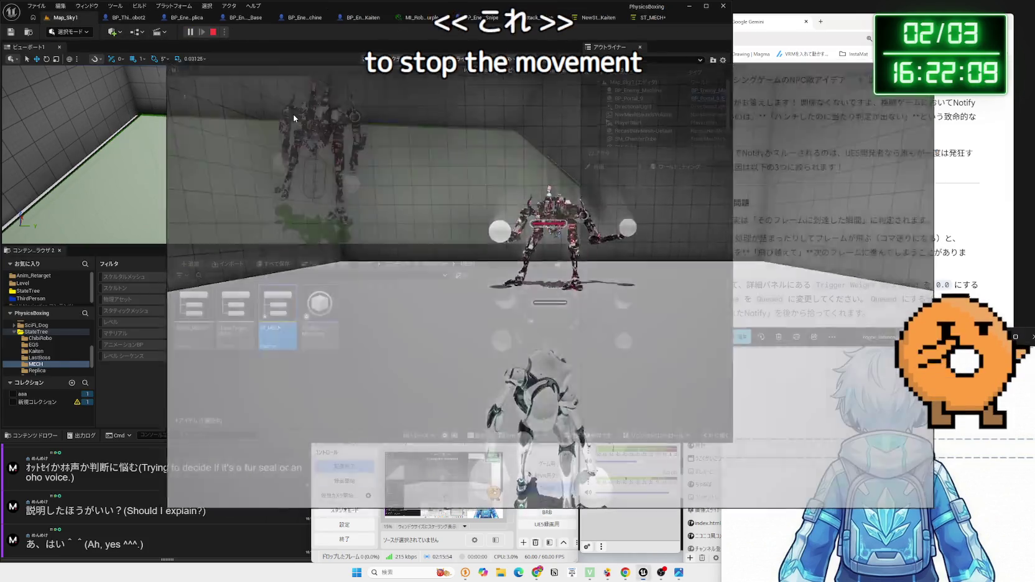
pyautogui.click(649, 21)
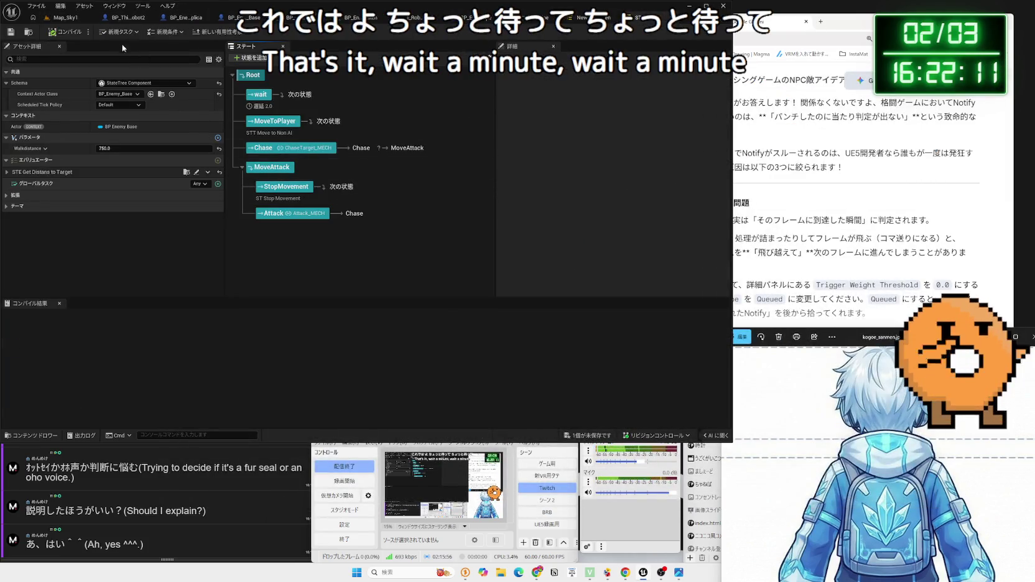
pyautogui.click(65, 20)
pyautogui.click(189, 32)
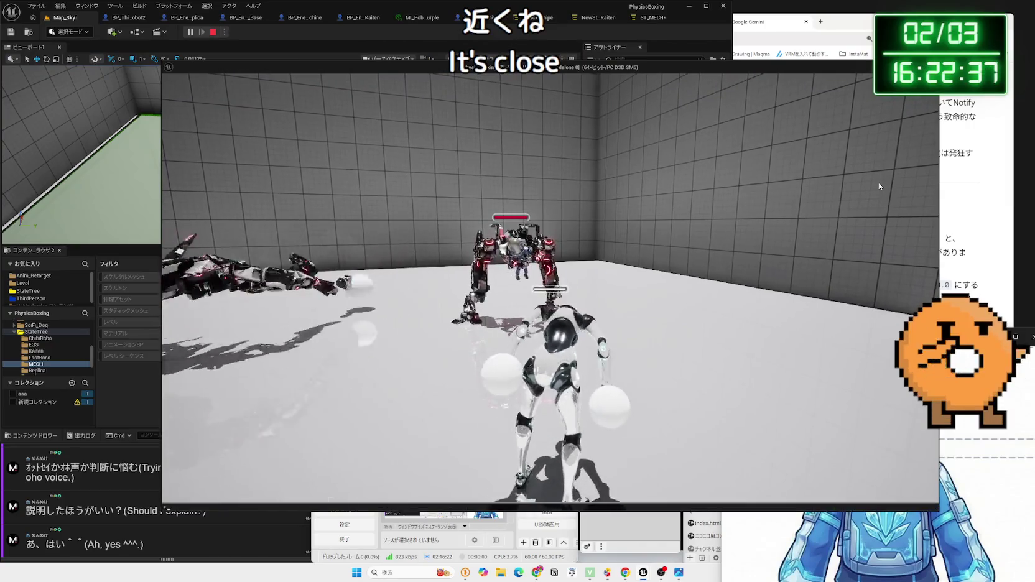
# - Open the in-game console during play and list the gameplay debugger commands
pyautogui.press('`')
pyautogui.write('s.')
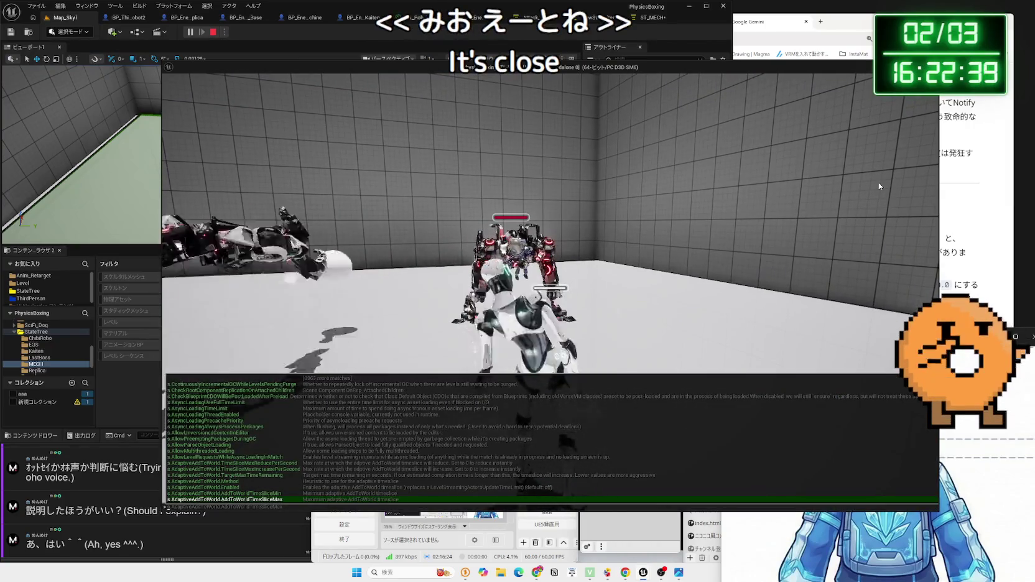
pyautogui.press('BackSpace')
pyautogui.press('BackSpace')
# - Run EnableGDT from the console to overlay the MECH enemy's EQS_Strafe_MECH query points
pyautogui.write('gdt.EnableCategoryName')
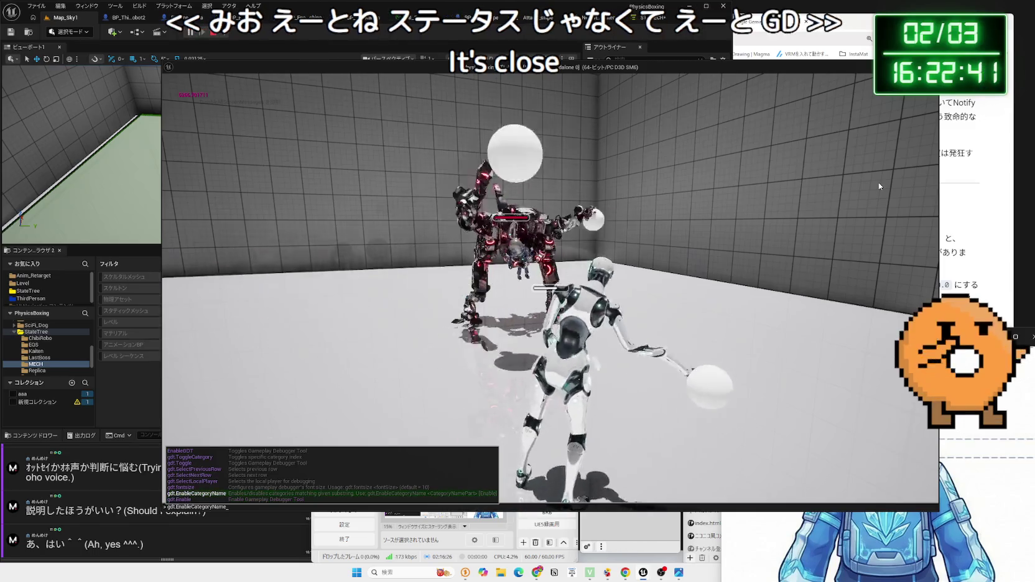
pyautogui.press('Down')
pyautogui.press('Return')
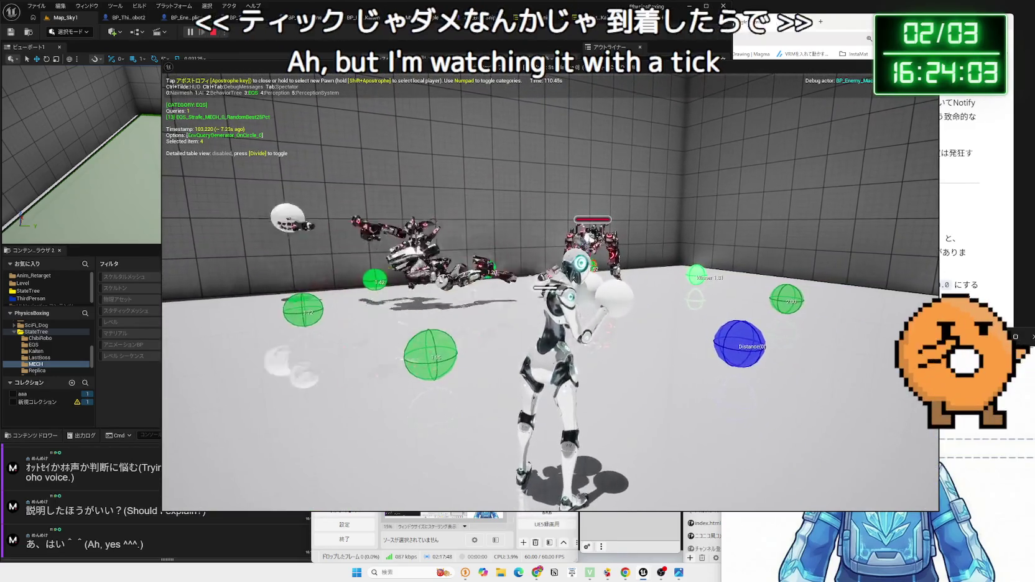
# - Stop play and compare the Chase and Attack states in NewSt_Kaiten
pyautogui.press('Escape')
pyautogui.click(586, 19)
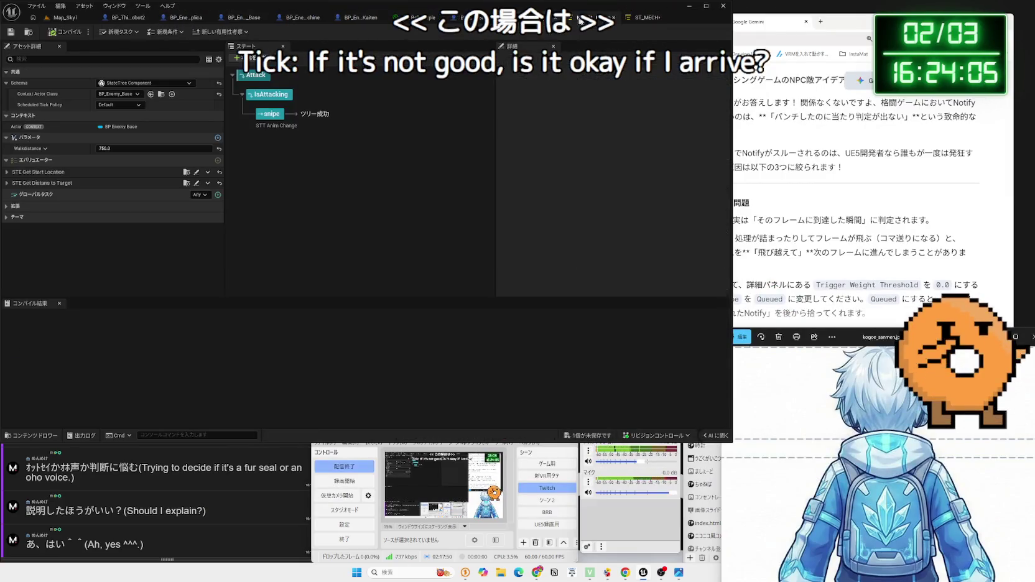
pyautogui.click(272, 174)
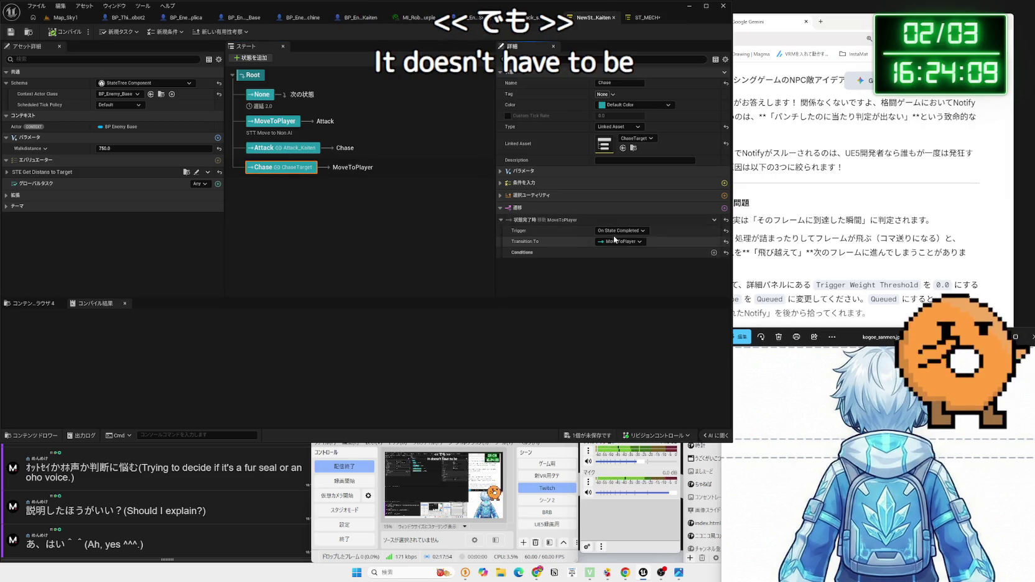
pyautogui.click(294, 155)
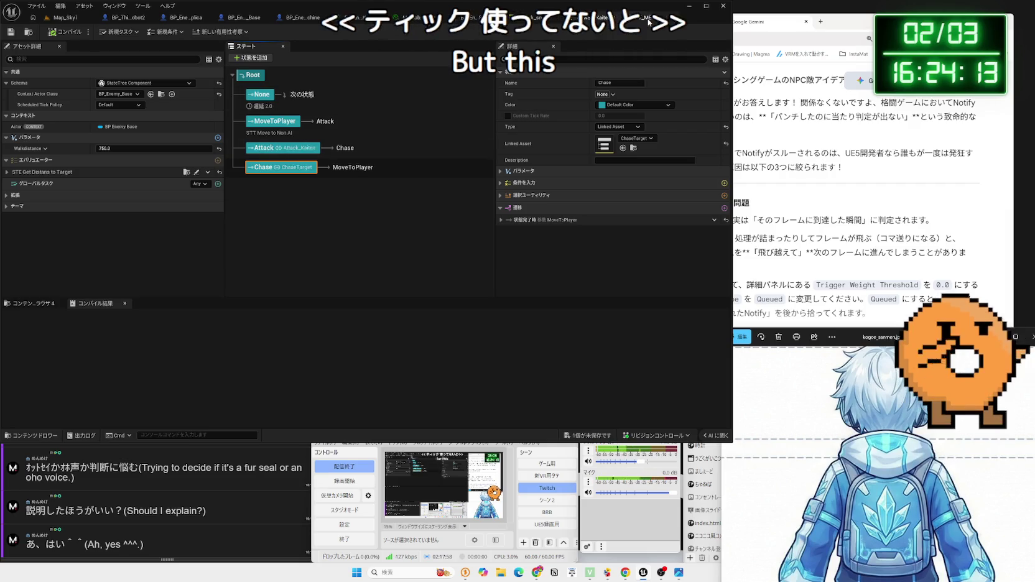
# - In ST_MECH, expand Chase's On Tick transition to MoveAttack and its Attack 17.0 cooldown condition
pyautogui.click(648, 19)
pyautogui.click(293, 149)
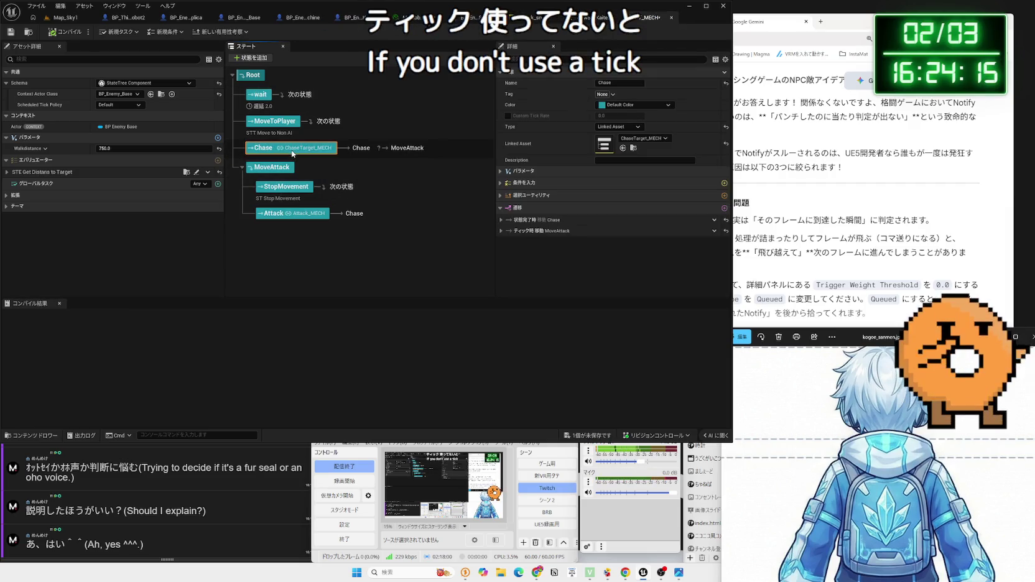
pyautogui.click(502, 231)
pyautogui.scroll(-1, 556, 260)
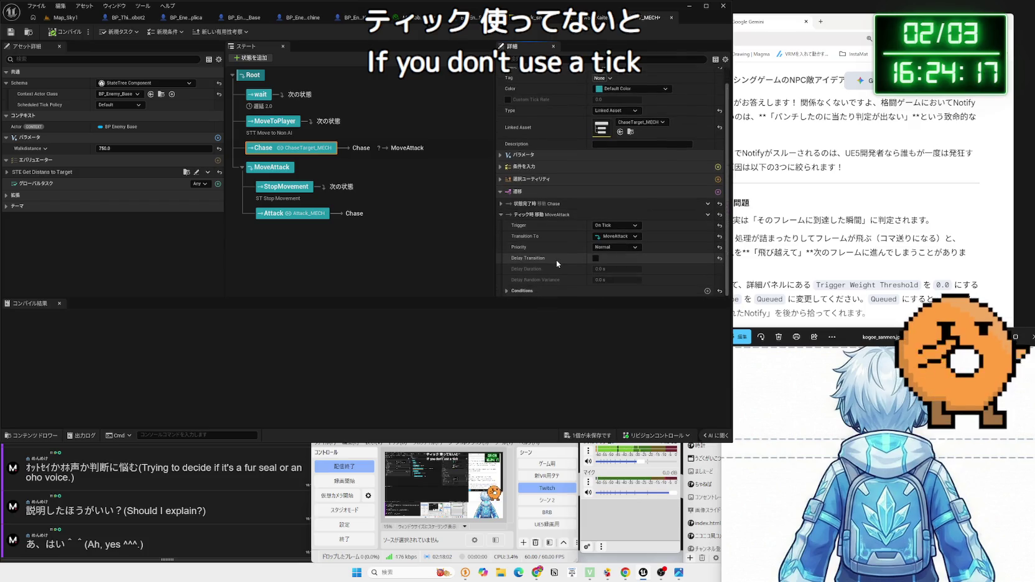
pyautogui.click(507, 291)
pyautogui.scroll(-1, 537, 287)
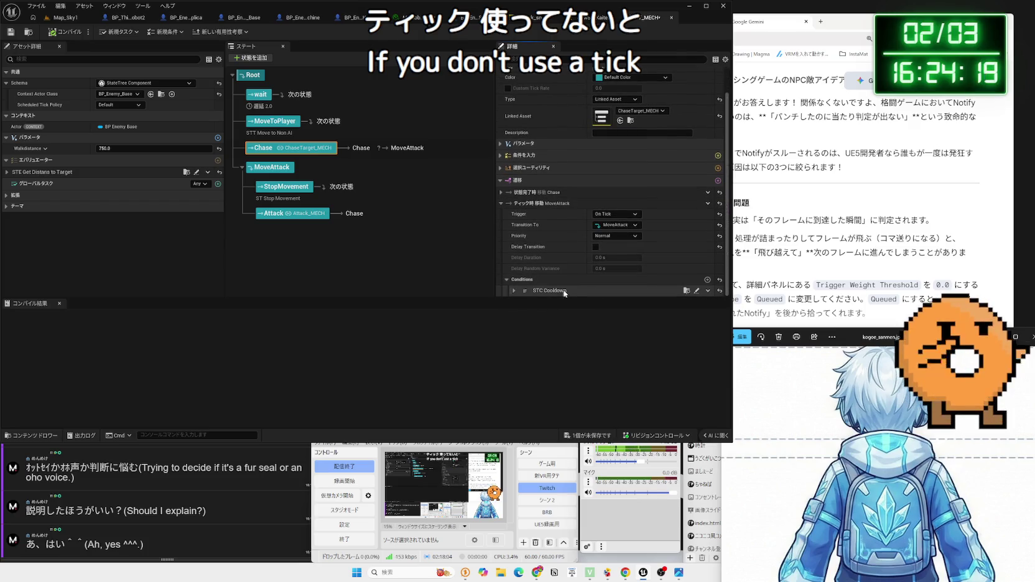
pyautogui.scroll(-3, 540, 286)
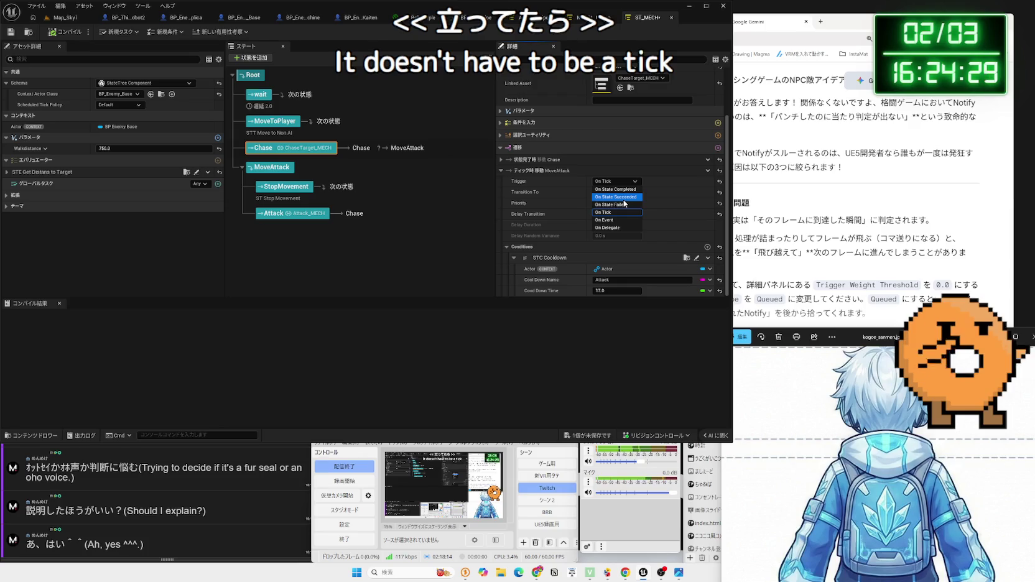
# - Make Chase go to MoveAttack On State Succeeded and back to Chase On State Failed, then locate ChaseTarget_MECH
pyautogui.click(629, 198)
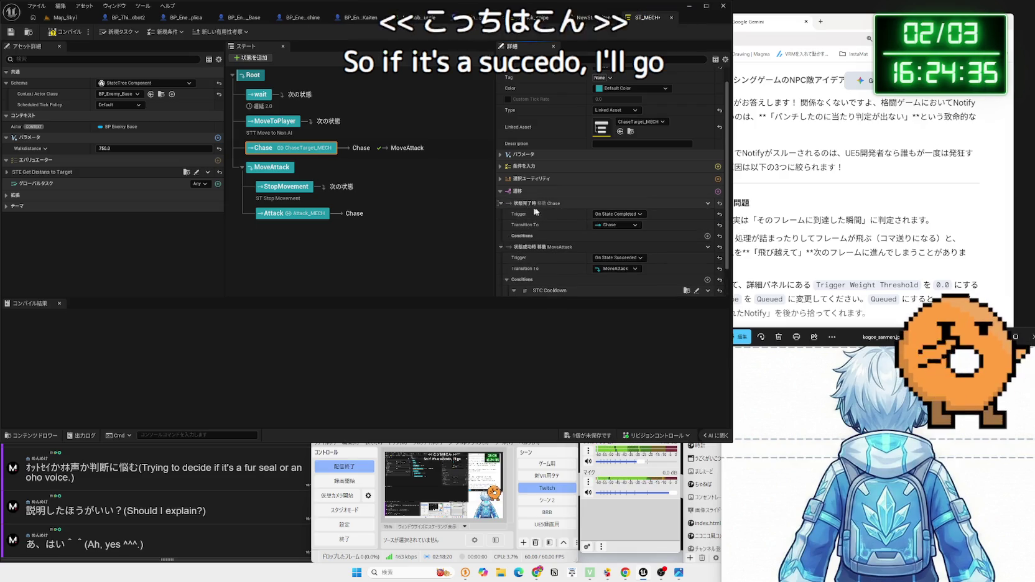
pyautogui.click(614, 214)
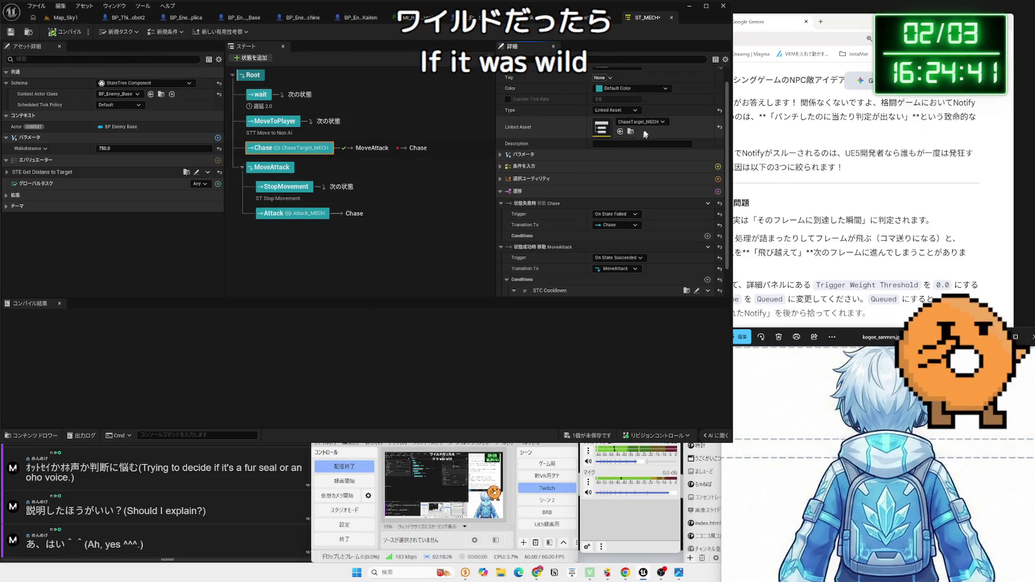
pyautogui.click(632, 218)
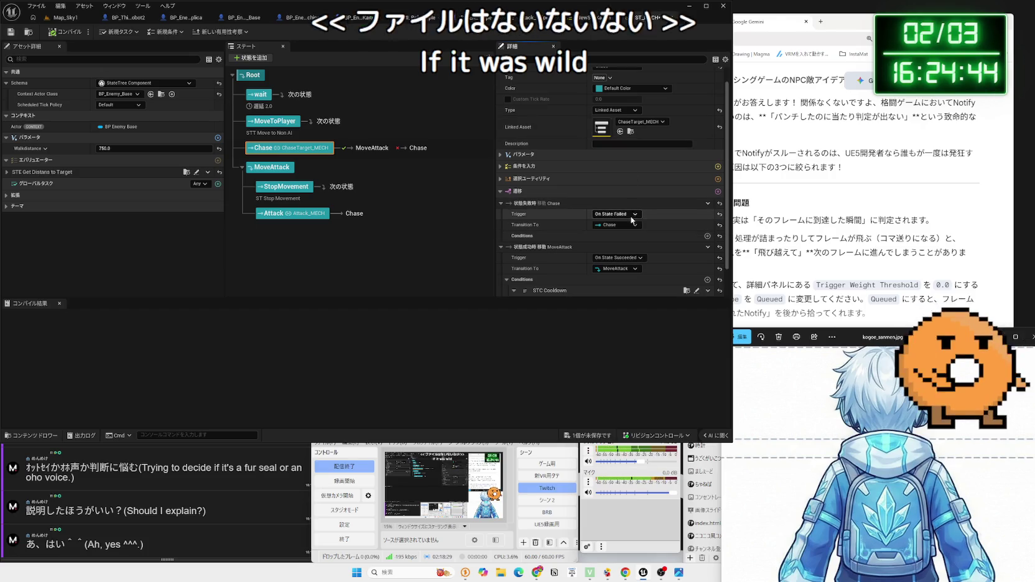
pyautogui.click(631, 131)
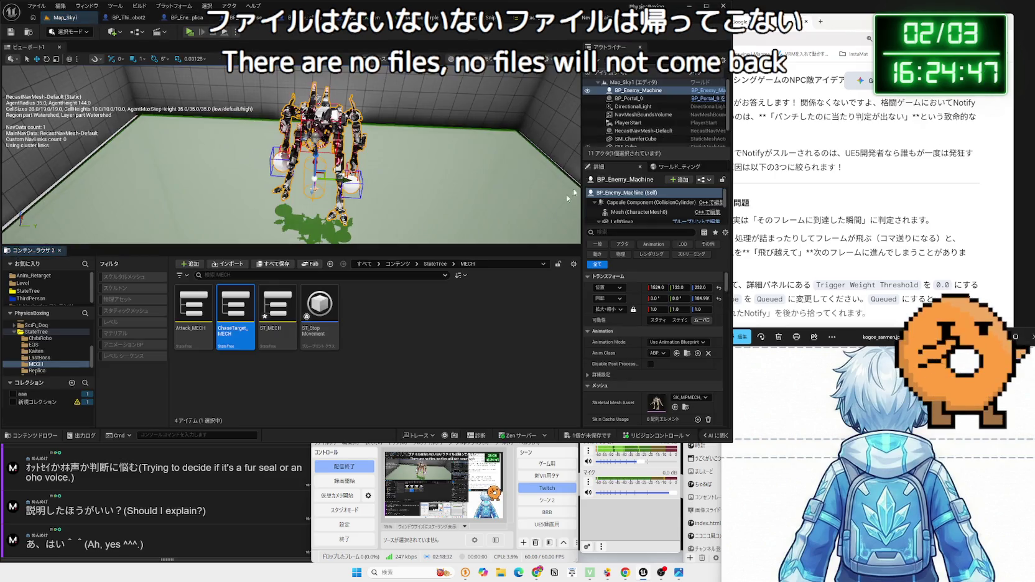
# - Check that ChaseTarget_MECH's Run to Target ends the tree on success or failure, then return to ST_MECH
pyautogui.doubleClick(235, 299)
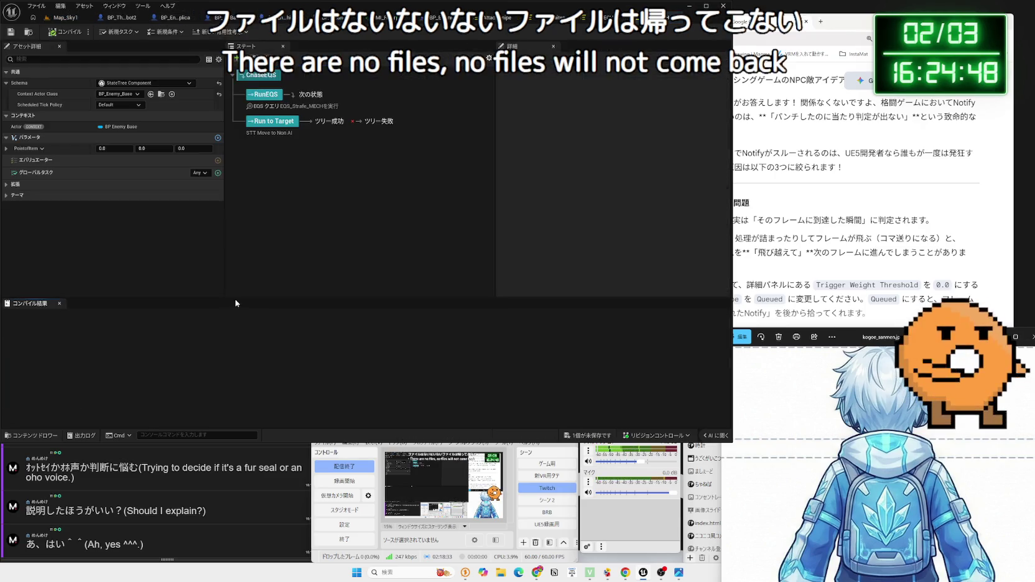
pyautogui.click(263, 127)
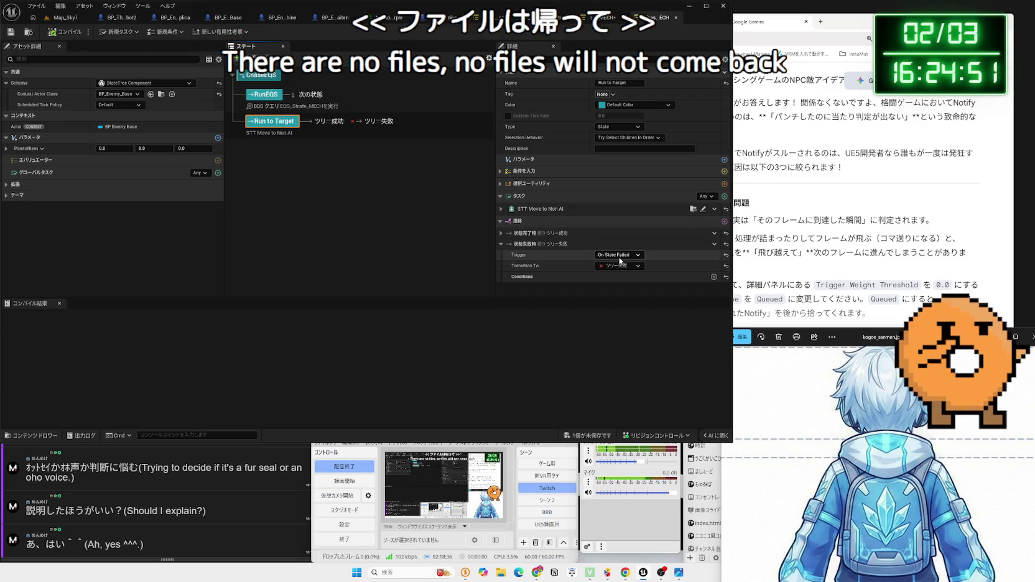
pyautogui.click(501, 245)
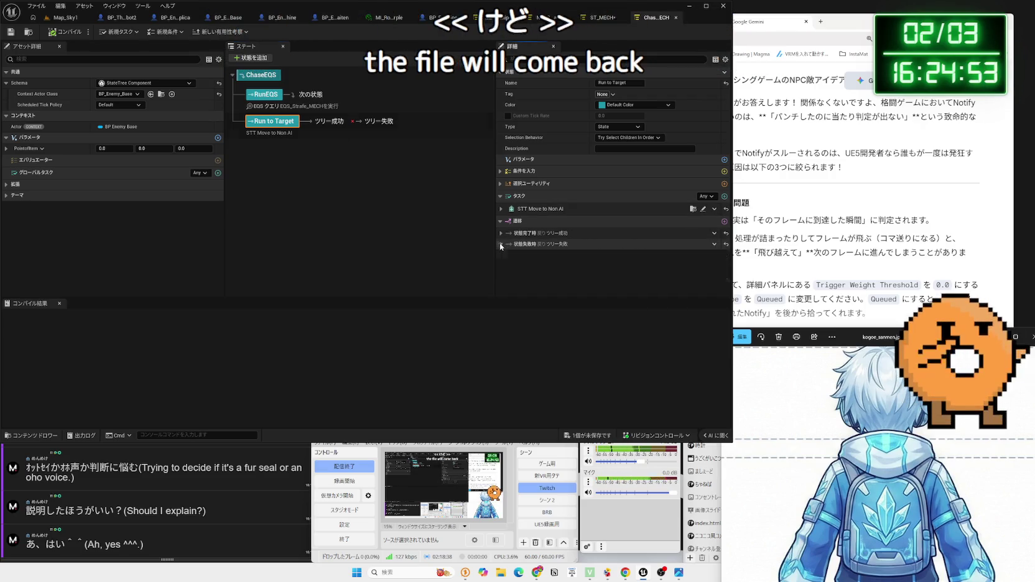
pyautogui.click(501, 233)
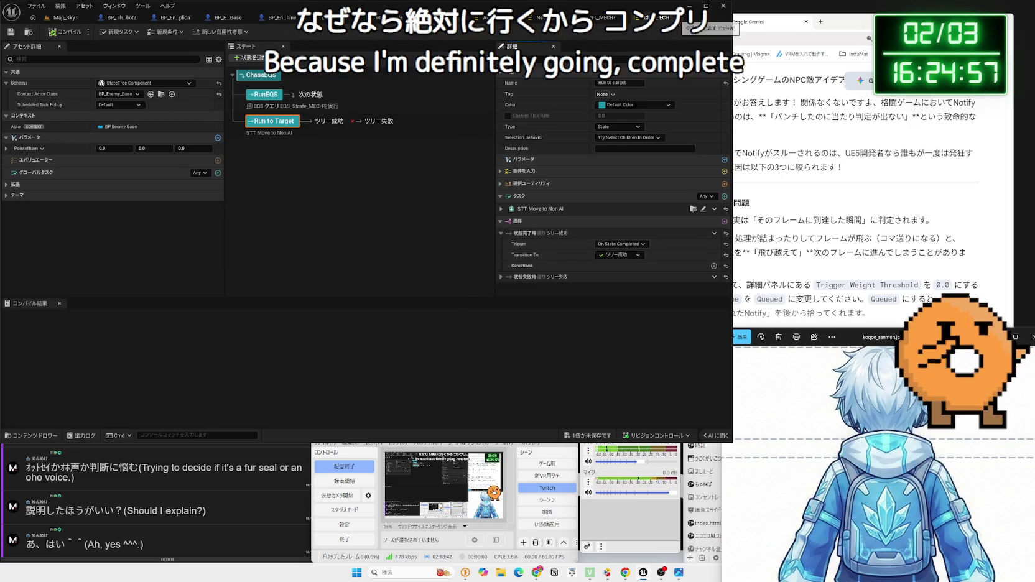
pyautogui.click(675, 20)
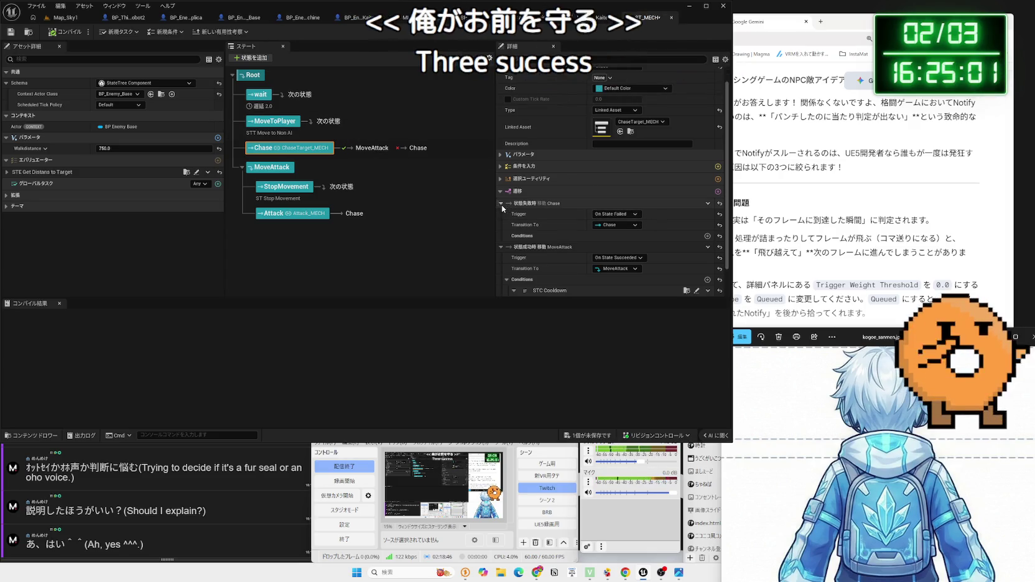
# - Zoom kogoe_sanmen.jpg to 345% on the backpack crystal, then move Photos aside for the editor
pyautogui.moveTo(929, 502)
pyautogui.mouseDown()
pyautogui.moveTo(488, 254)
pyautogui.moveTo(525, 254)
pyautogui.mouseUp()
pyautogui.scroll(2, 525, 254)
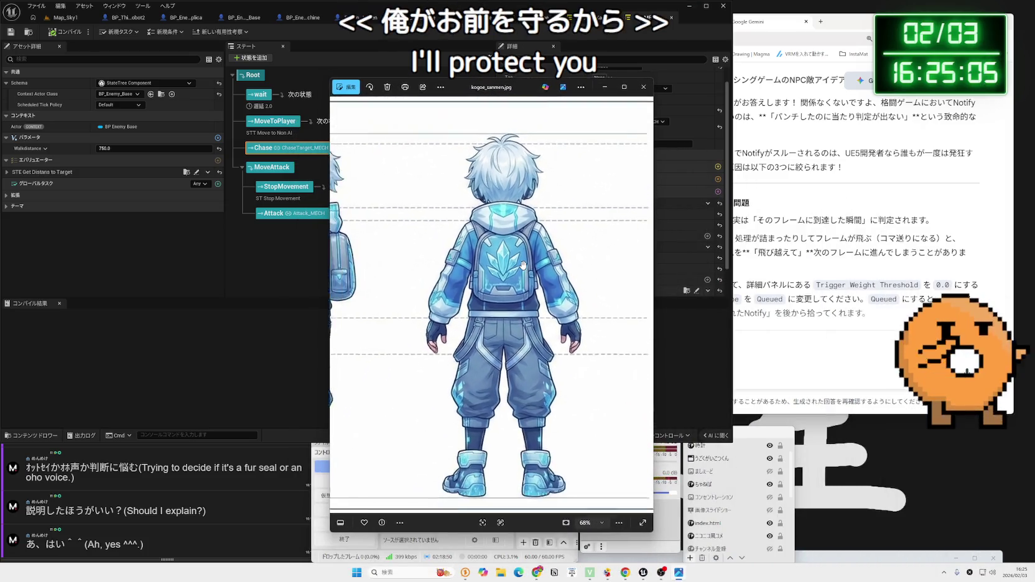
pyautogui.scroll(10, 523, 265)
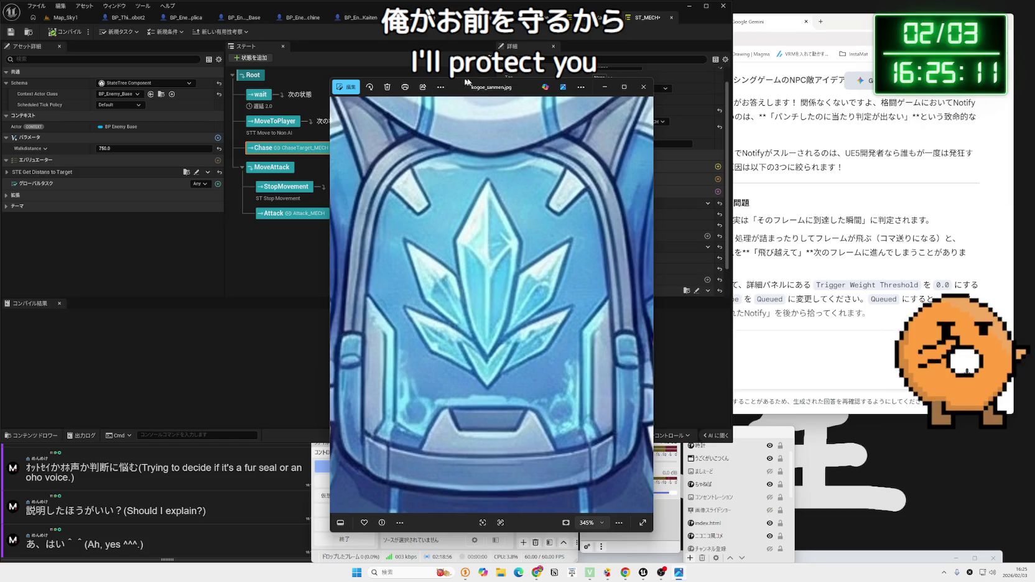
pyautogui.moveTo(458, 83)
pyautogui.mouseDown()
pyautogui.moveTo(531, 7)
pyautogui.moveTo(843, 131)
pyautogui.moveTo(829, 137)
pyautogui.mouseUp()
pyautogui.click(603, 246)
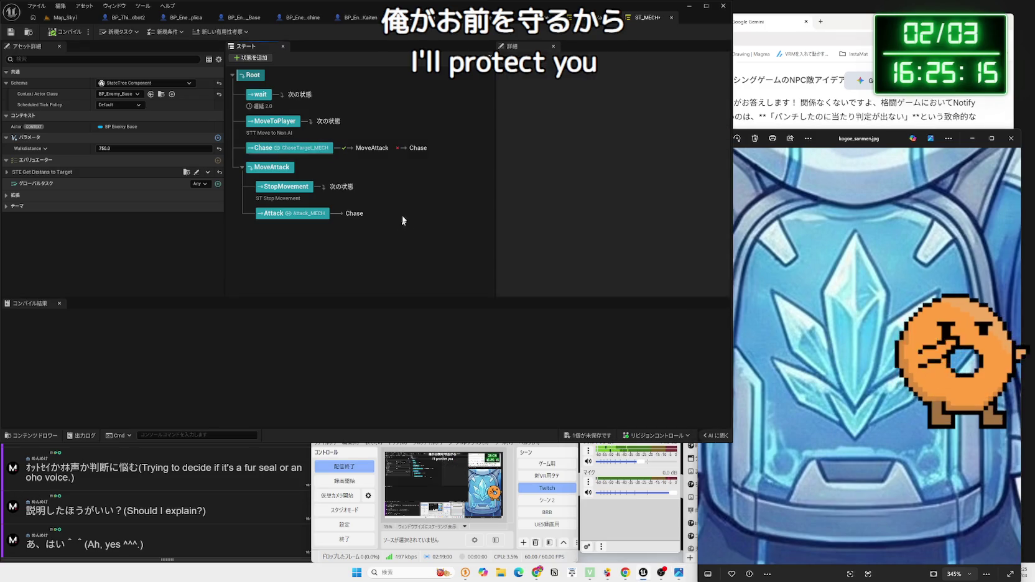
pyautogui.scroll(1, 601, 247)
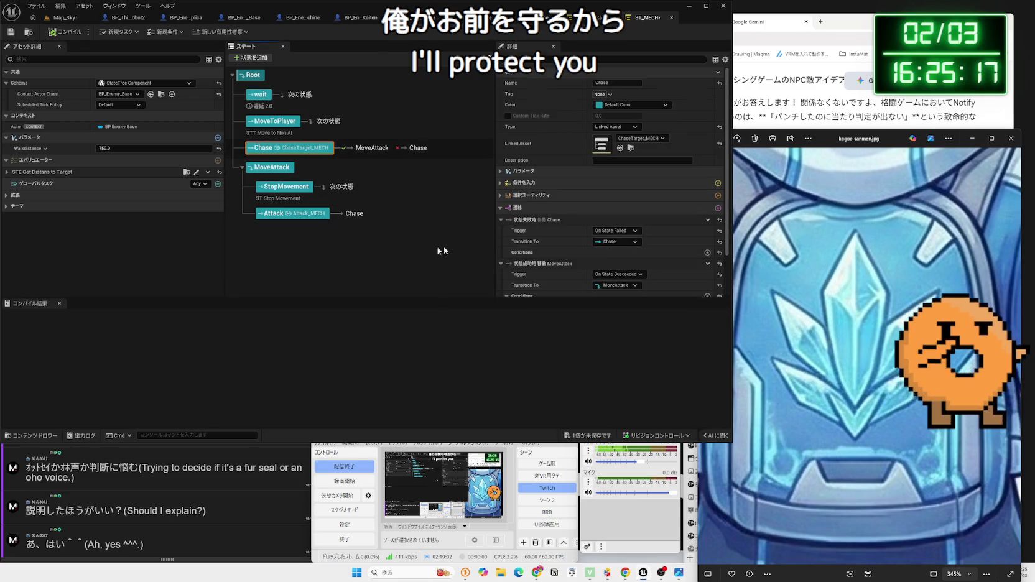
pyautogui.scroll(-1, 539, 245)
pyautogui.click(616, 205)
pyautogui.click(629, 222)
pyautogui.scroll(-1, 628, 222)
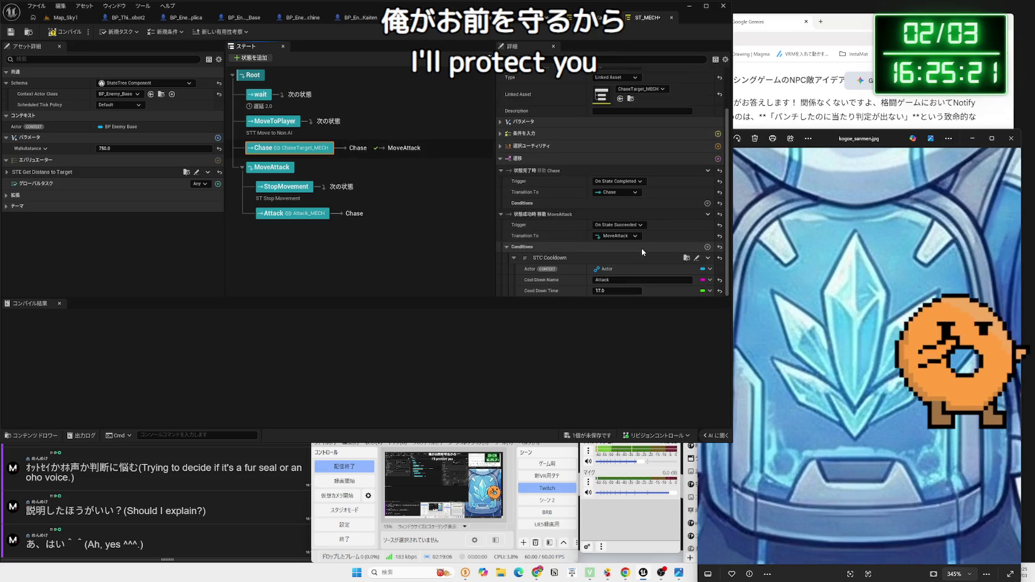
pyautogui.click(640, 225)
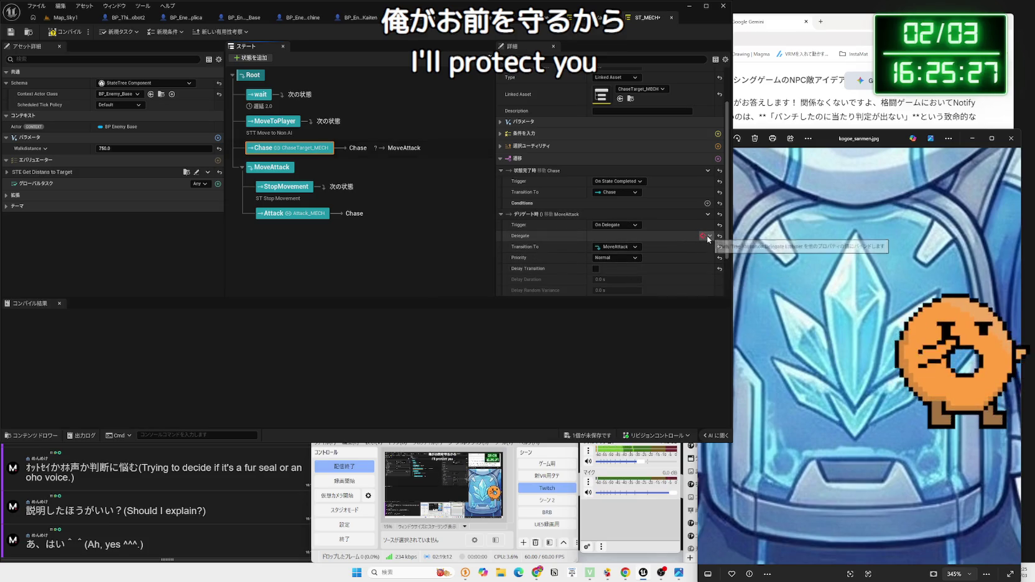
pyautogui.click(617, 225)
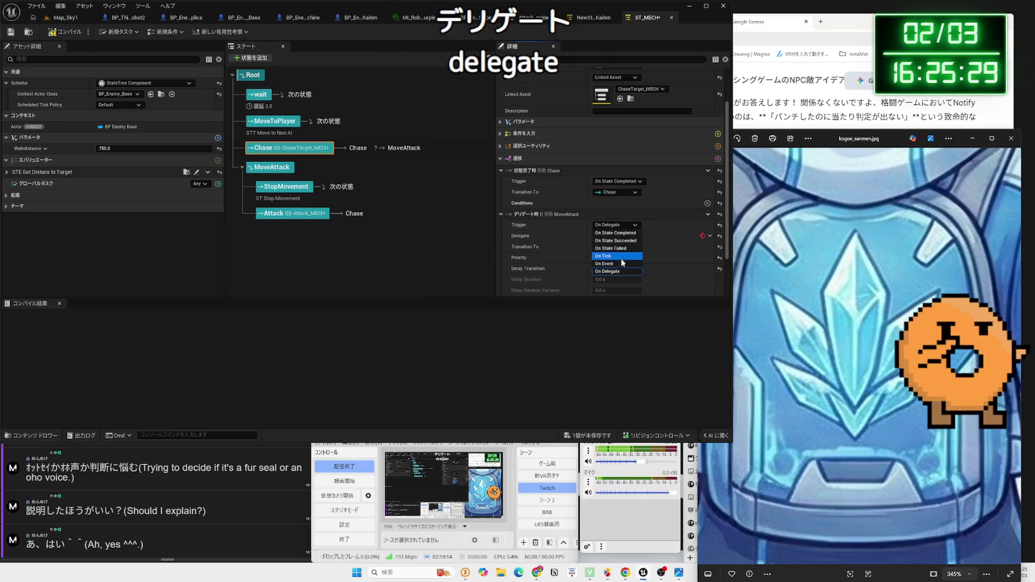
pyautogui.click(605, 236)
pyautogui.scroll(-1, 605, 235)
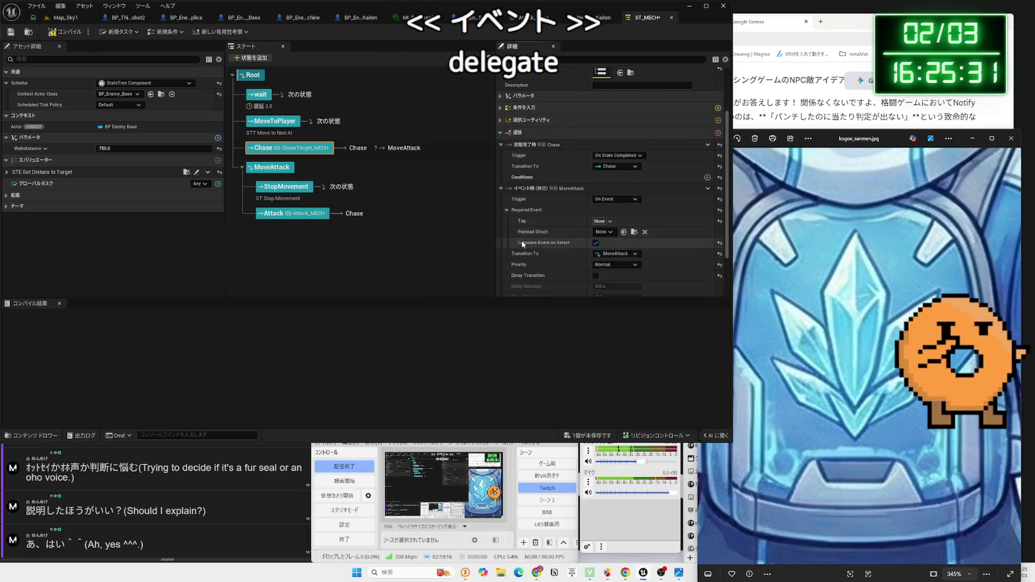
pyautogui.click(611, 234)
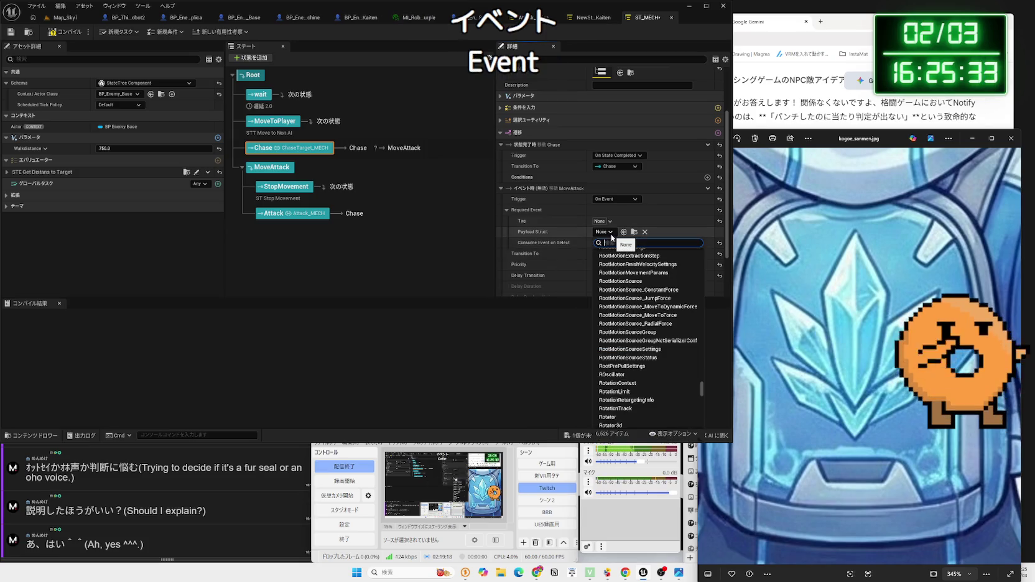
pyautogui.scroll(-3, 623, 295)
pyautogui.scroll(-10, 647, 292)
pyautogui.scroll(-3, 641, 305)
pyautogui.moveTo(703, 397); pyautogui.dragTo(704, 254)
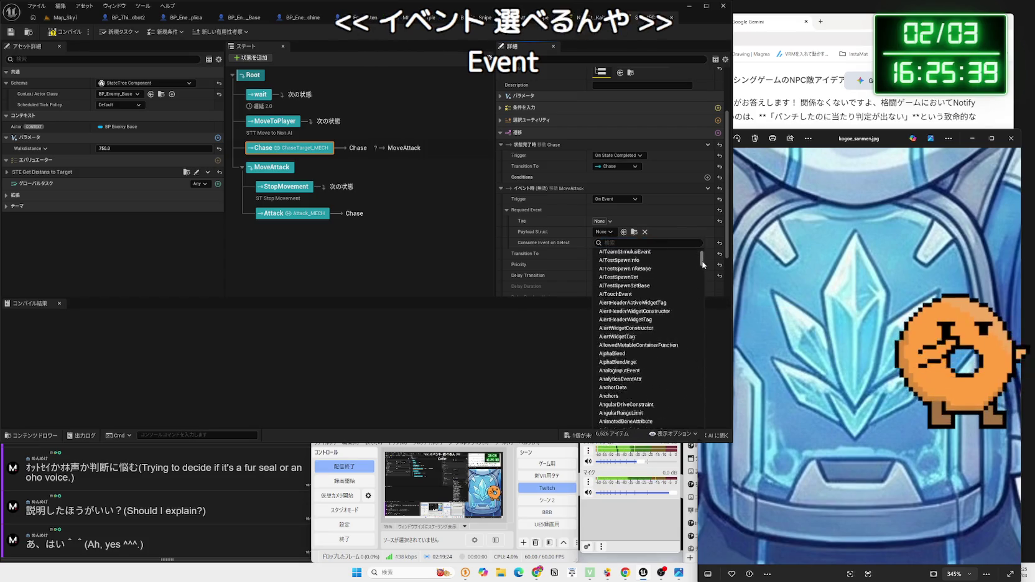
pyautogui.click(562, 247)
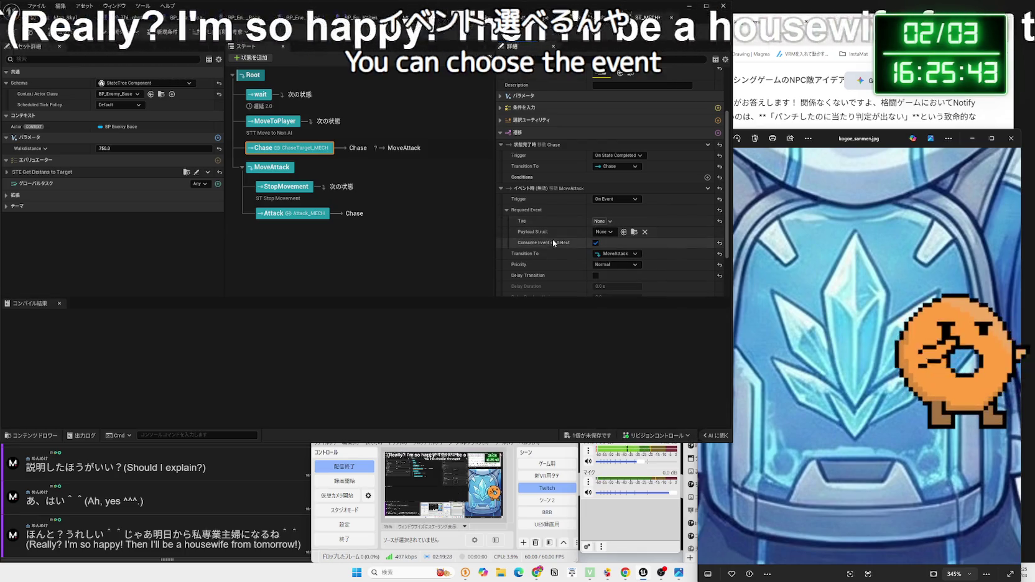
pyautogui.scroll(-1, 553, 243)
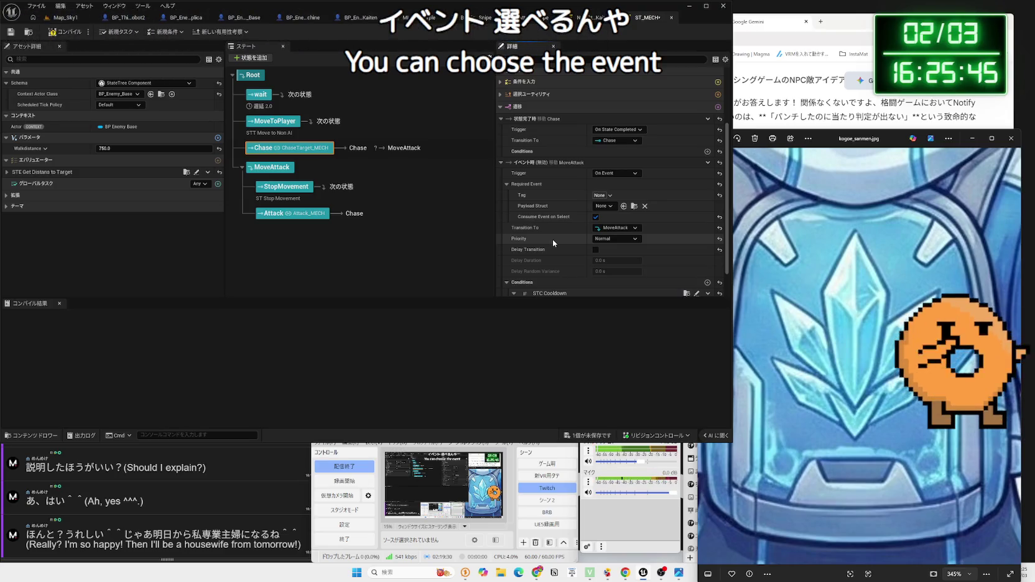
pyautogui.scroll(1, 553, 239)
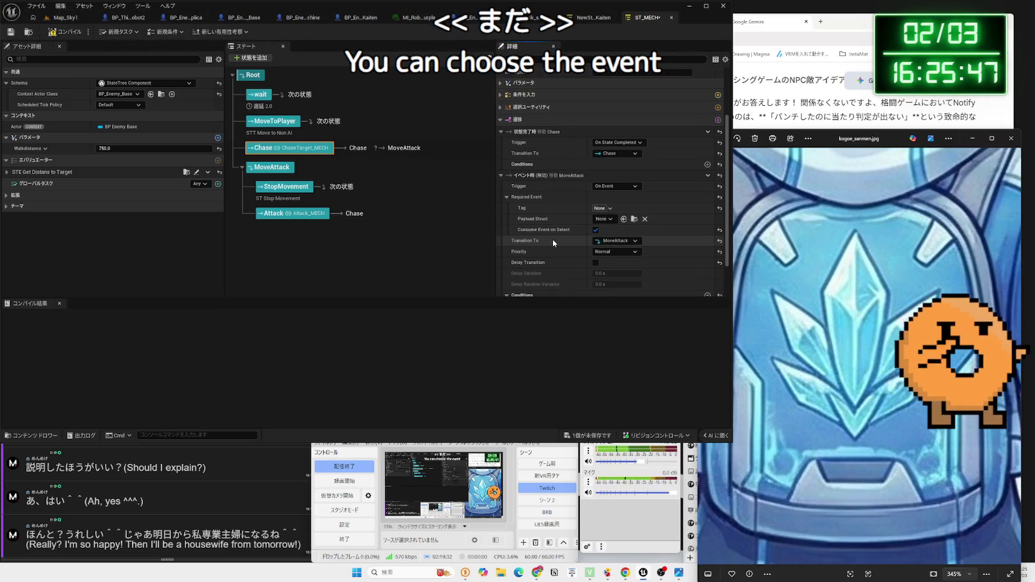
pyautogui.moveTo(765, 134)
pyautogui.mouseDown()
pyautogui.moveTo(725, 130)
pyautogui.moveTo(704, 166)
pyautogui.moveTo(747, 225)
pyautogui.mouseUp()
pyautogui.scroll(-3, 816, 347)
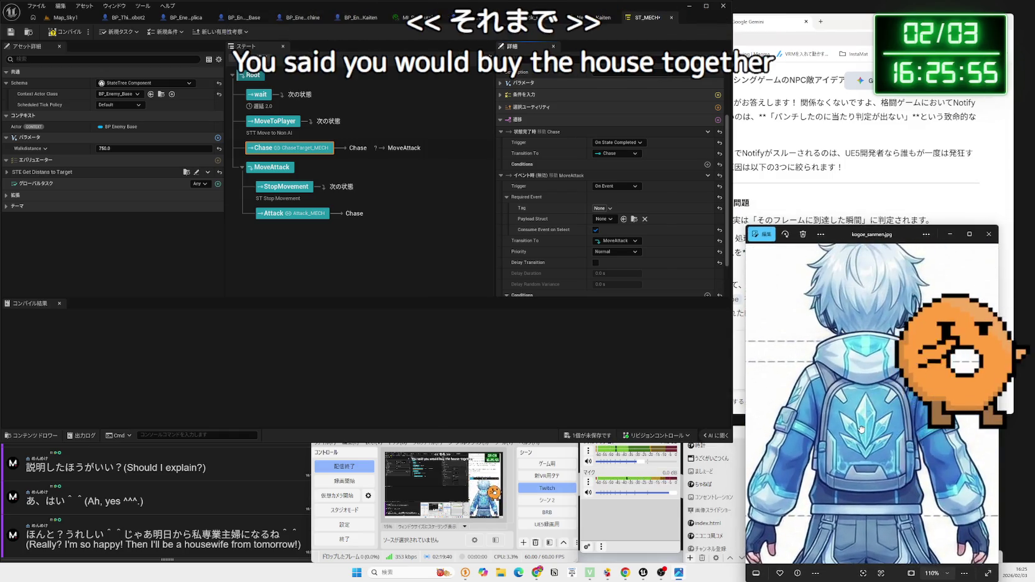
pyautogui.moveTo(912, 229)
pyautogui.mouseDown()
pyautogui.moveTo(943, 278)
pyautogui.moveTo(946, 304)
pyautogui.mouseUp()
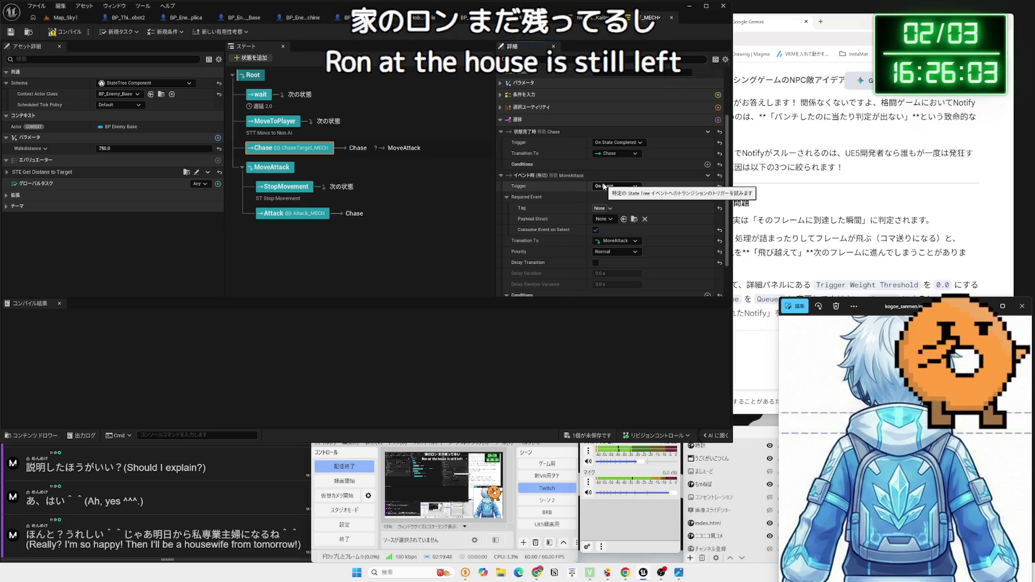
pyautogui.hotkey('ctrl', 'z')
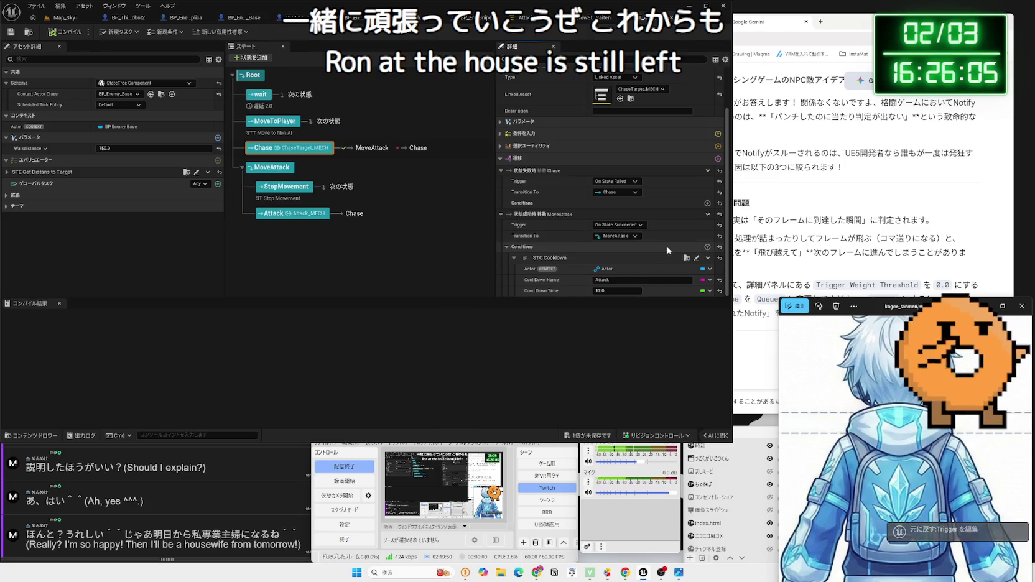
# - Restore Chase's transitions: On State Completed back to Chase and On Tick to MoveAttack
pyautogui.hotkey('ctrl', 'z')
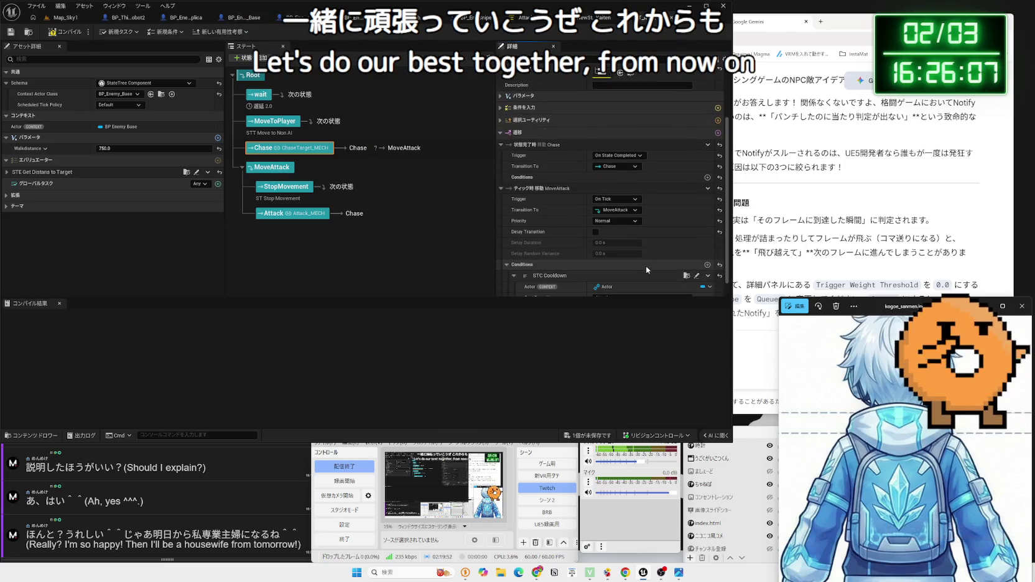
pyautogui.scroll(-1, 646, 269)
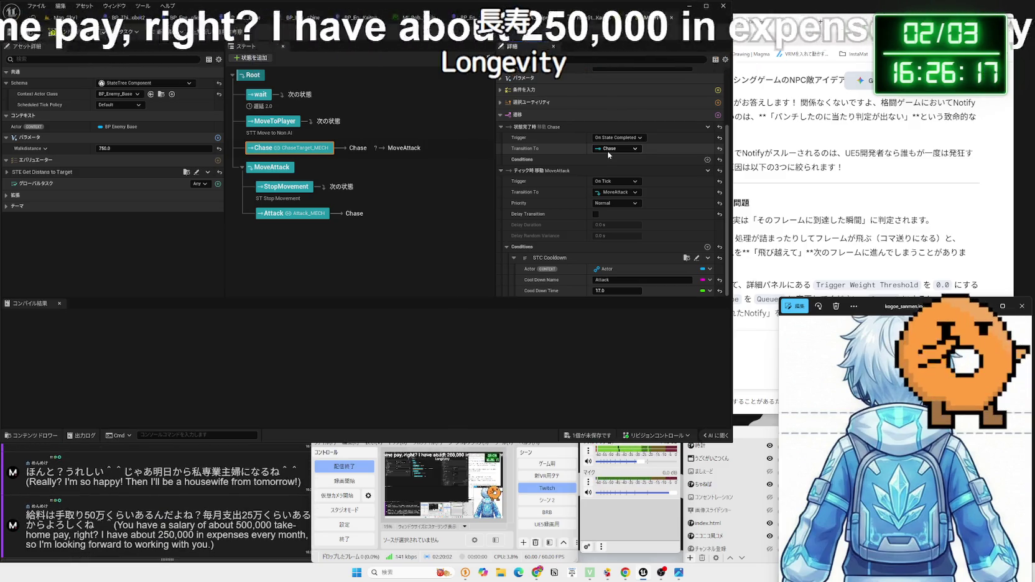
pyautogui.click(225, 507)
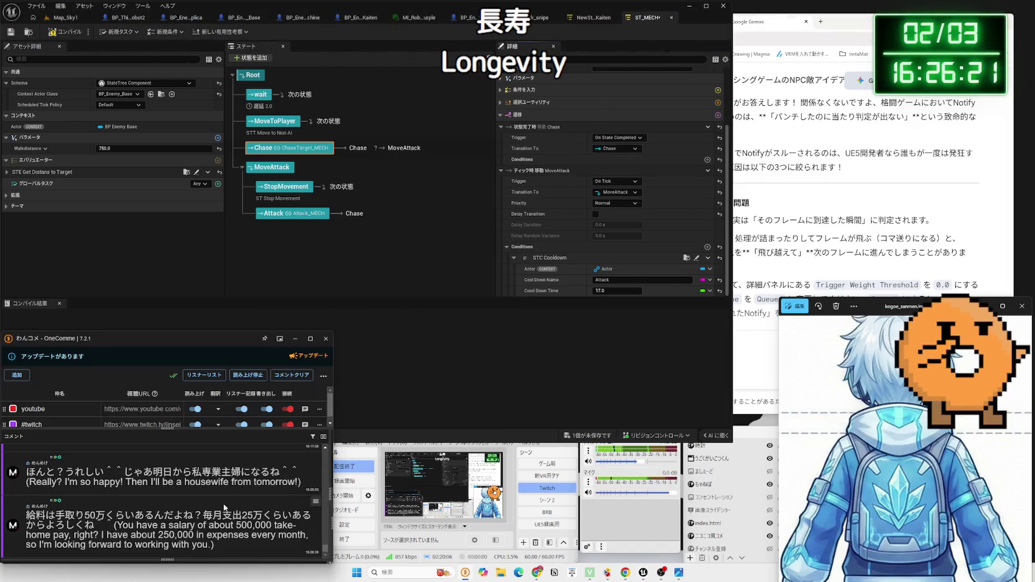
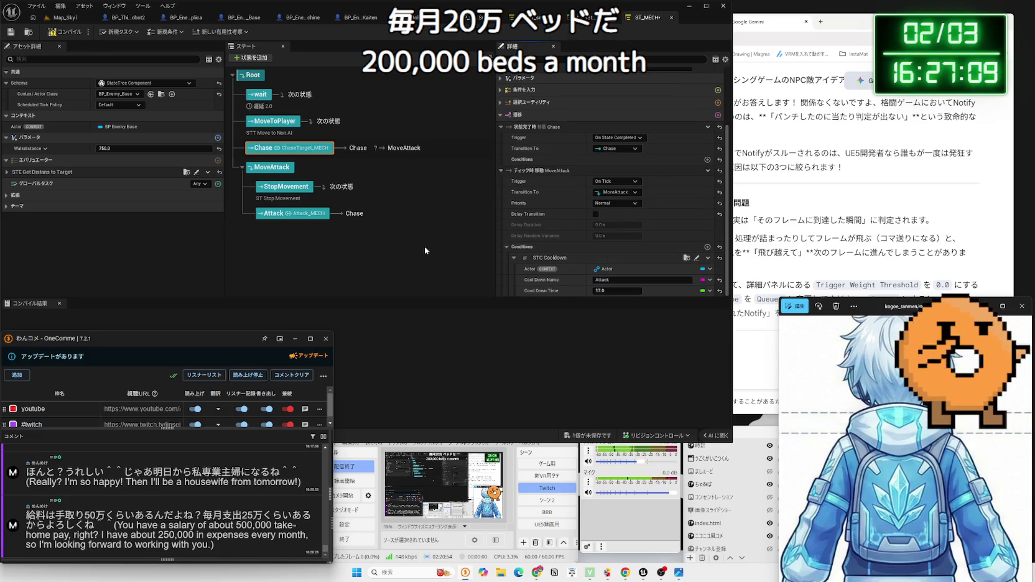
# - Switch to the Map_Sky1 level and launch a Play-in-Editor session to watch the mech enemies
pyautogui.click(342, 253)
pyautogui.click(87, 20)
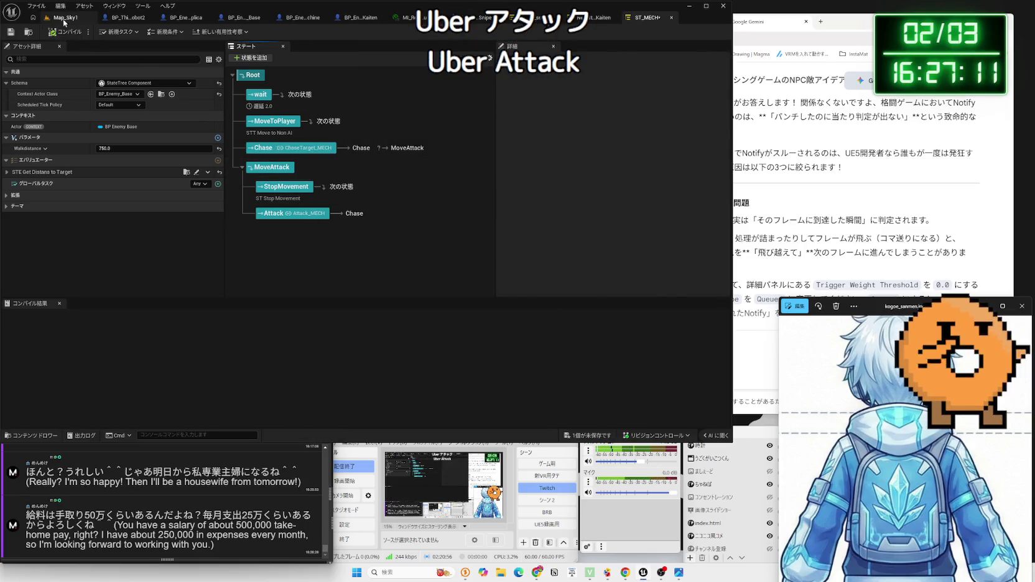
pyautogui.click(190, 32)
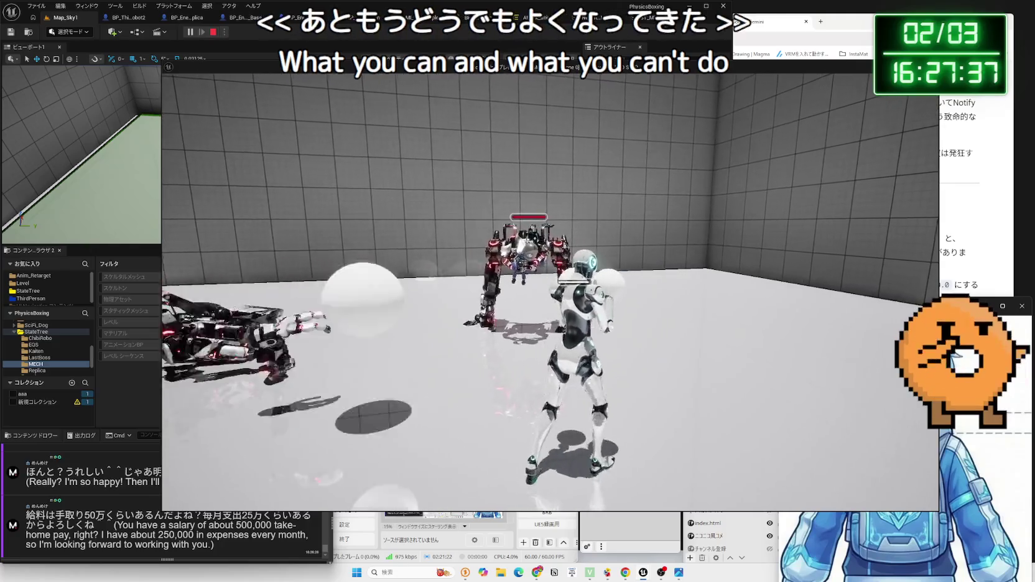
# - Stop the play-test and select the StopMovement state in the ST_MECH State Tree
pyautogui.press('Escape')
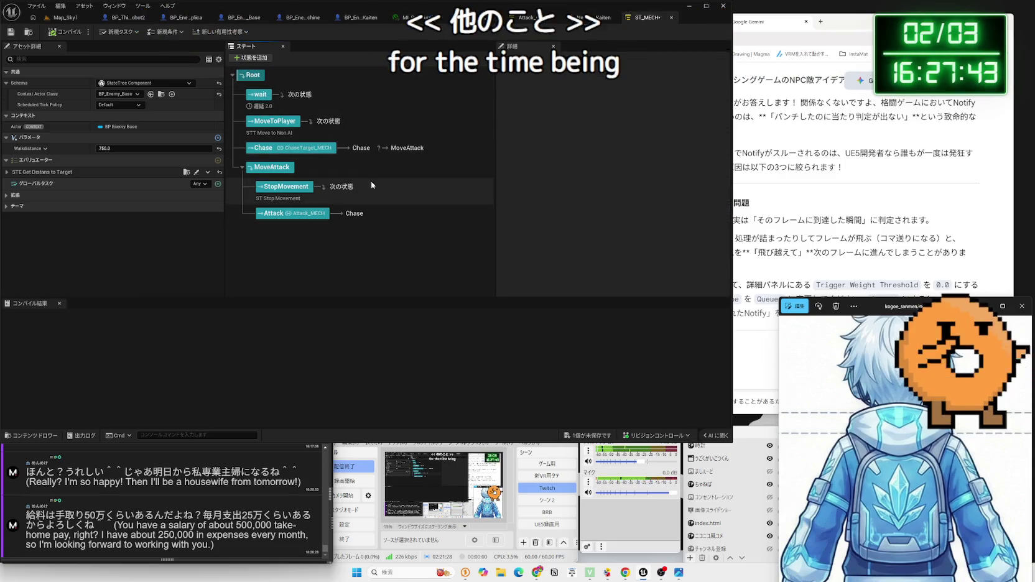
pyautogui.click(288, 187)
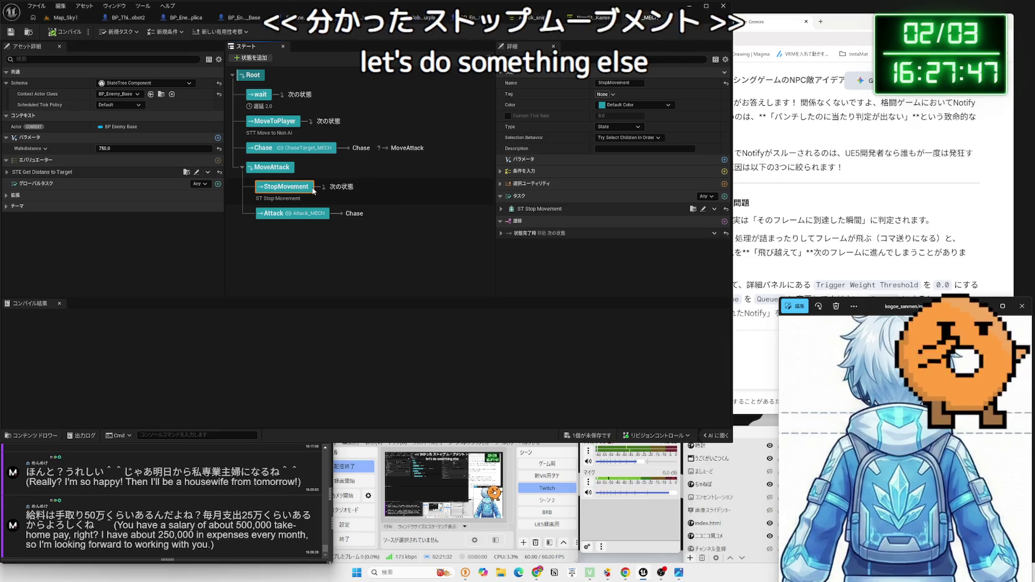
# - Review the Chase, StopMovement and Attack states' details, including Attack's entry conditions
pyautogui.click(313, 151)
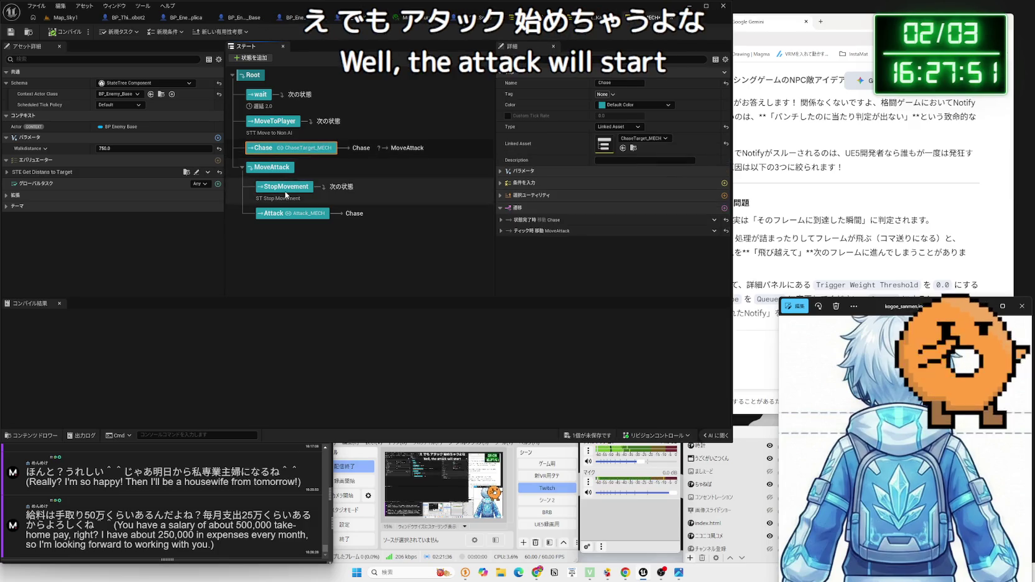
pyautogui.click(286, 194)
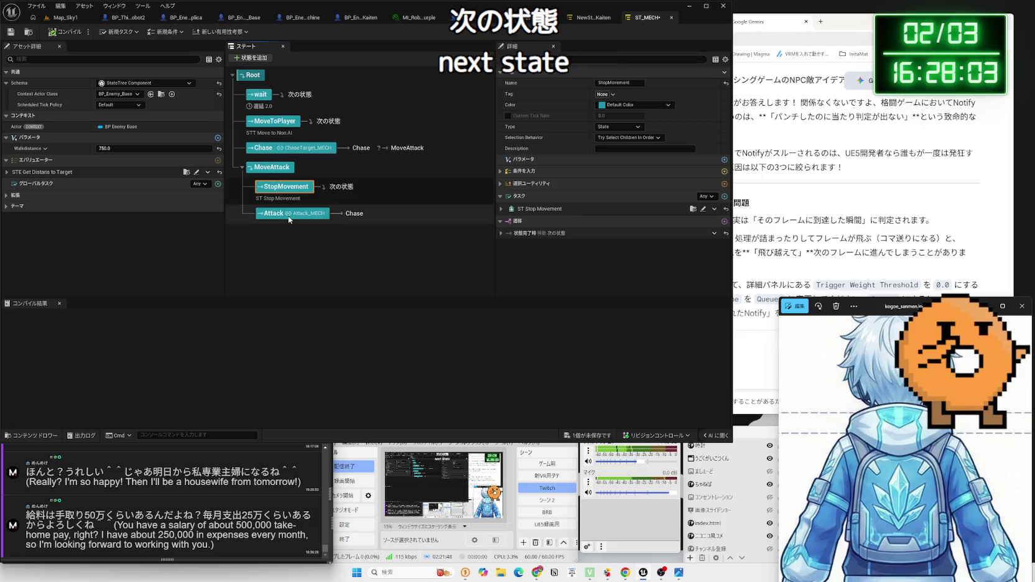
pyautogui.click(288, 217)
pyautogui.click(501, 183)
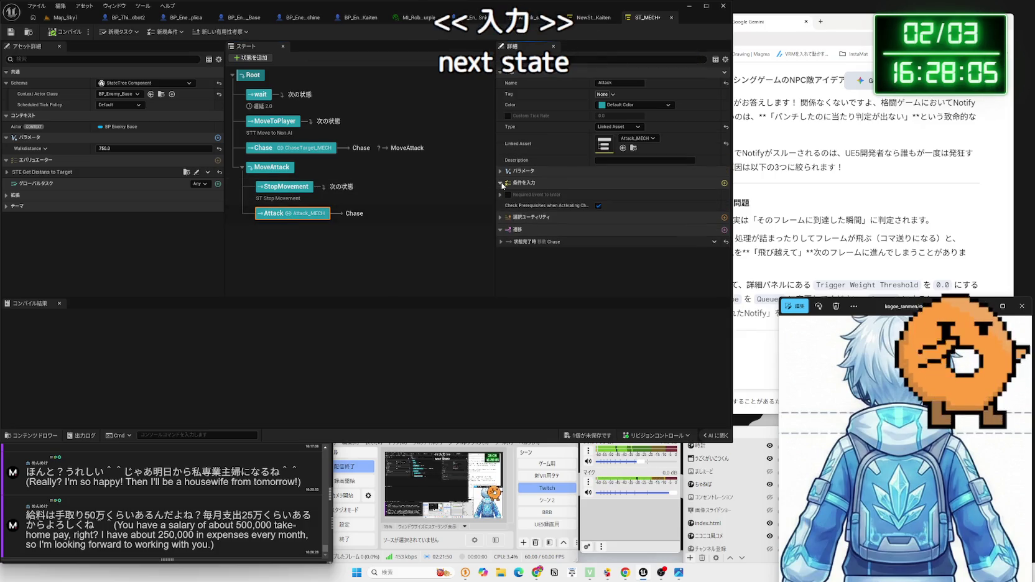
pyautogui.click(502, 183)
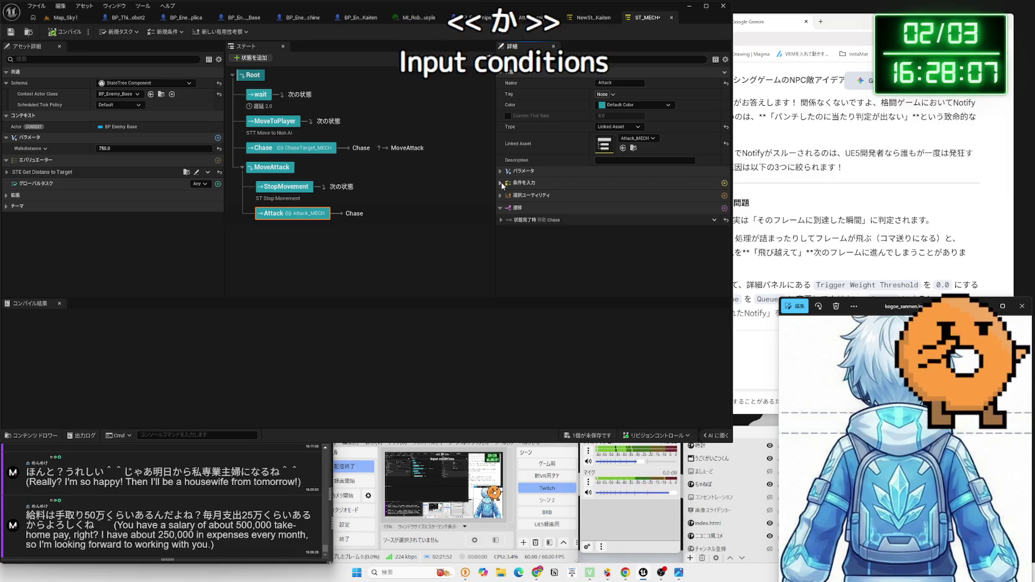
# - Expand StopMovement's Stop Movement task and locate its asset in the Content Browser
pyautogui.click(297, 188)
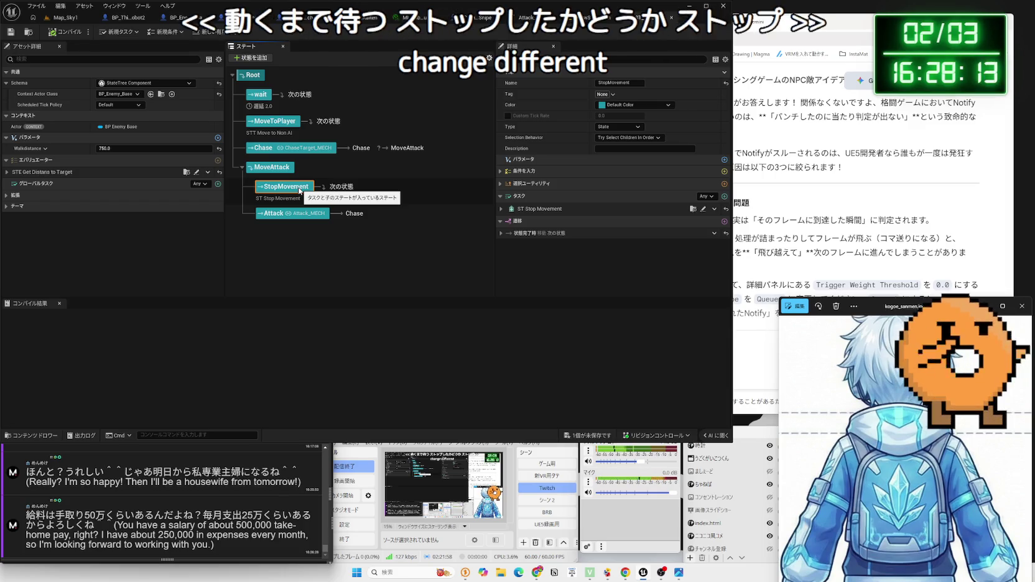
pyautogui.click(501, 209)
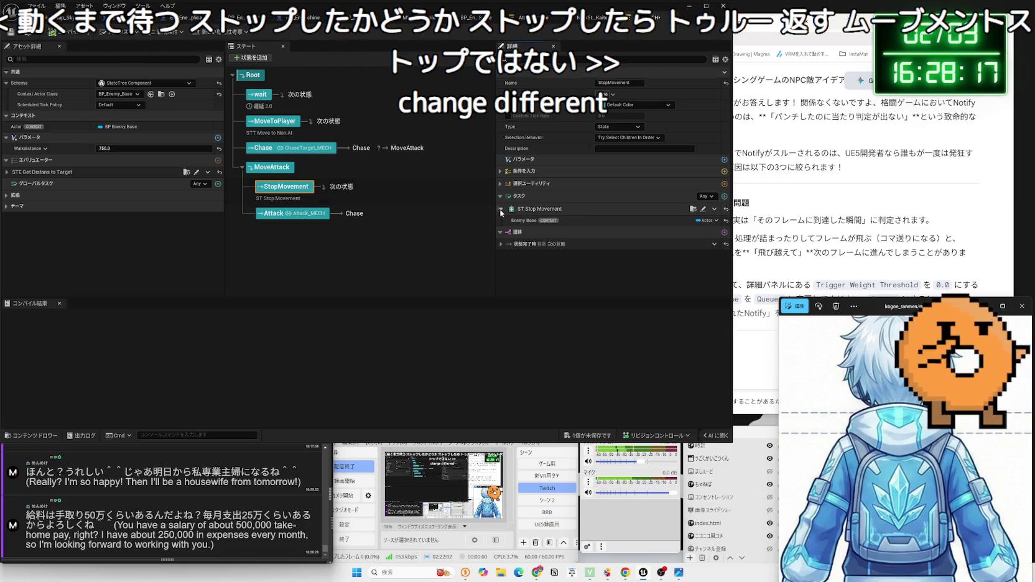
pyautogui.click(695, 209)
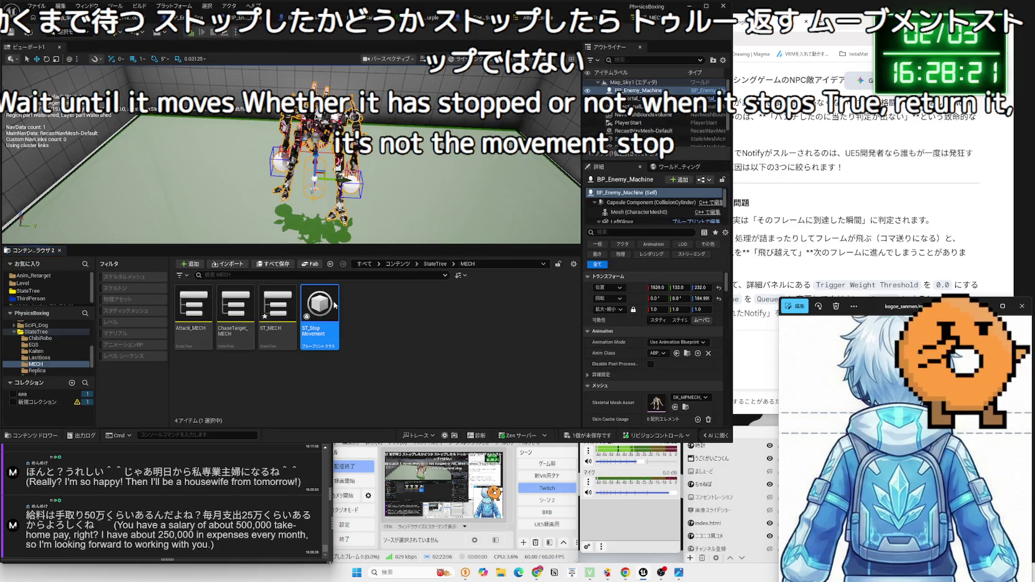
# - In the ST_StopMovement graph, add an Is Moving on Ground node, then delete it
pyautogui.doubleClick(335, 305)
pyautogui.moveTo(373, 225); pyautogui.dragTo(390, 209)
pyautogui.moveTo(318, 198); pyautogui.dragTo(367, 240)
pyautogui.write('is s')
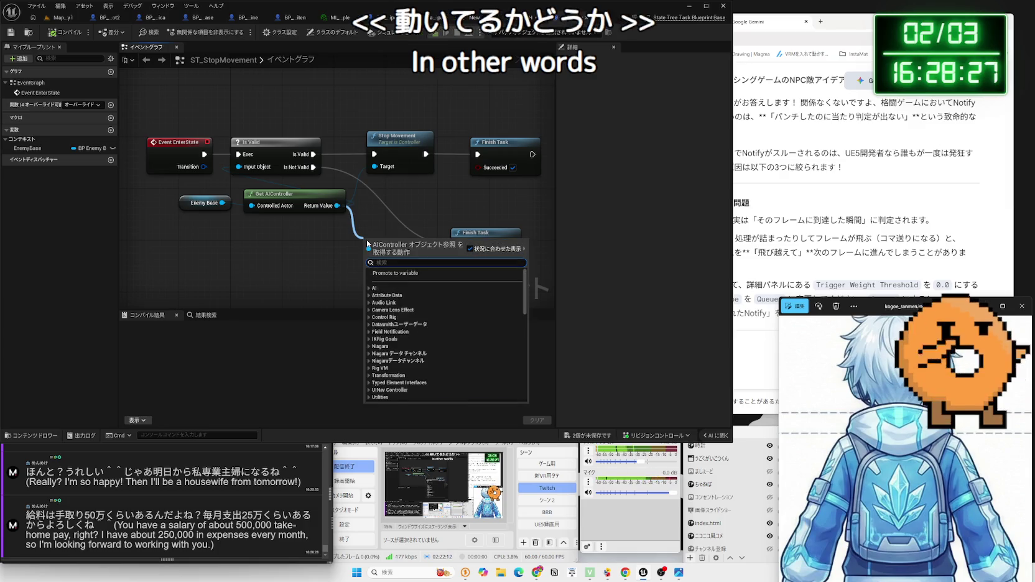
pyautogui.press('BackSpace')
pyautogui.write('mov')
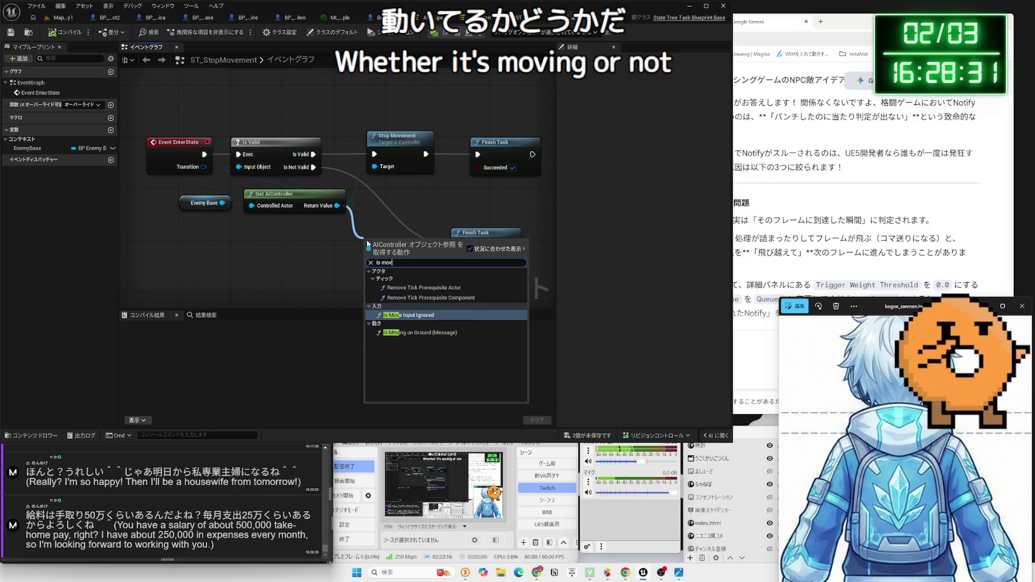
pyautogui.click(406, 334)
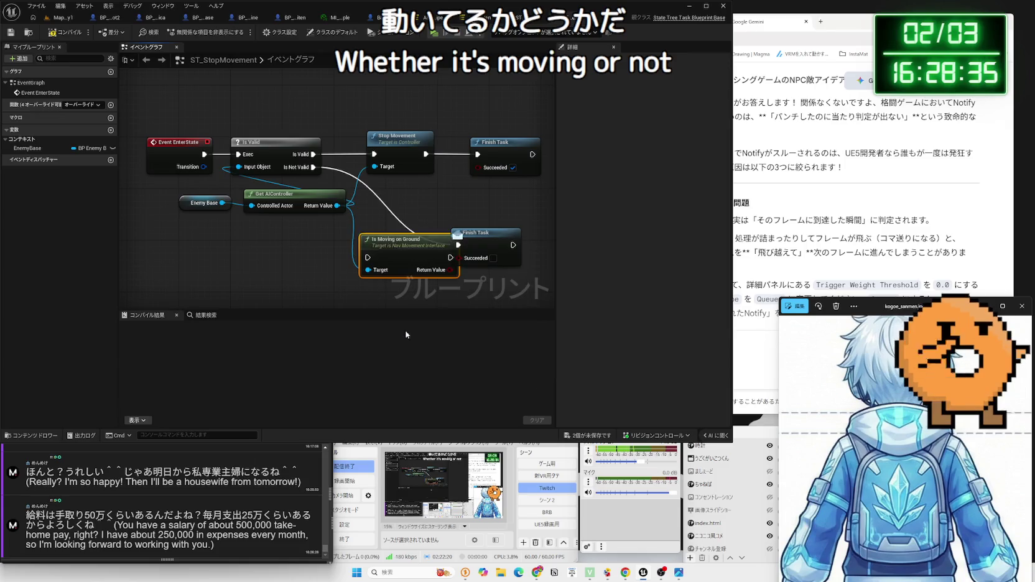
pyautogui.moveTo(405, 236); pyautogui.dragTo(401, 206)
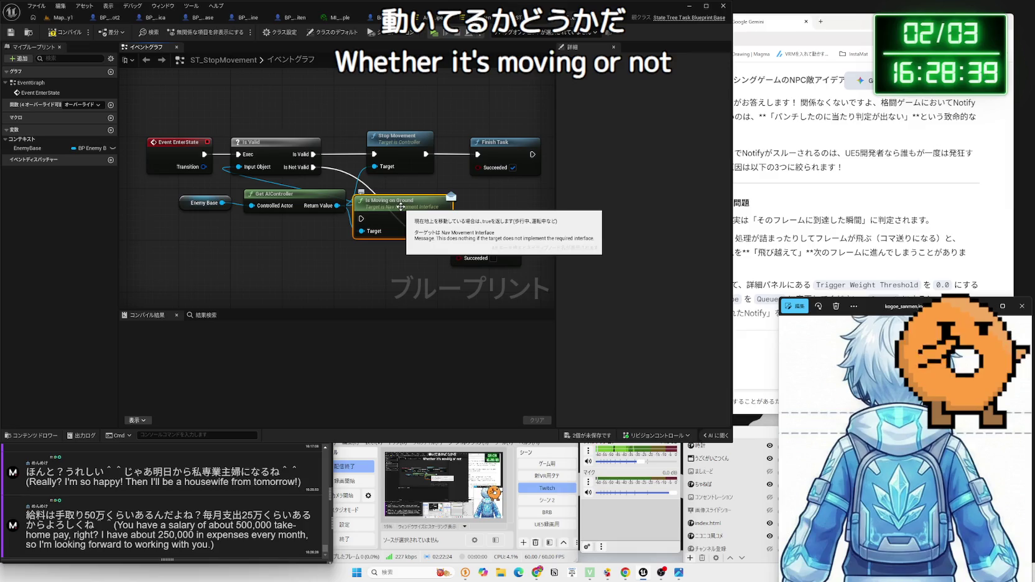
pyautogui.press('Delete')
# - Add a Get Velocity node from the AIController, undo it, and bring up saving for unsaved assets
pyautogui.moveTo(337, 205); pyautogui.dragTo(382, 208)
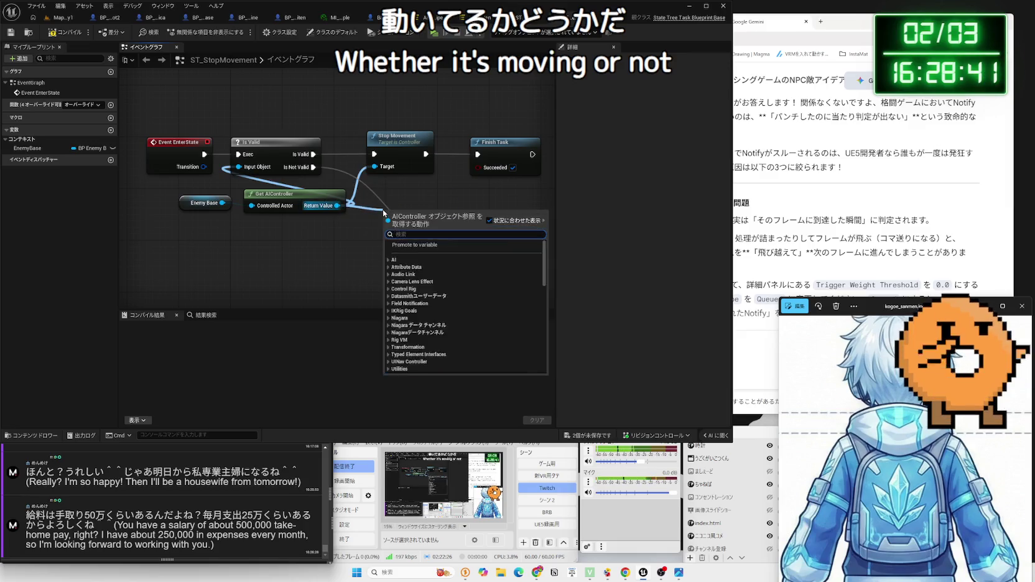
pyautogui.write('velocity')
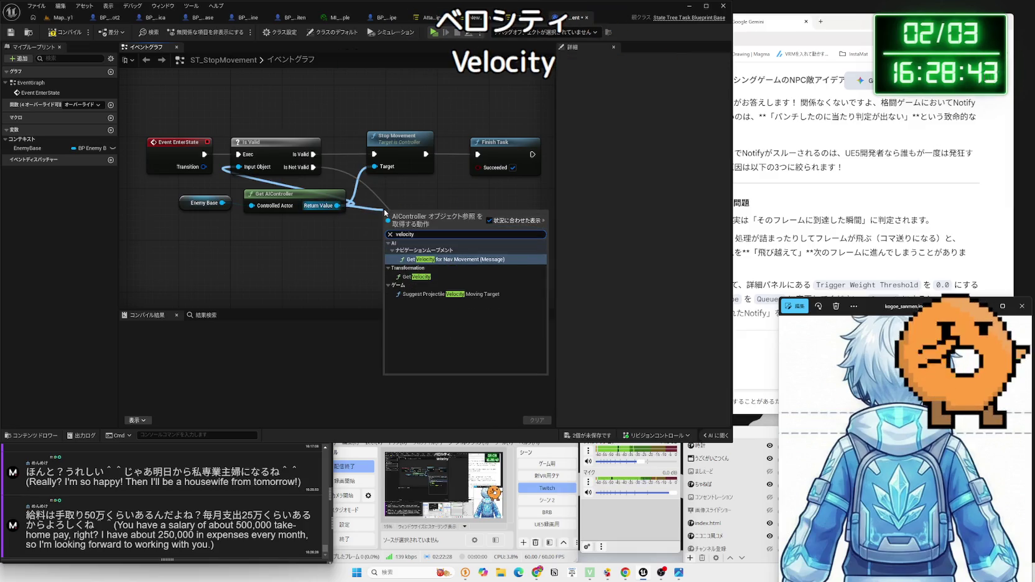
pyautogui.click(418, 277)
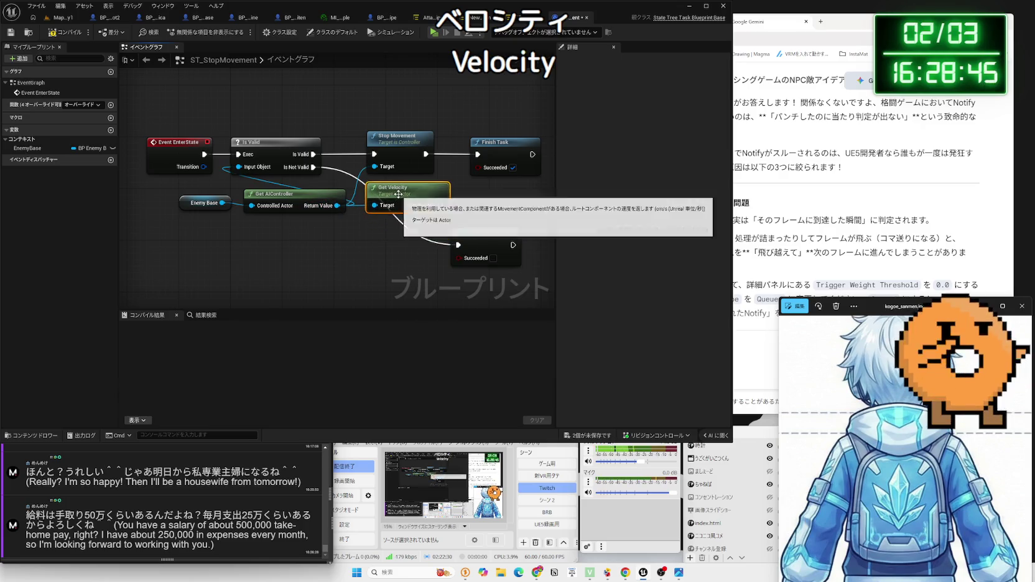
pyautogui.moveTo(399, 199); pyautogui.dragTo(336, 233)
pyautogui.moveTo(402, 237); pyautogui.dragTo(404, 238)
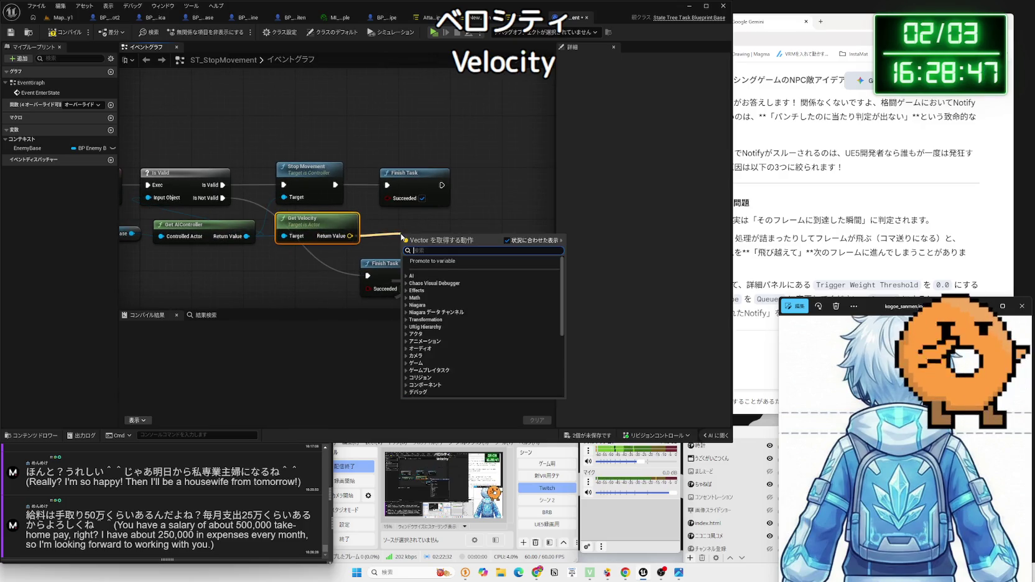
pyautogui.press('Escape')
pyautogui.hotkey('ctrl', 'z')
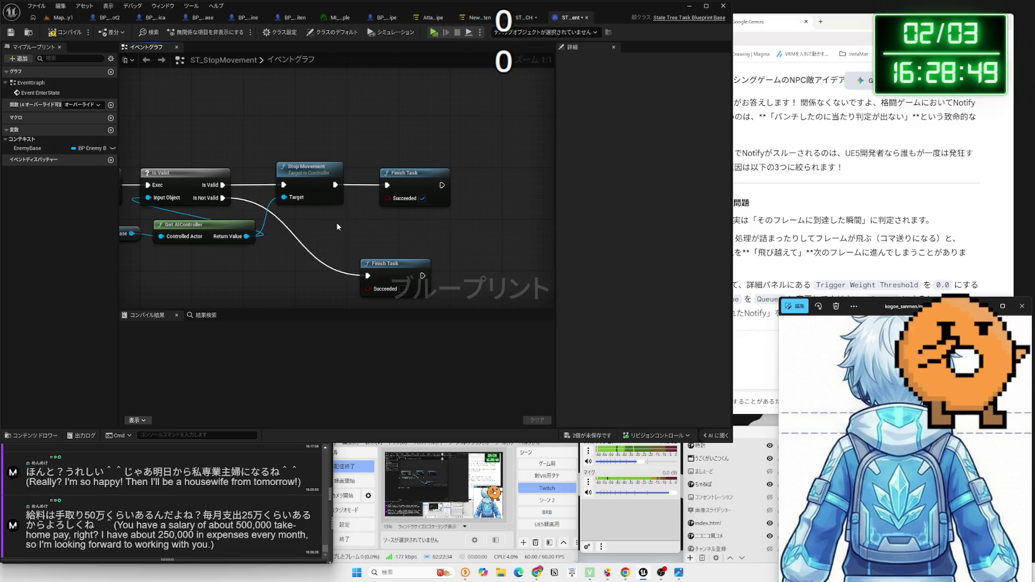
pyautogui.moveTo(302, 217); pyautogui.dragTo(382, 190)
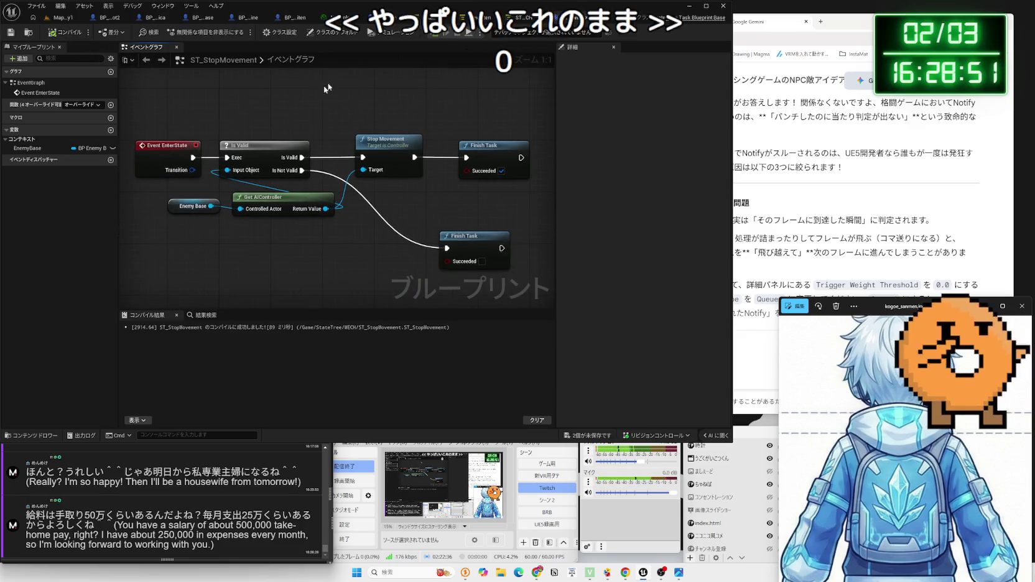
pyautogui.click(593, 438)
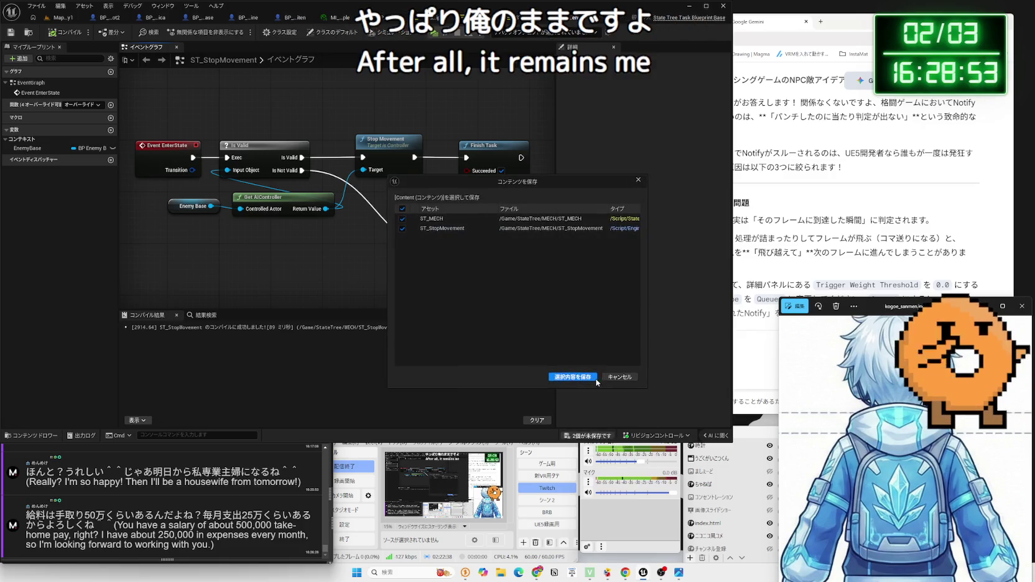
# - Save ST_MECH and ST_StopMovement, then close the ST_MECH State Tree
pyautogui.click(575, 382)
pyautogui.click(587, 22)
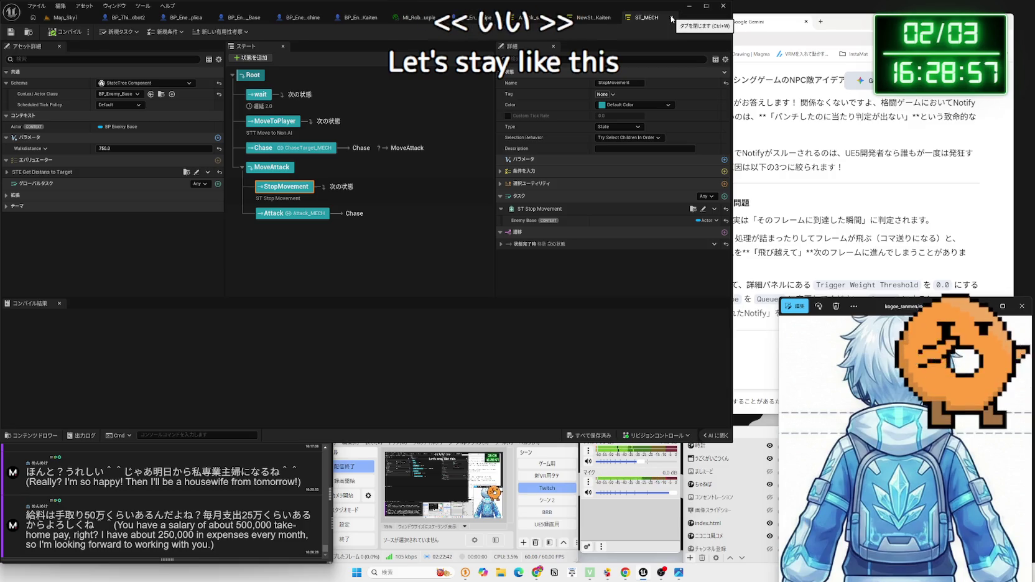
pyautogui.click(672, 18)
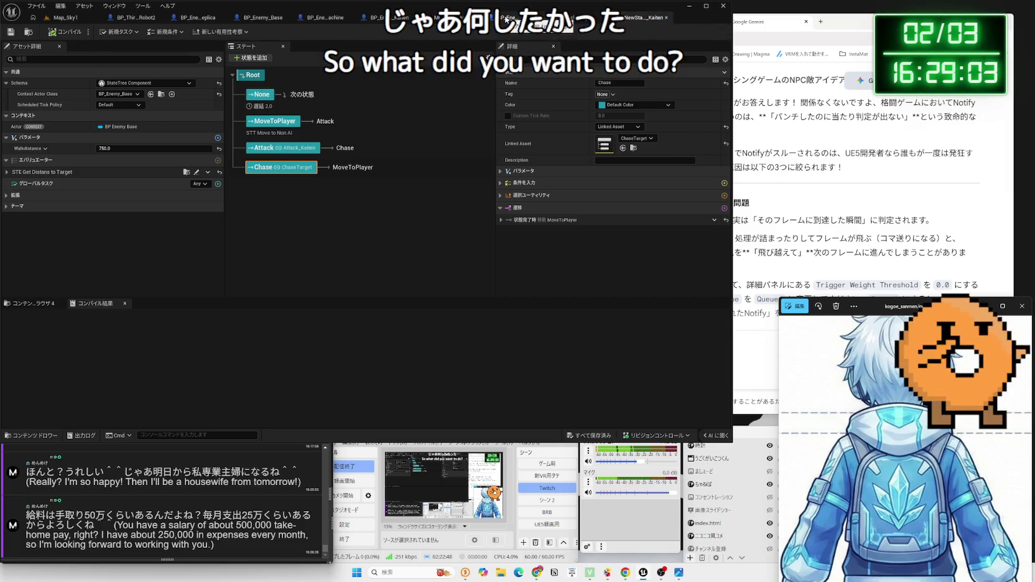
# - Check BP_Enemy_Snipe and the snipe state's properties, then return to the Map_Sky1 level
pyautogui.click(507, 19)
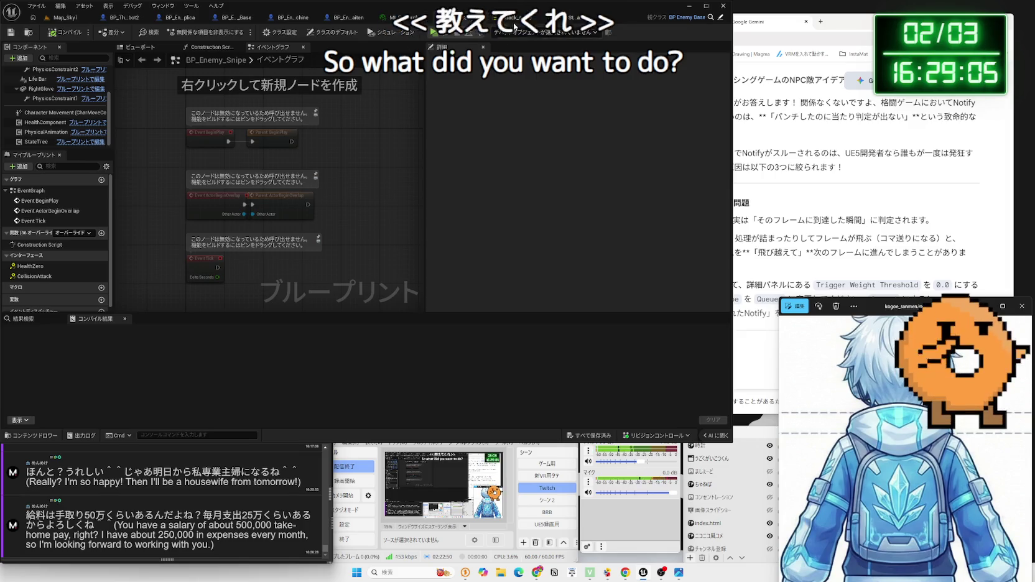
pyautogui.click(514, 25)
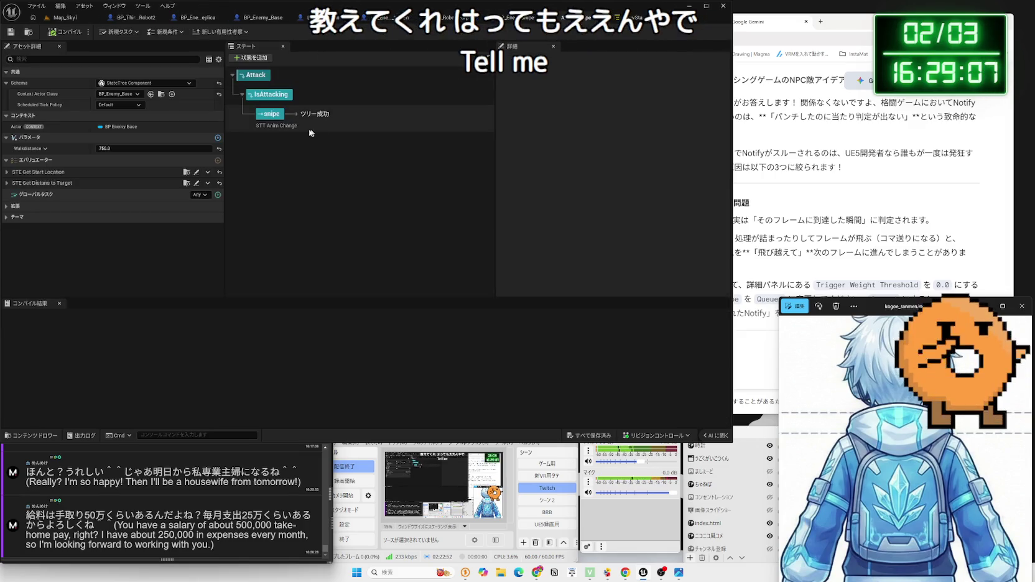
pyautogui.click(271, 114)
pyautogui.click(65, 18)
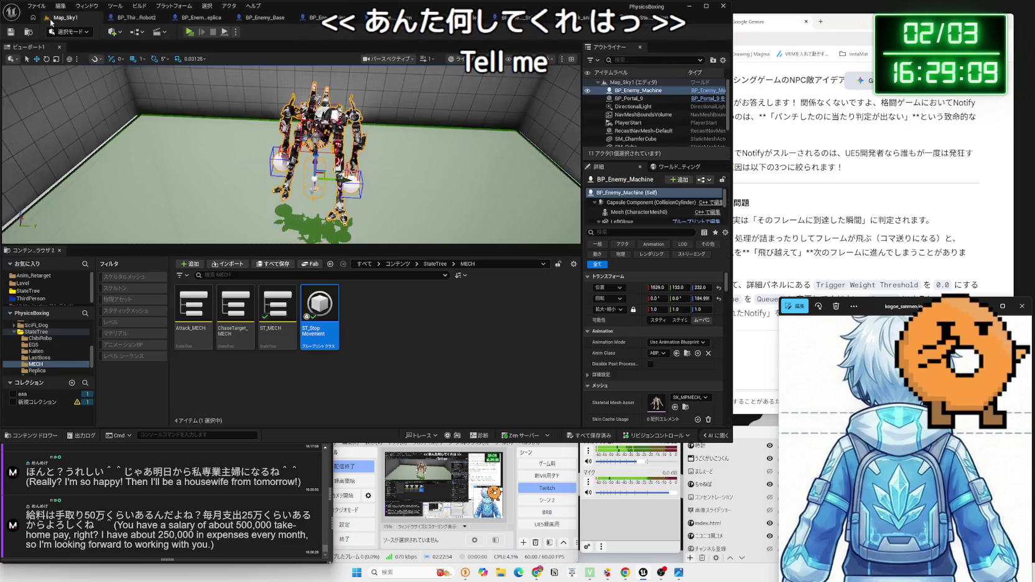
# - Browse to Level > BlackStage and open the Map_Black1 level
pyautogui.hotkey('alt', 'Left')
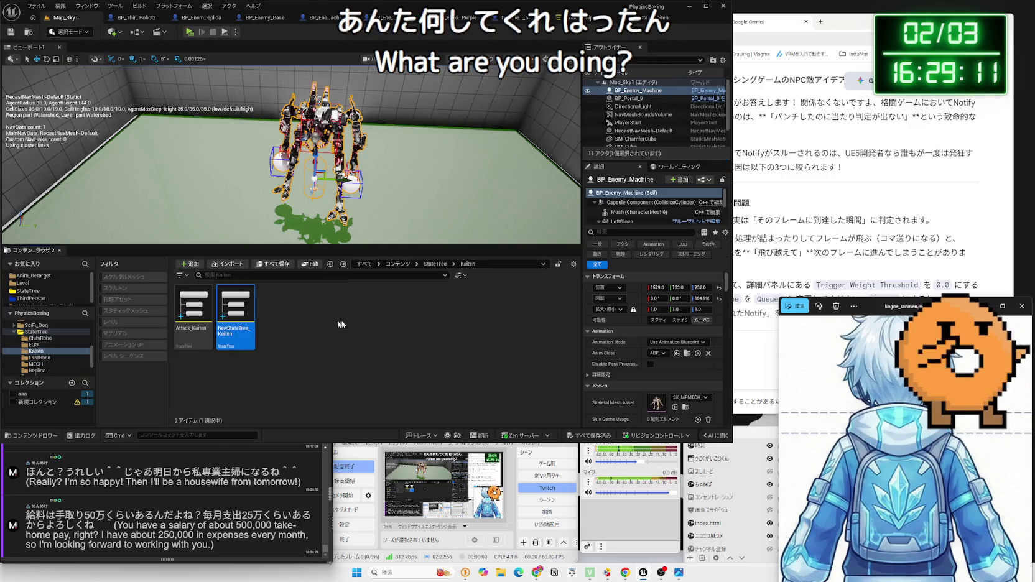
pyautogui.hotkey('alt', 'Left')
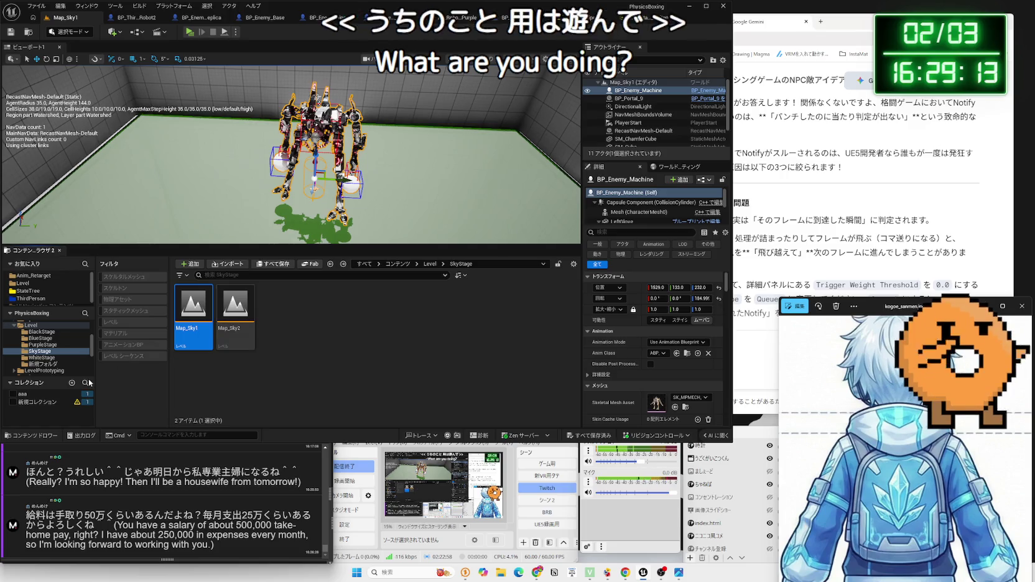
pyautogui.scroll(3, 49, 342)
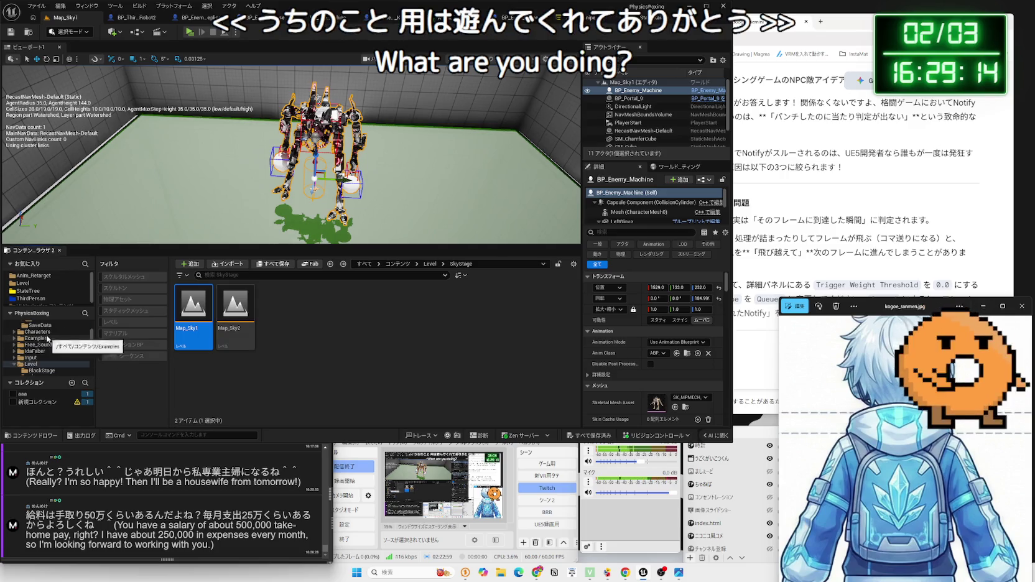
pyautogui.click(25, 283)
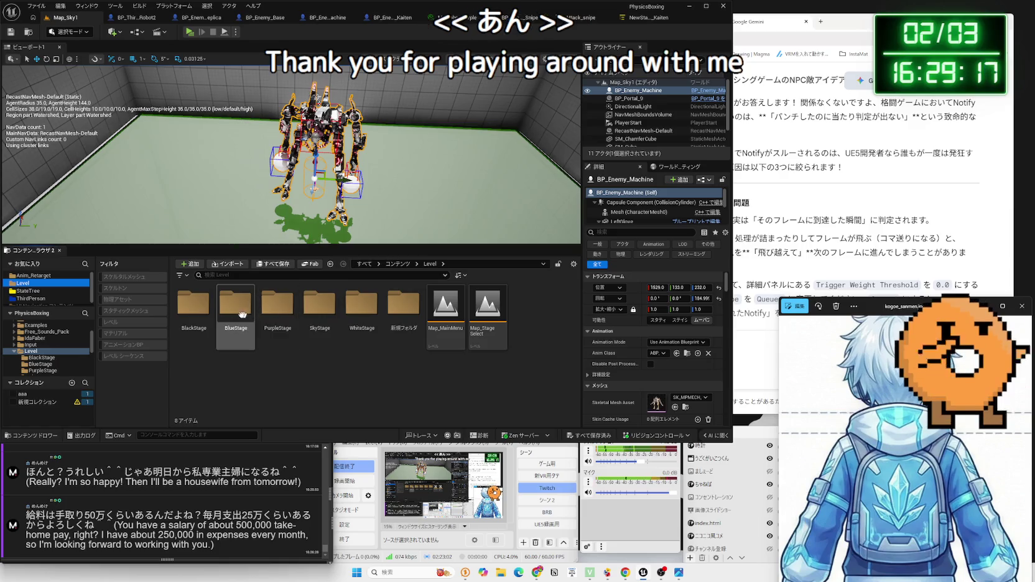
pyautogui.doubleClick(194, 305)
pyautogui.doubleClick(239, 308)
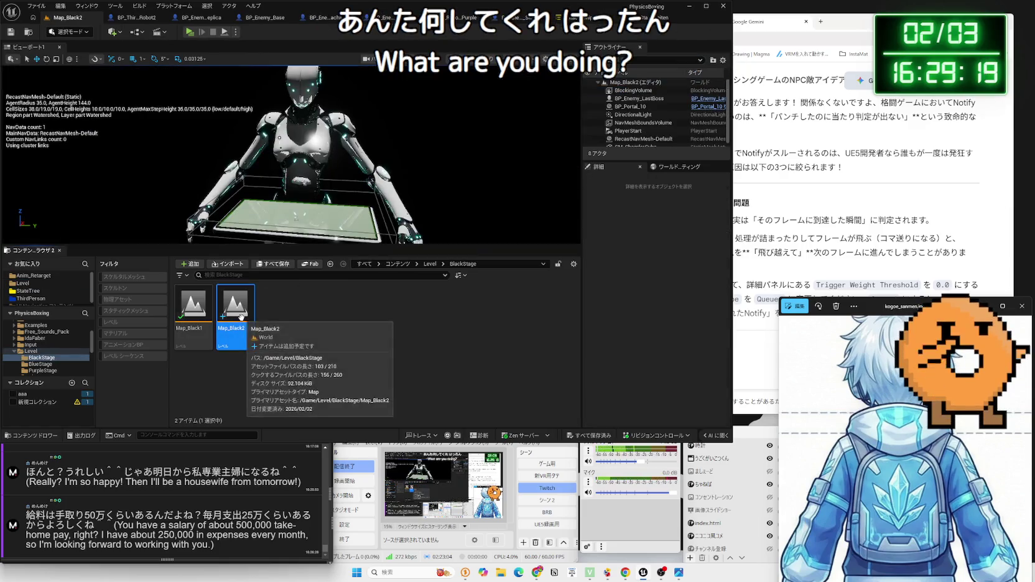
pyautogui.doubleClick(193, 308)
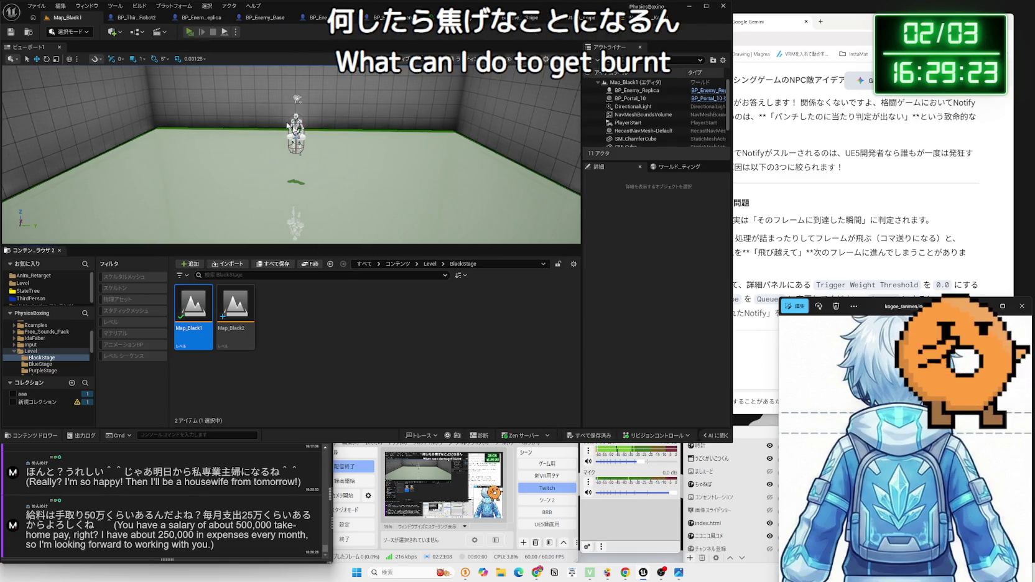
# - Run a quick play test of Map_Black1, then switch to the robot character blueprint
pyautogui.hotkey('alt', 'p')
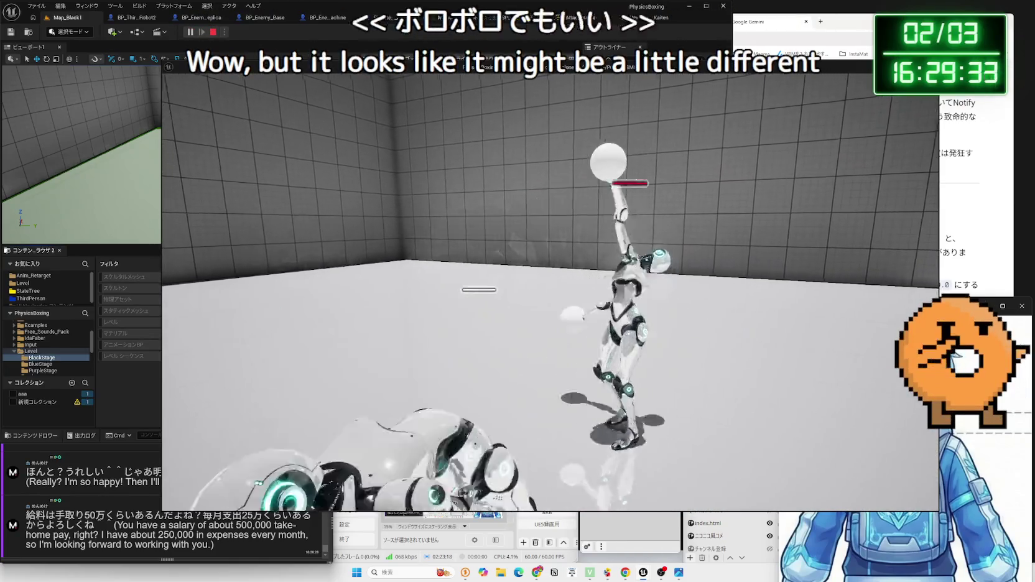
pyautogui.press('Escape')
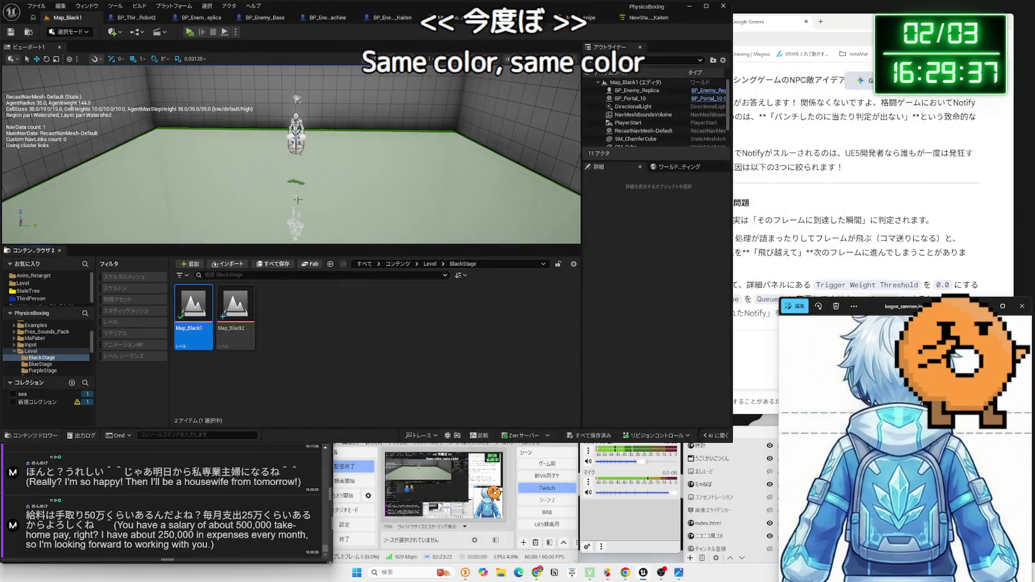
pyautogui.click(142, 17)
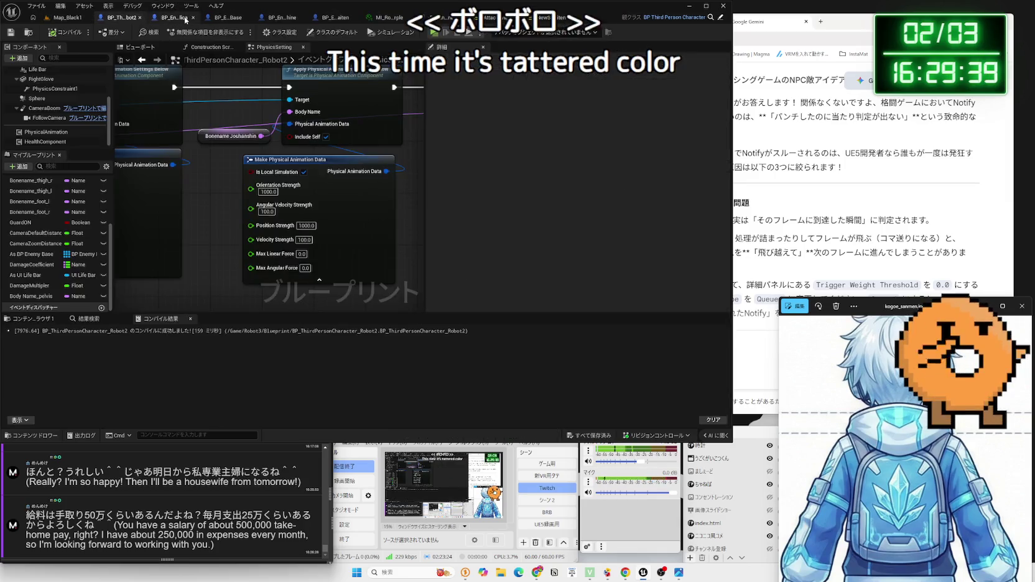
# - Look through the open enemy blueprints, close BP_Enemy_Base, and settle on BP_Enemy_Snipe
pyautogui.click(187, 18)
pyautogui.click(246, 17)
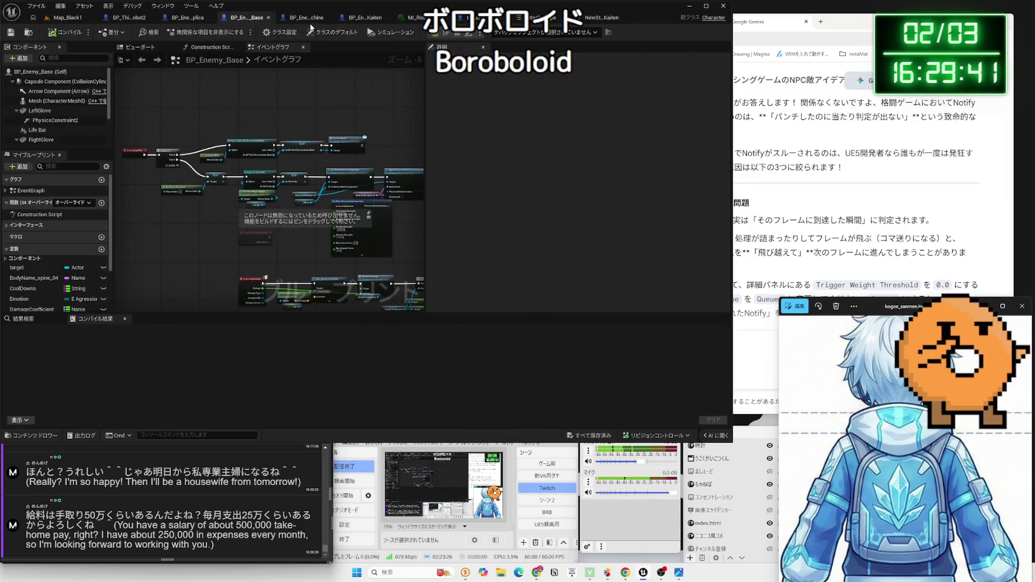
pyautogui.click(310, 22)
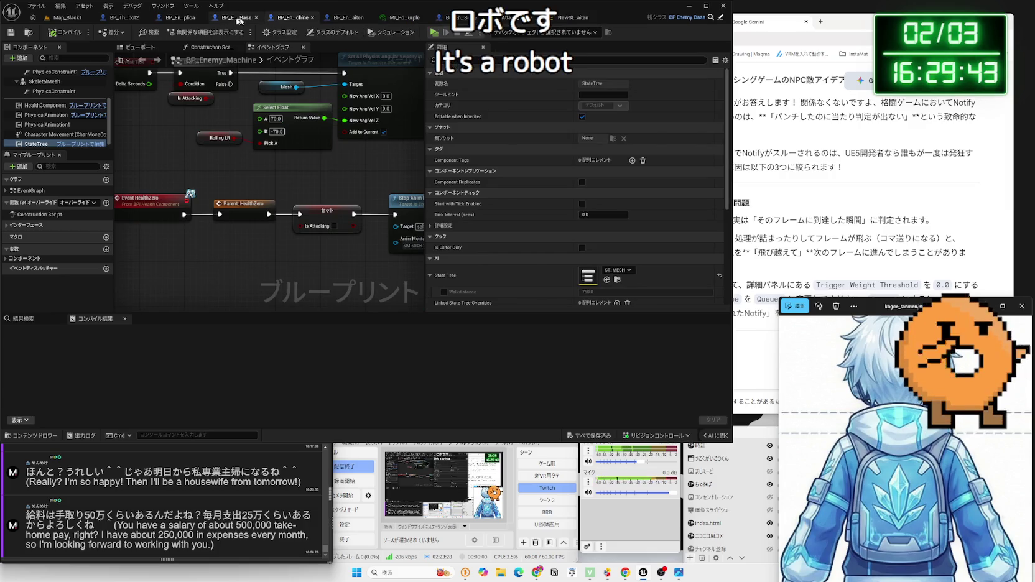
pyautogui.click(246, 21)
pyautogui.click(270, 19)
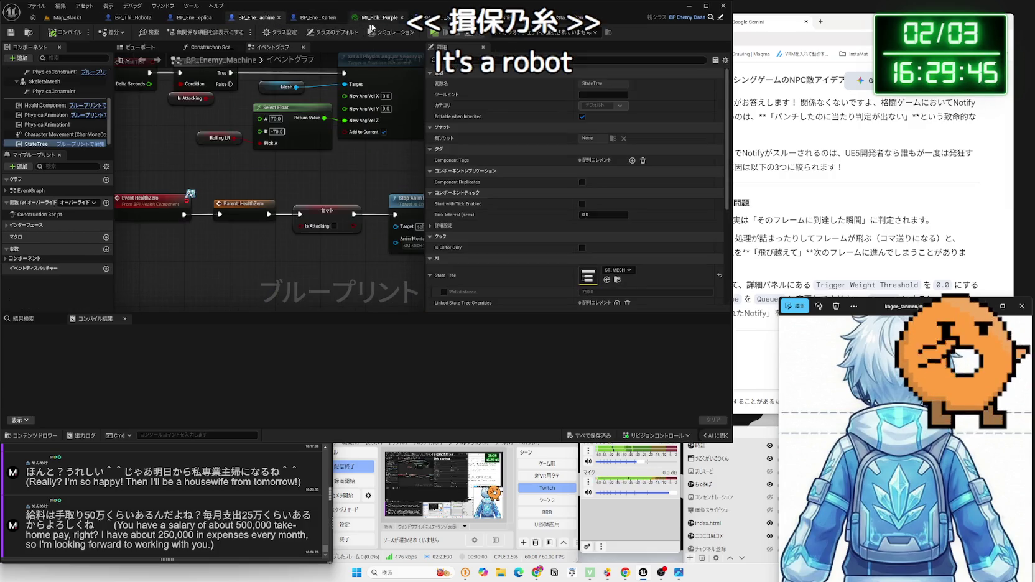
pyautogui.click(380, 19)
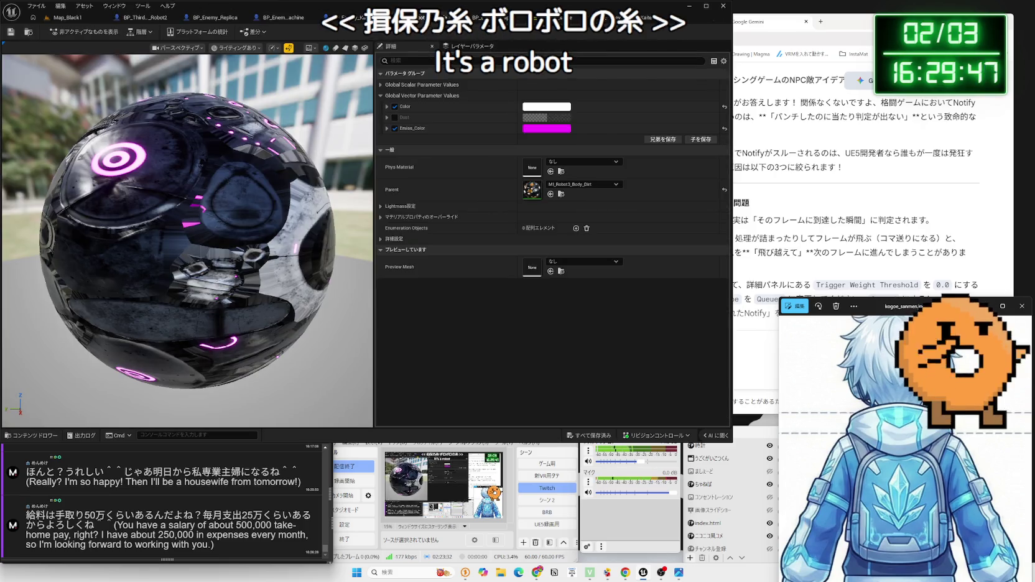
pyautogui.click(429, 19)
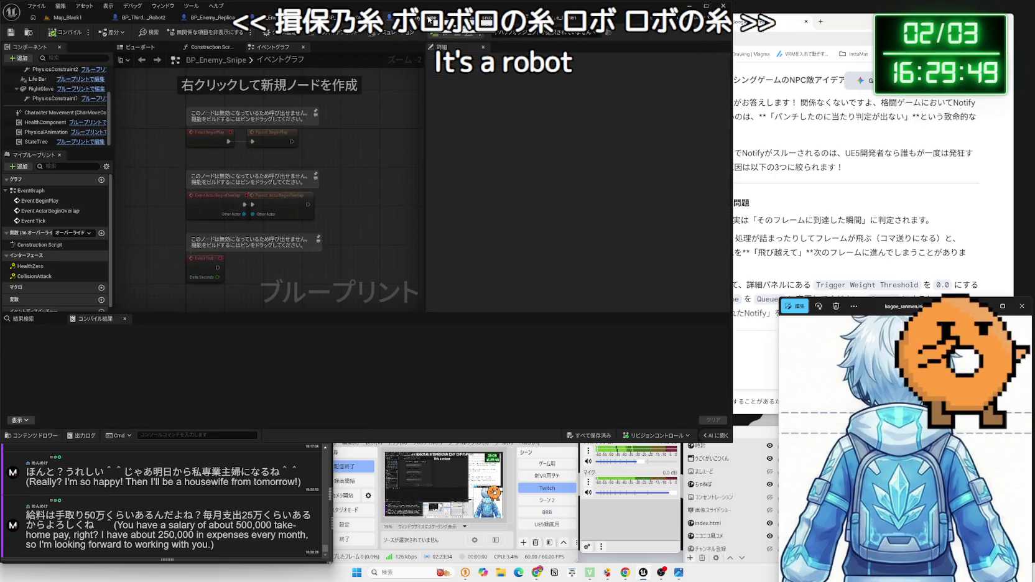
pyautogui.click(472, 19)
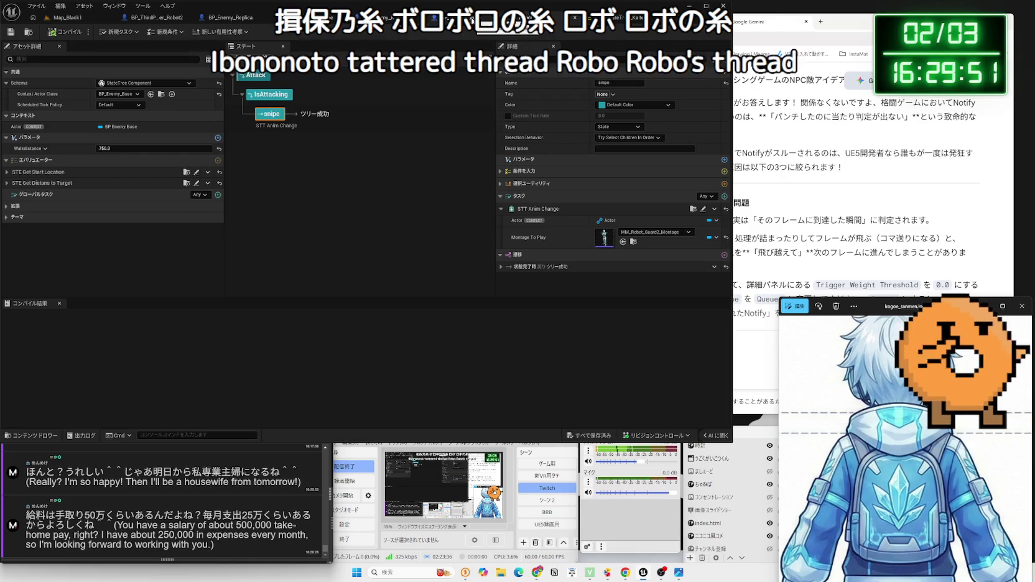
pyautogui.click(472, 20)
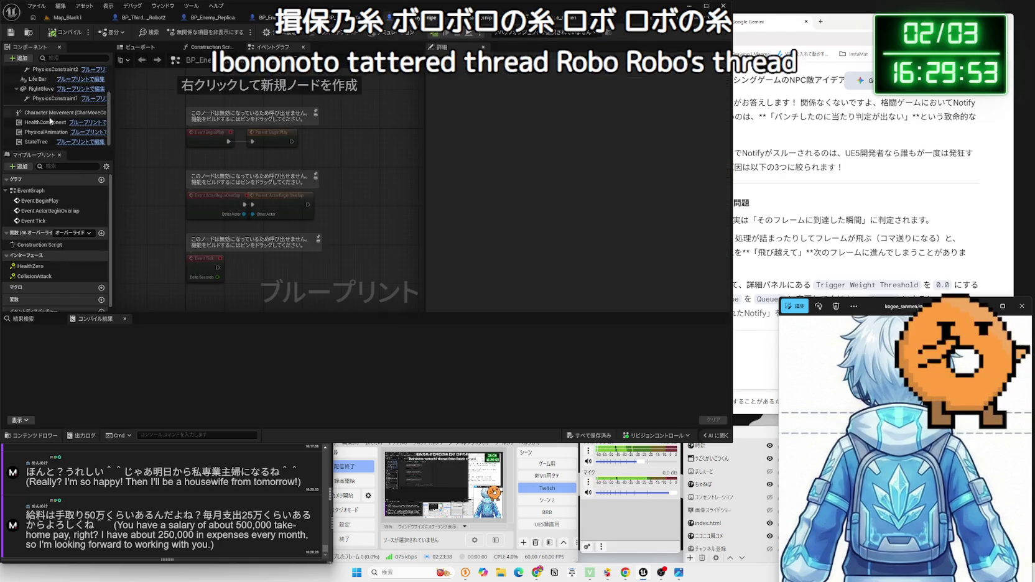
# - Set BP_Enemy_Snipe's StateTree component to use ST_MECH and locate that asset
pyautogui.click(36, 142)
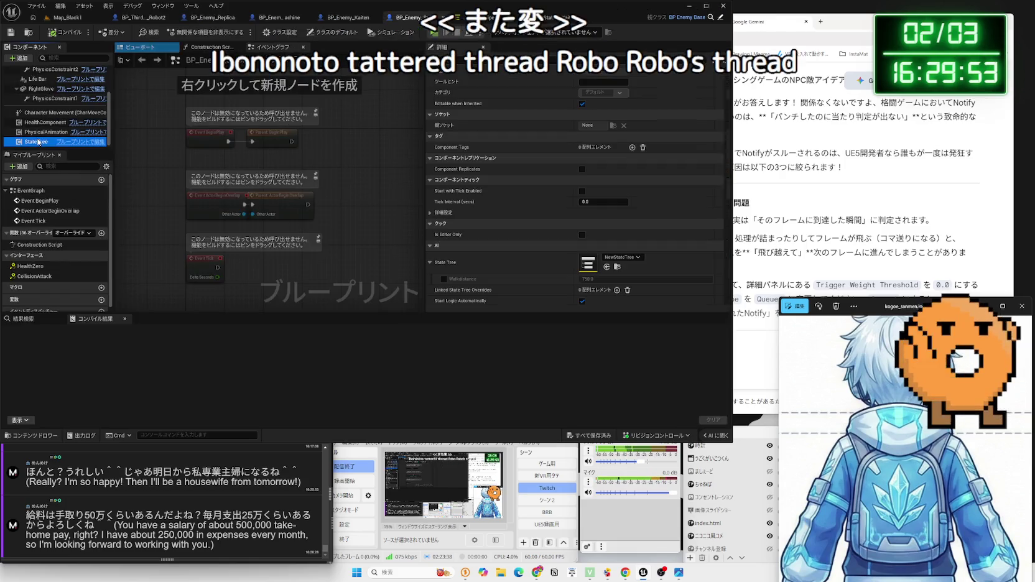
pyautogui.click(630, 258)
pyautogui.click(646, 418)
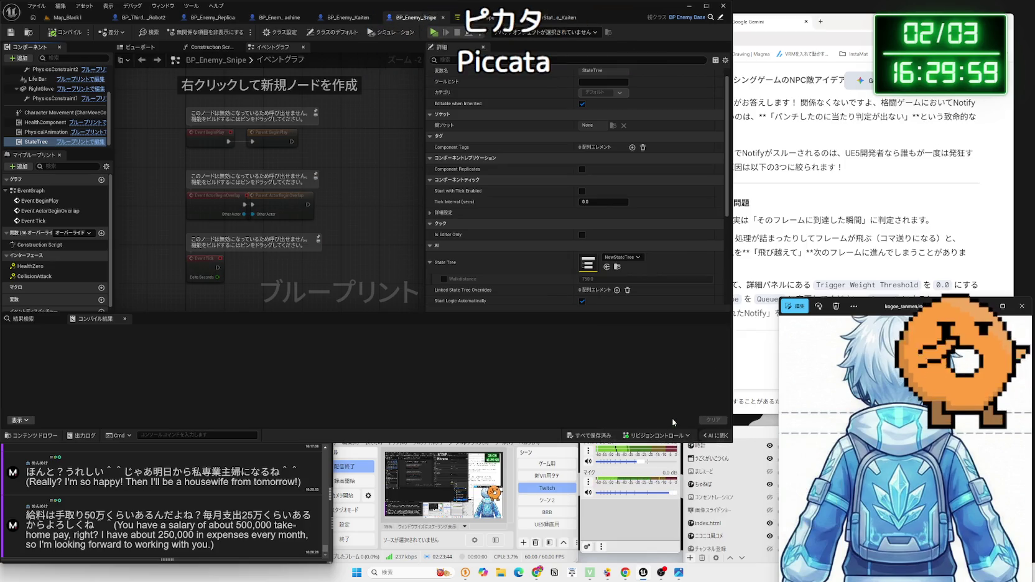
pyautogui.scroll(-1, 501, 206)
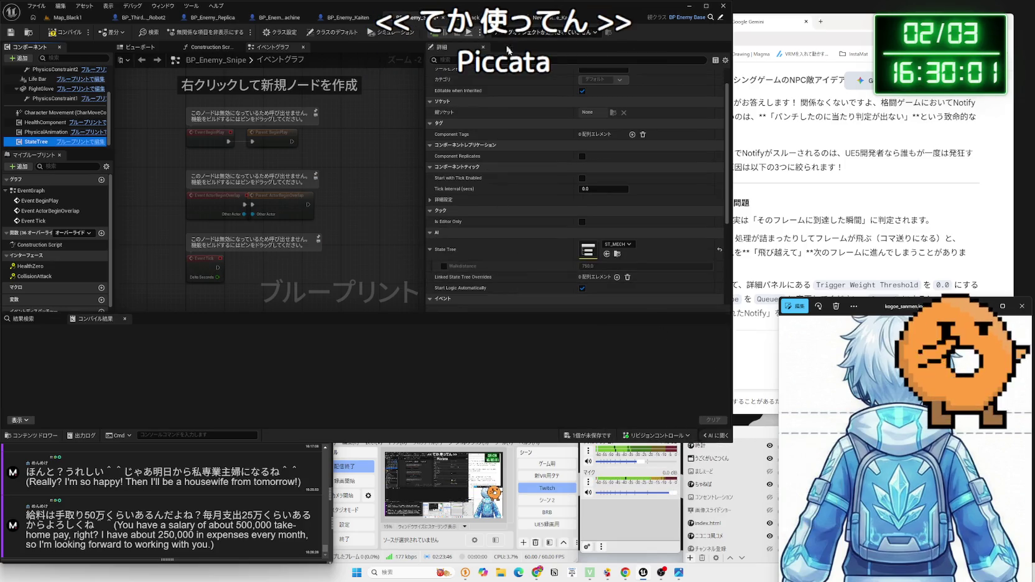
pyautogui.click(616, 255)
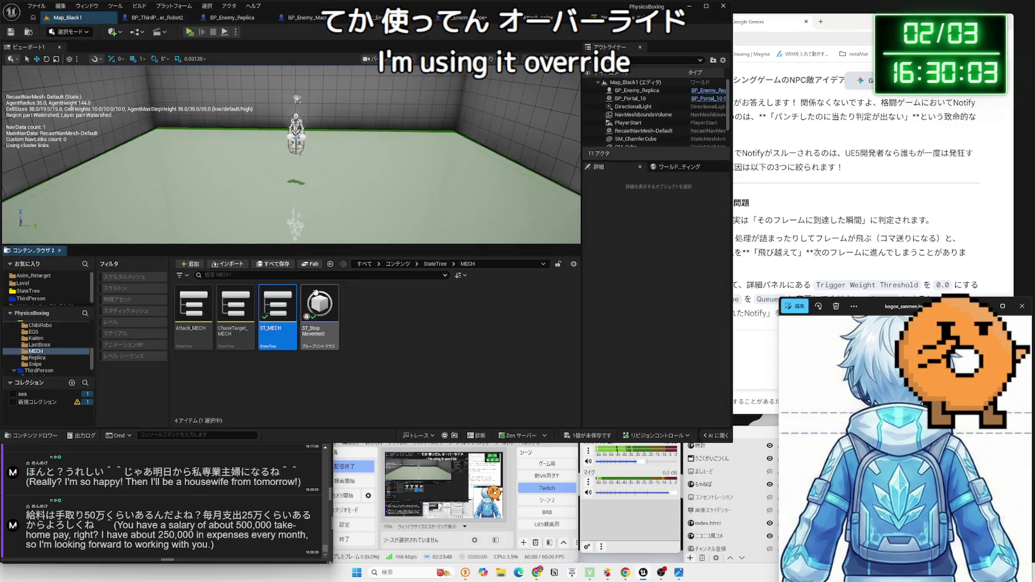
# - Inspect ST_MECH's Attack state, then return to the Map_Black1 level
pyautogui.doubleClick(285, 293)
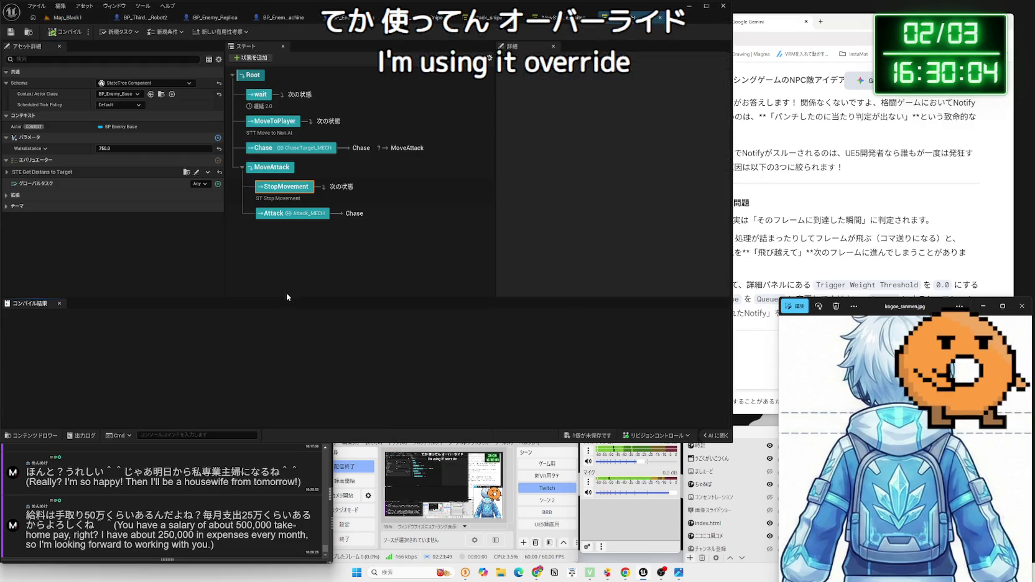
pyautogui.click(299, 215)
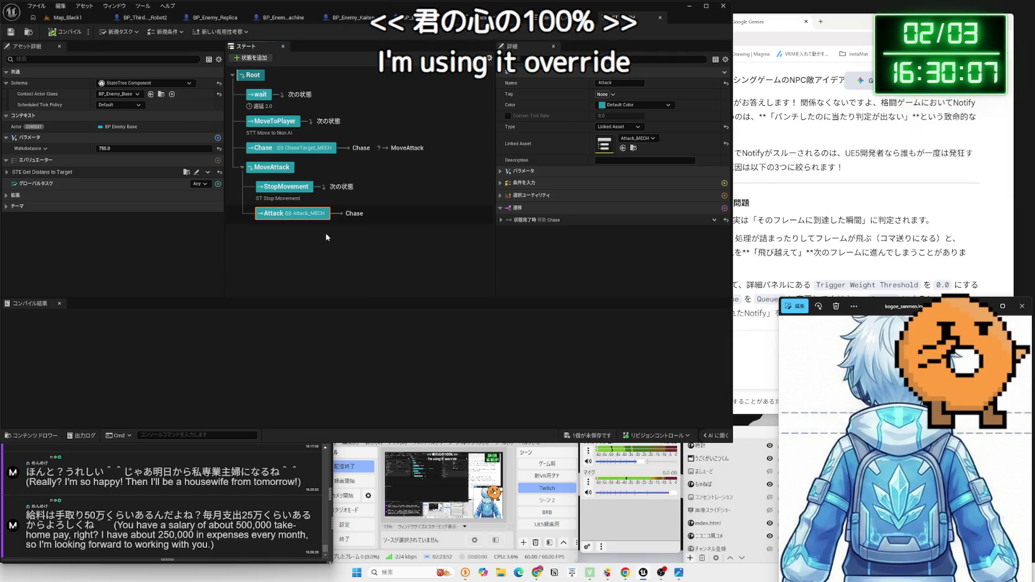
pyautogui.click(55, 19)
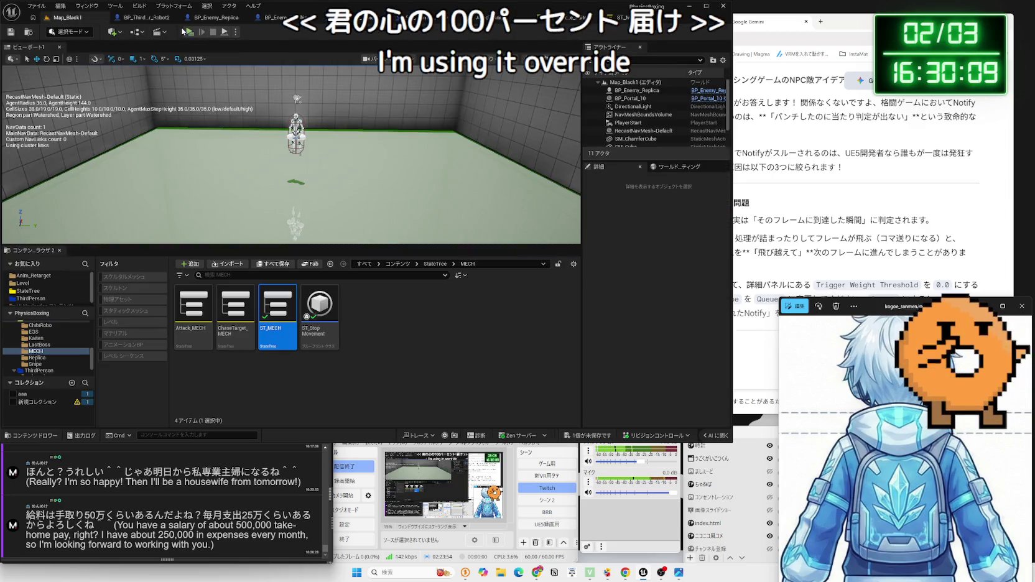
# - Open Map_PurpleStage2 from the PurpleStage folder, saving BP_Enemy_Snipe first
pyautogui.click(23, 283)
pyautogui.click(320, 313)
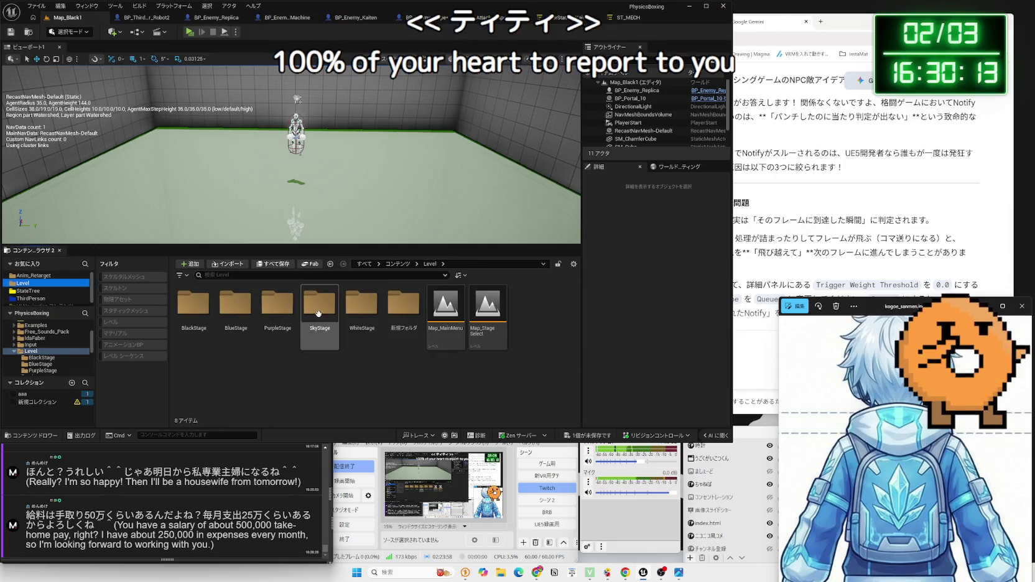
pyautogui.doubleClick(291, 311)
pyautogui.doubleClick(223, 311)
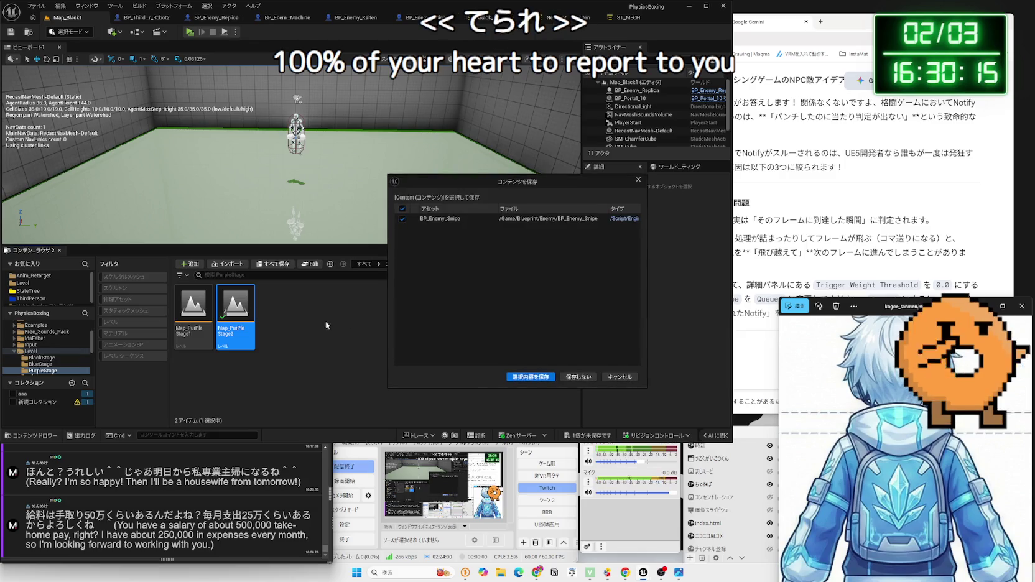
pyautogui.click(520, 377)
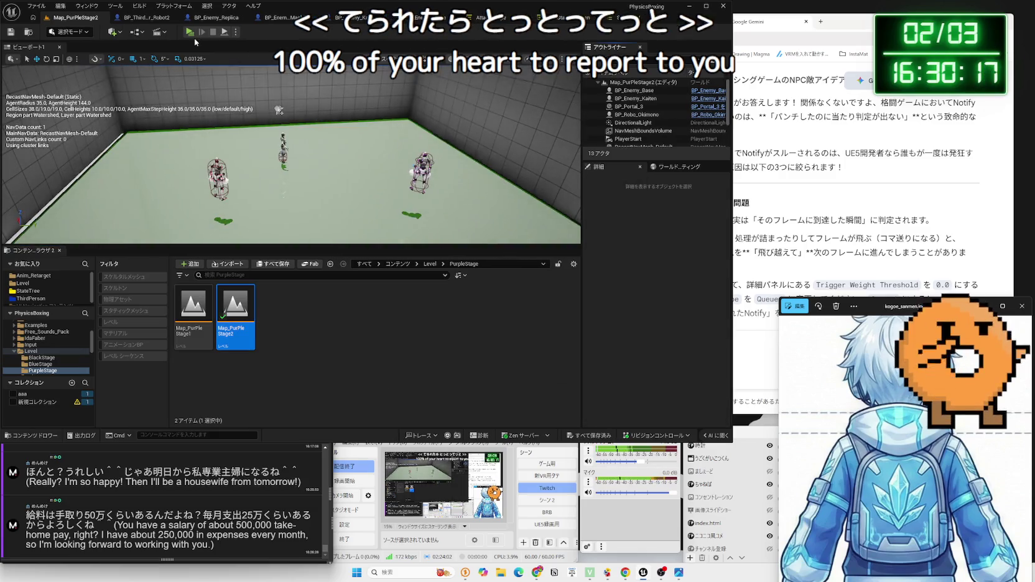
# - Play-test the purple stage, then delete the BP_Enemy_Base robot from the level
pyautogui.click(185, 32)
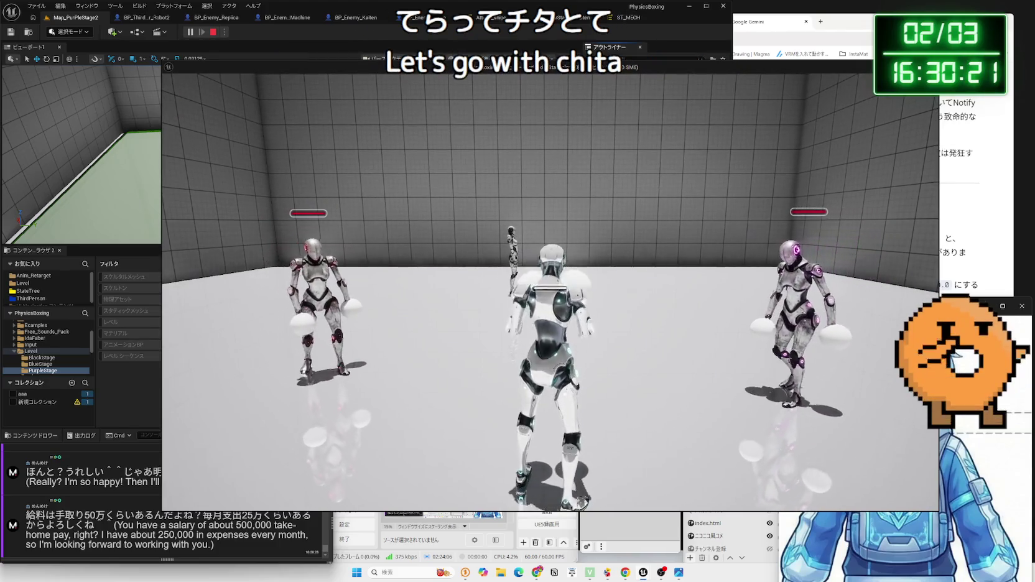
pyautogui.press('Escape')
pyautogui.click(214, 168)
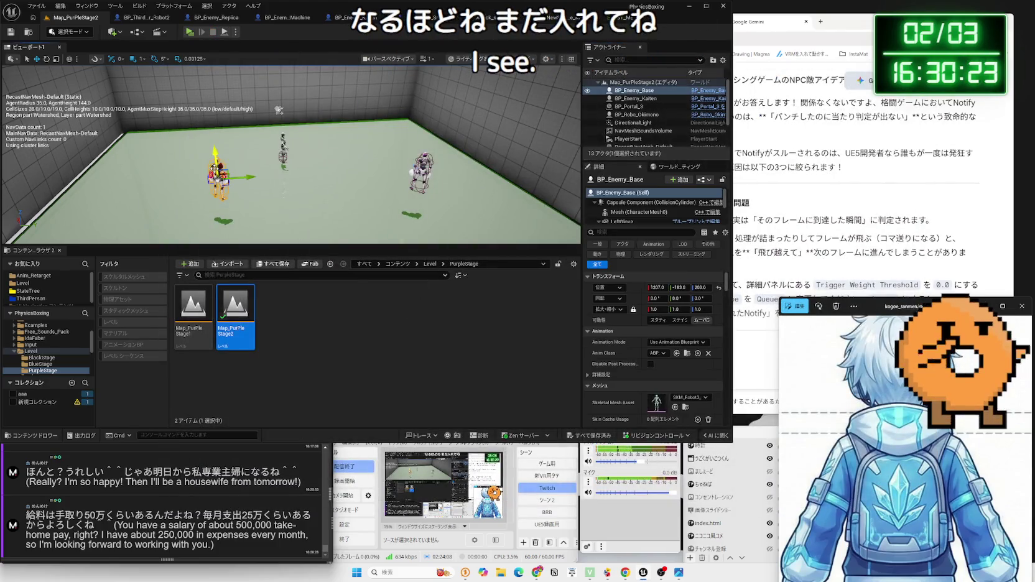
pyautogui.press('Delete')
# - Place a BP_Enemy_Snipe enemy from the Blueprint > Enemy folder into the level
pyautogui.scroll(5, 44, 348)
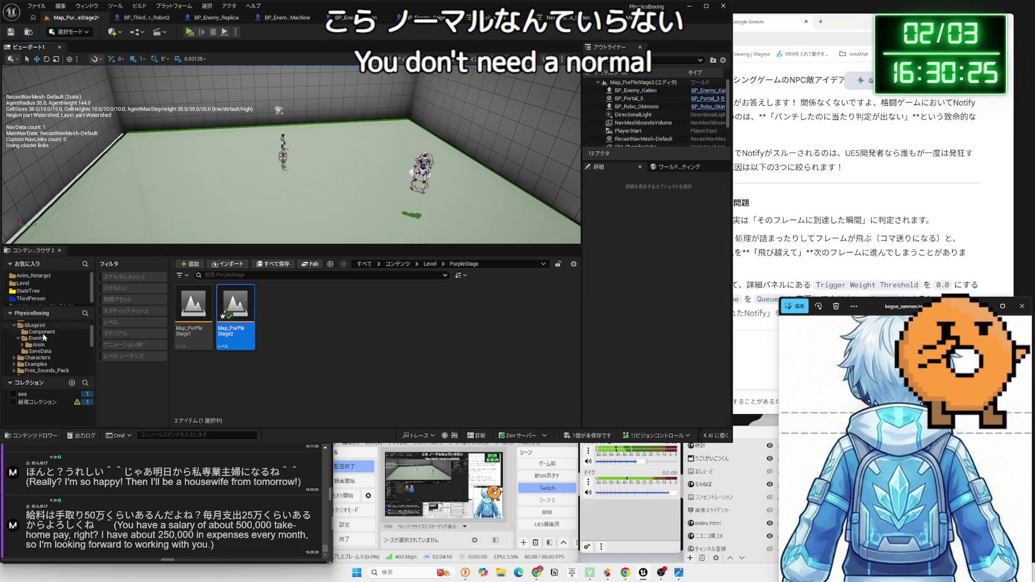
pyautogui.click(36, 351)
pyautogui.doubleClick(239, 305)
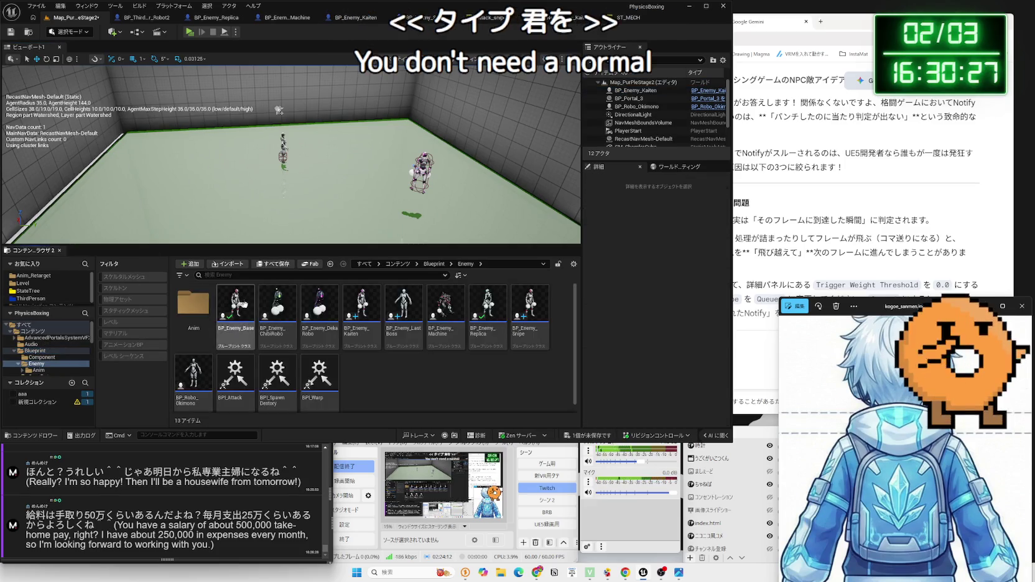
pyautogui.click(476, 316)
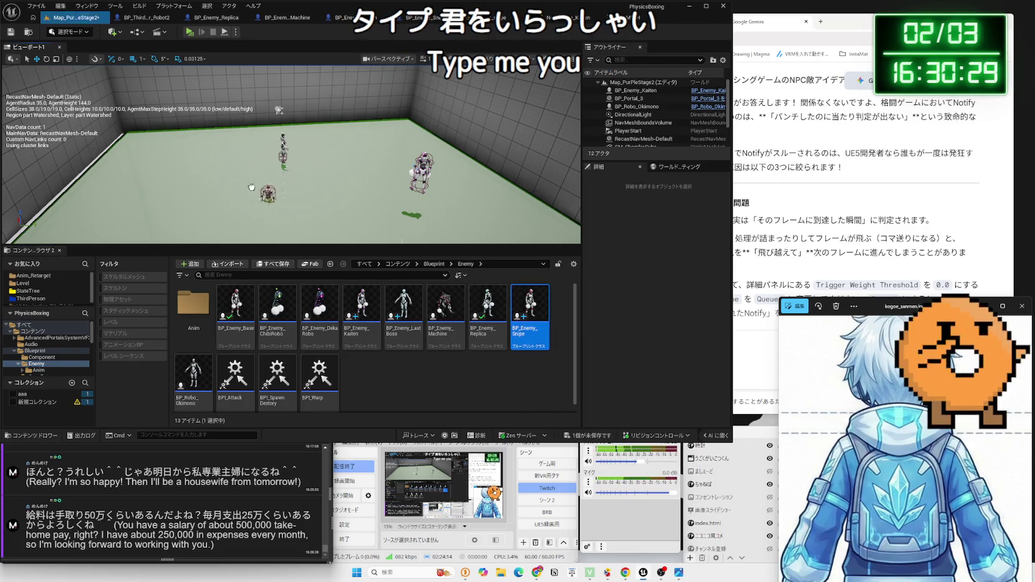
pyautogui.moveTo(256, 187); pyautogui.dragTo(222, 179)
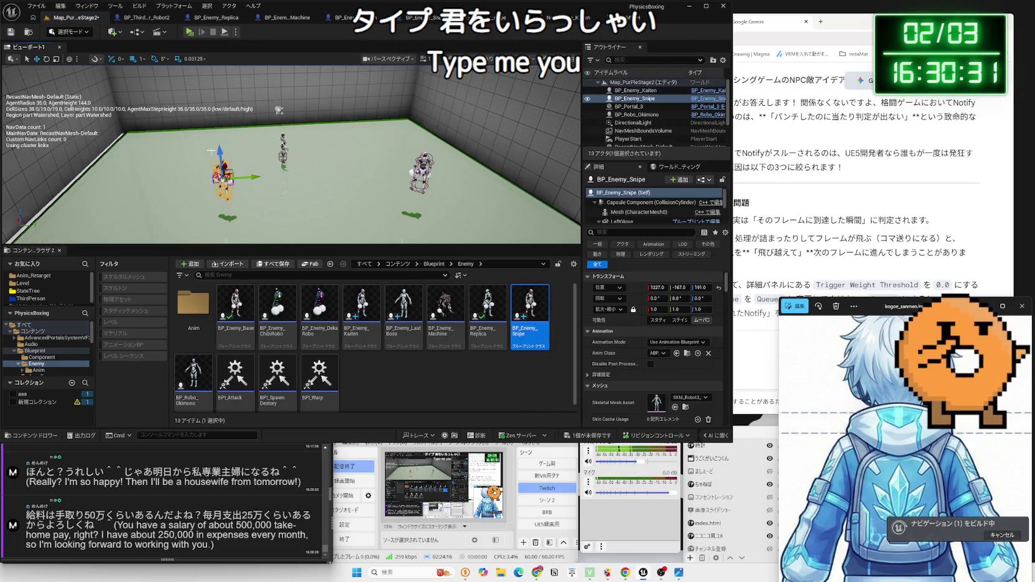
# - Play-test with the snipe enemy, save the level, and open BP_Enemy_Snipe
pyautogui.click(189, 32)
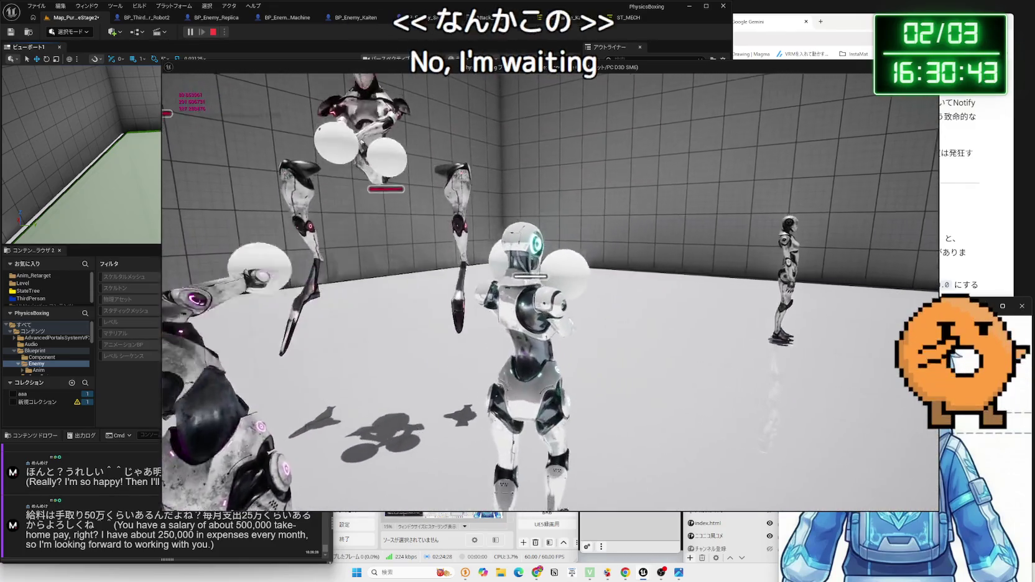
pyautogui.press('Escape')
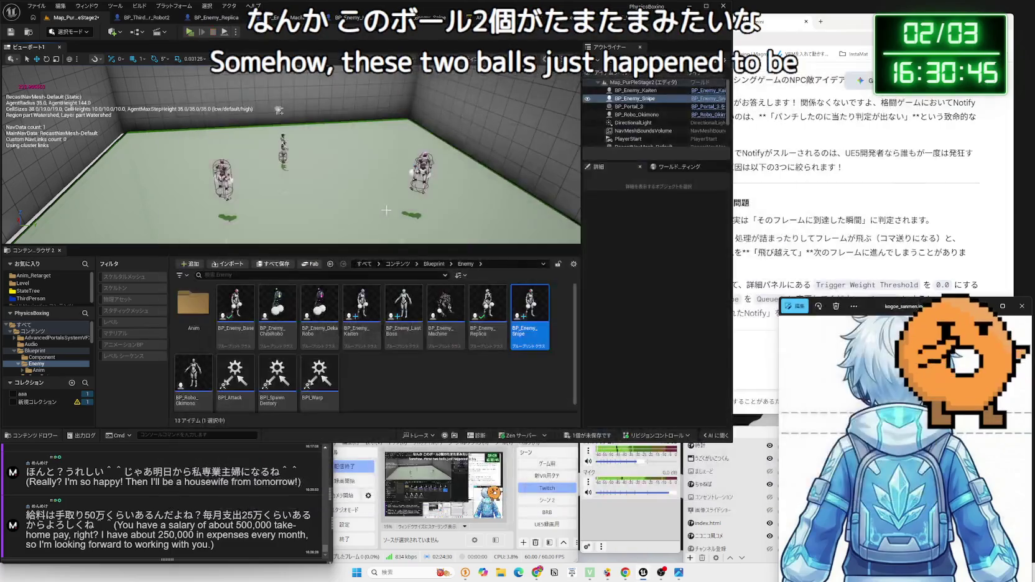
pyautogui.hotkey('ctrl', 's')
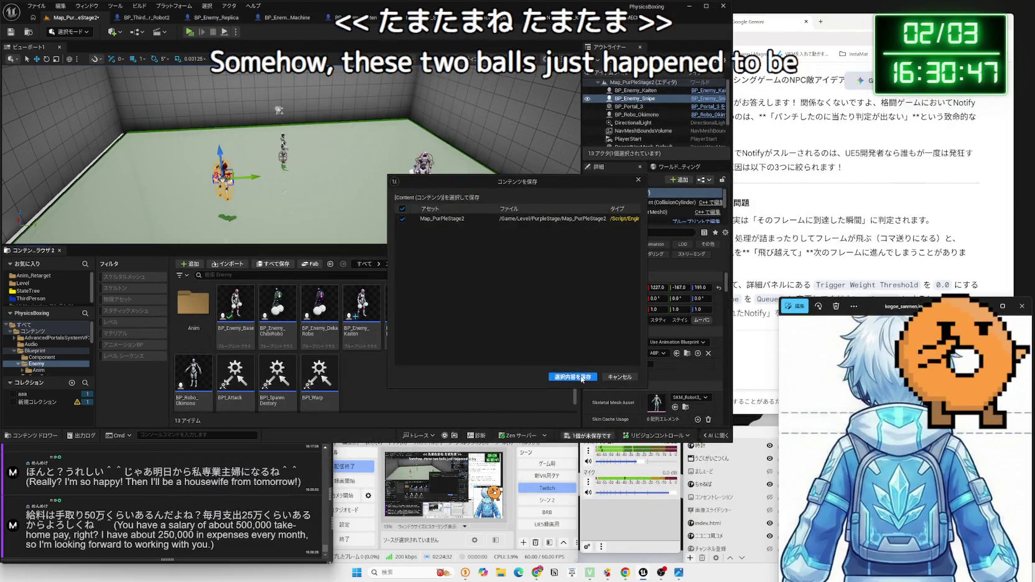
pyautogui.doubleClick(516, 335)
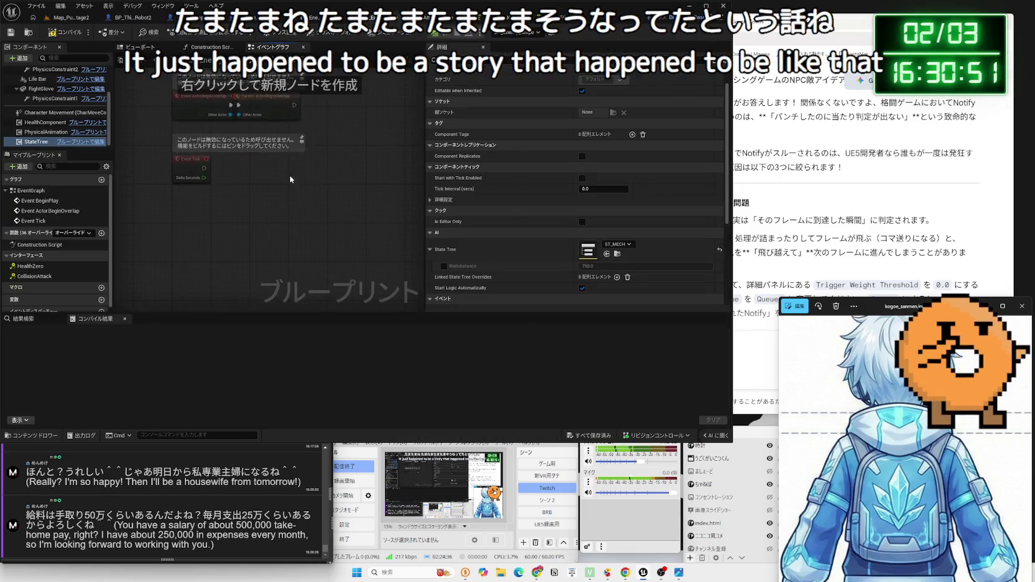
# - Add a linked state tree override and tag ST_MECH's Attack state Test.StateTree.Tag, then save both assets
pyautogui.click(616, 277)
pyautogui.scroll(-1, 605, 292)
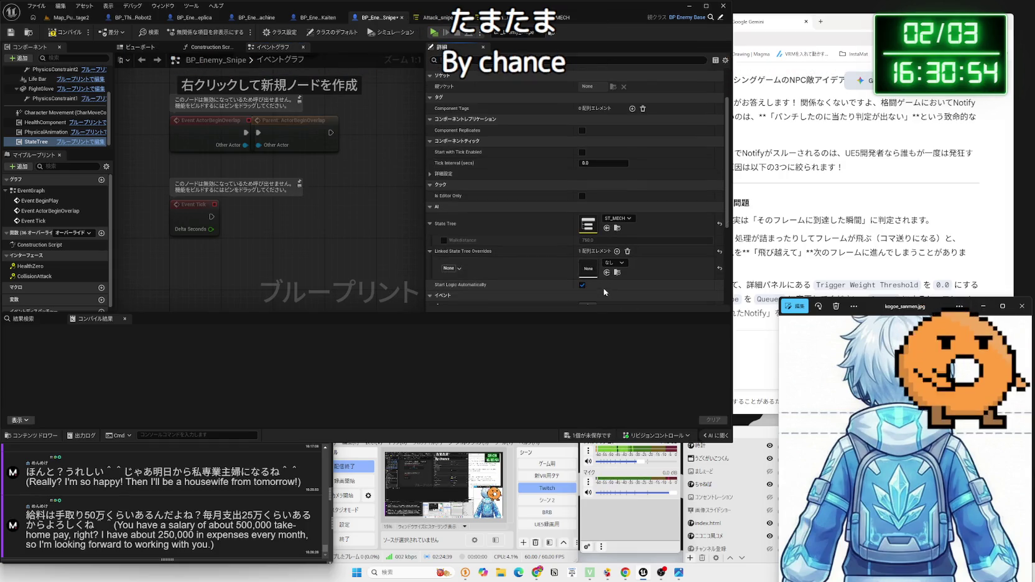
pyautogui.keyDown('alt'); pyautogui.click(618, 228); pyautogui.keyUp('alt')
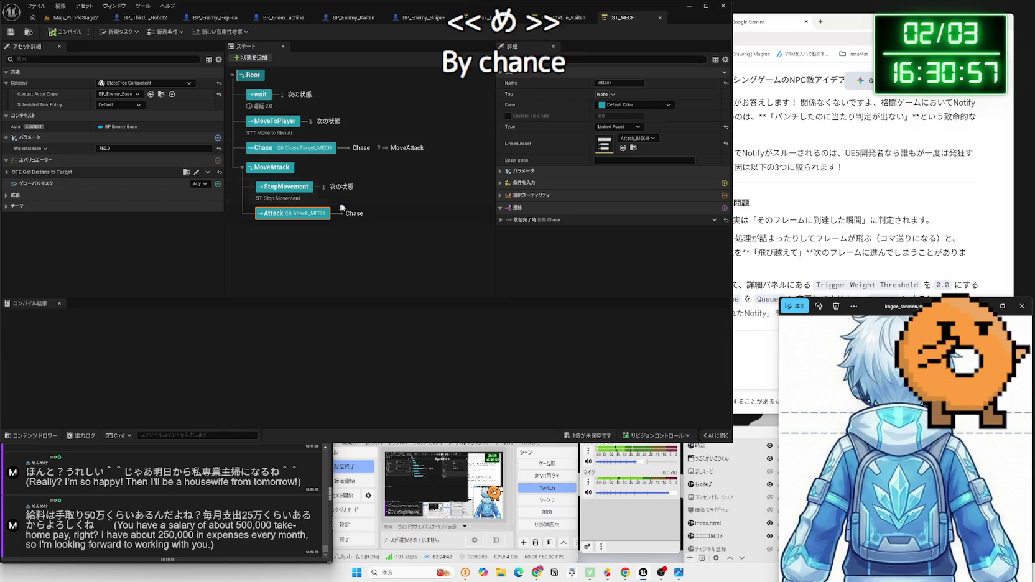
pyautogui.click(613, 94)
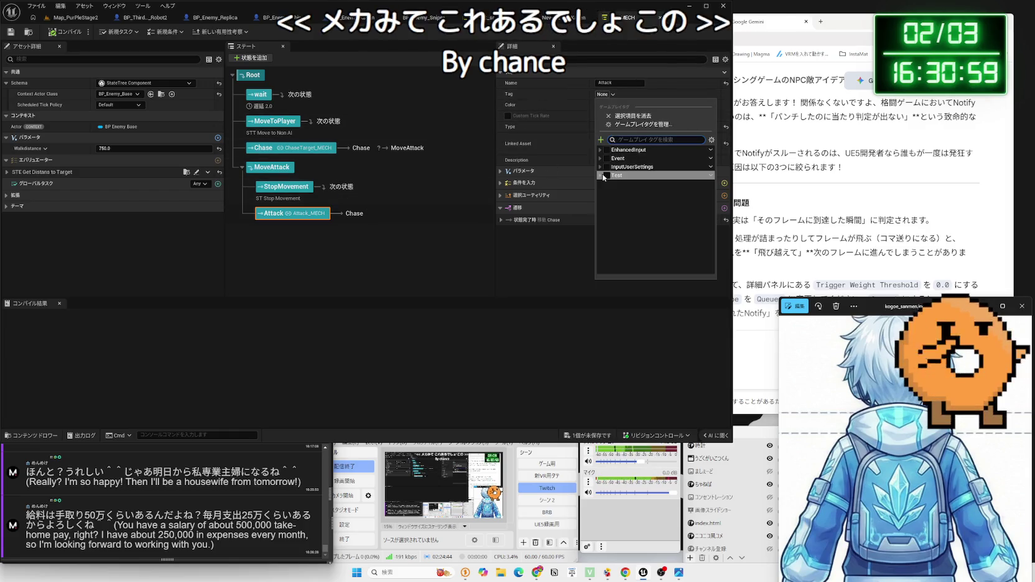
pyautogui.click(624, 192)
pyautogui.click(593, 438)
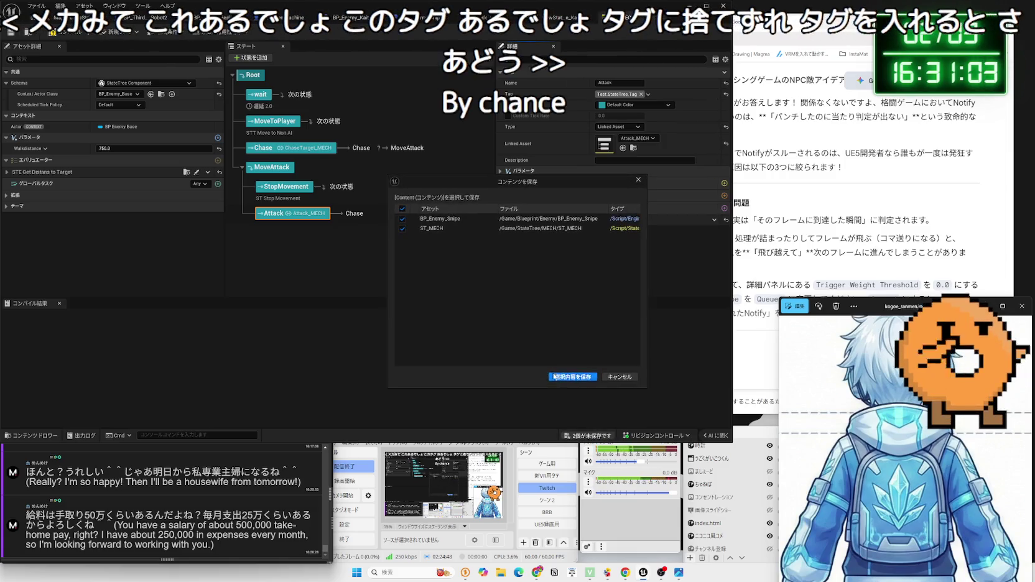
pyautogui.click(567, 370)
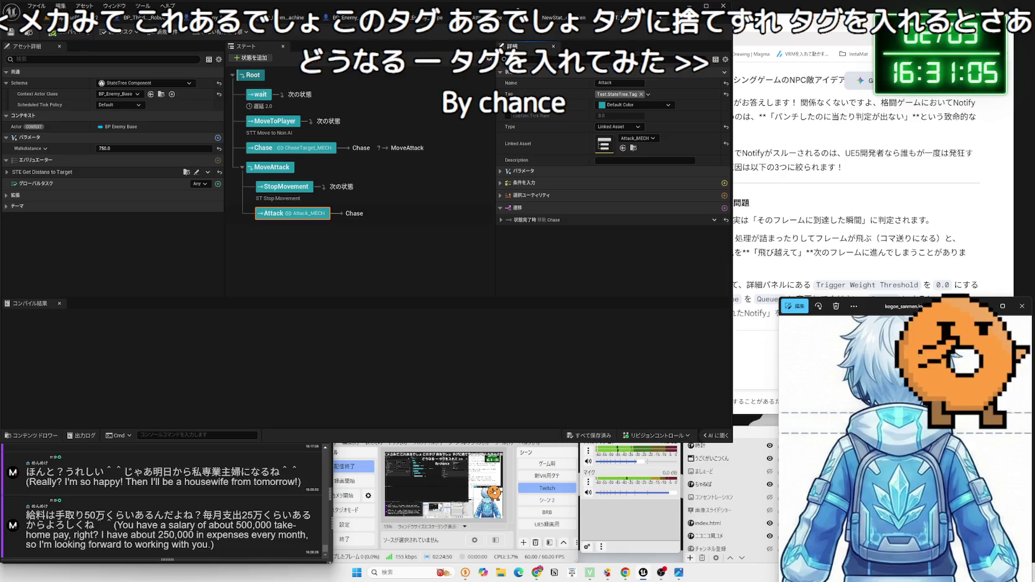
# - Set the override to Attack_snipe with tag Test.StateTree.Tag in BP_Enemy_Snipe
pyautogui.click(479, 17)
pyautogui.click(308, 18)
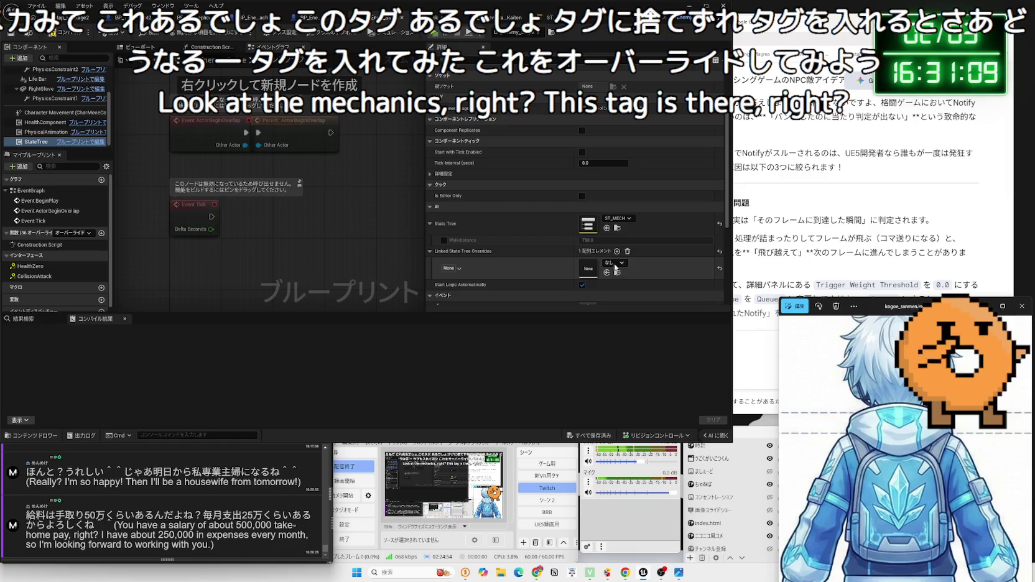
pyautogui.click(616, 264)
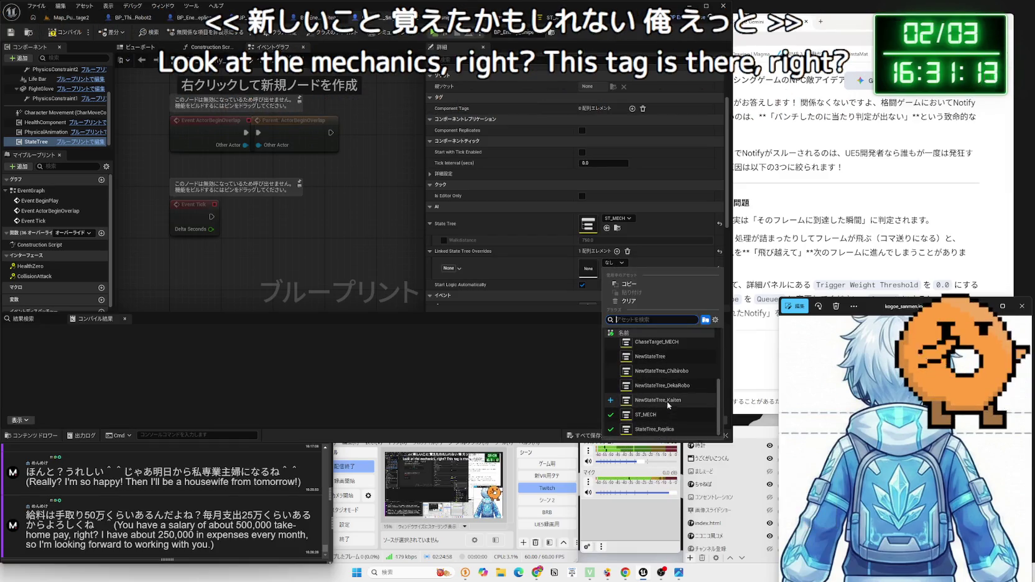
pyautogui.scroll(2, 678, 398)
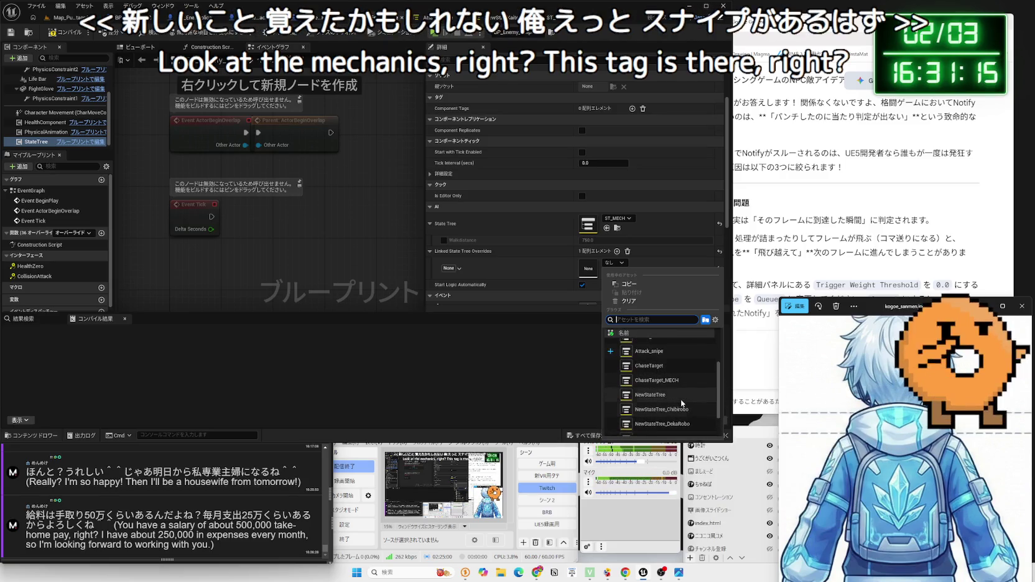
pyautogui.click(649, 351)
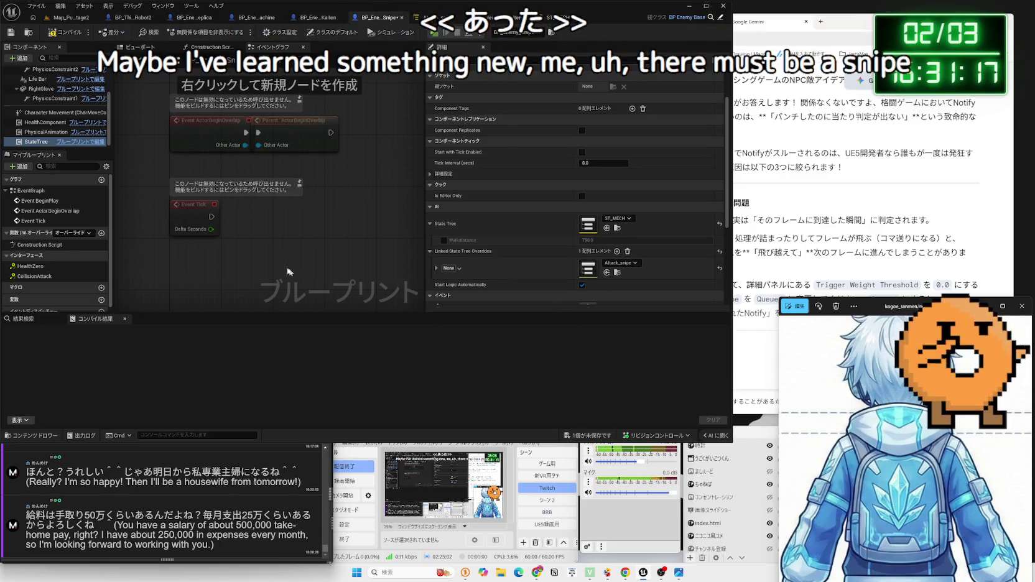
pyautogui.click(452, 268)
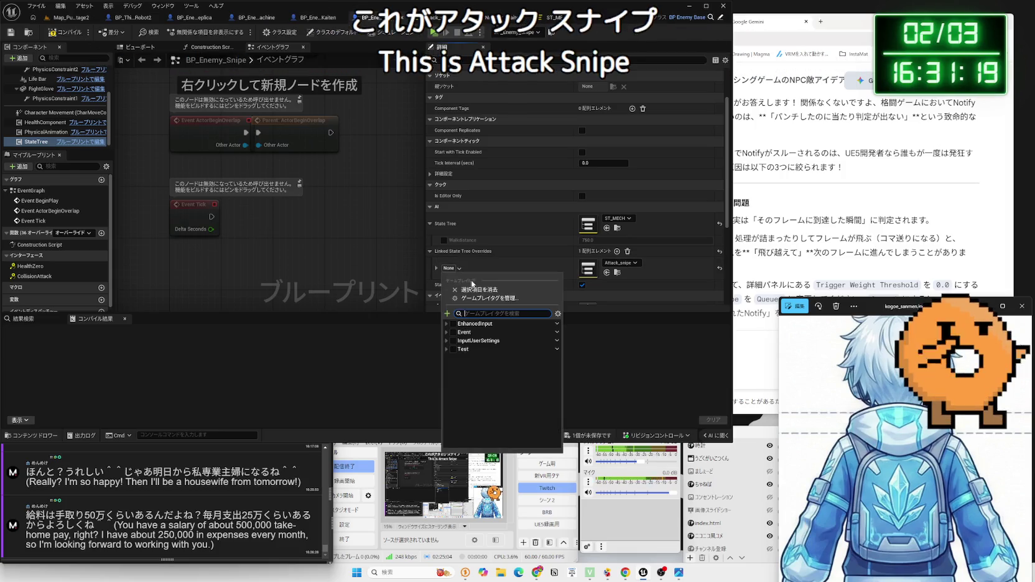
pyautogui.click(446, 349)
pyautogui.click(453, 358)
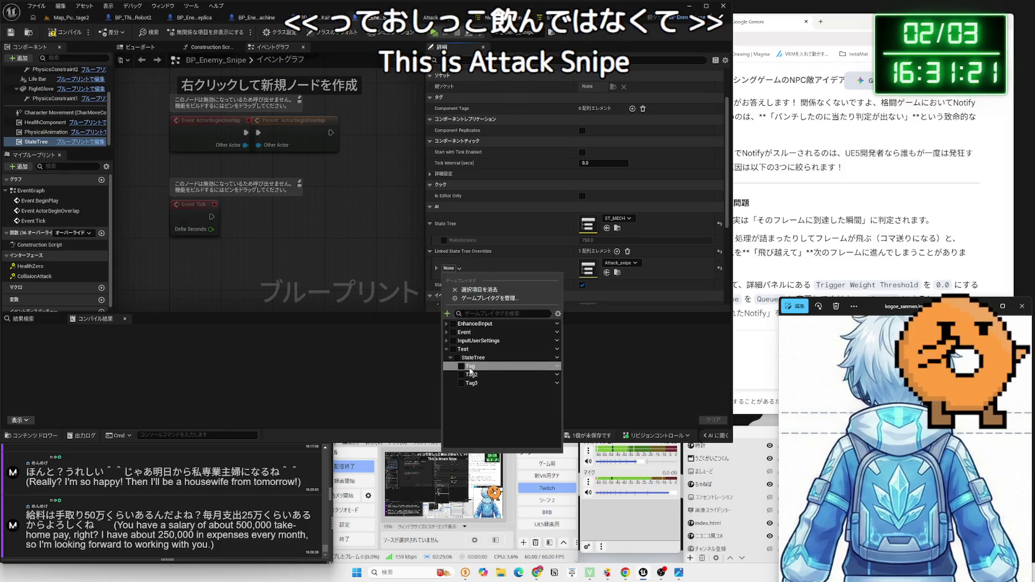
pyautogui.click(473, 367)
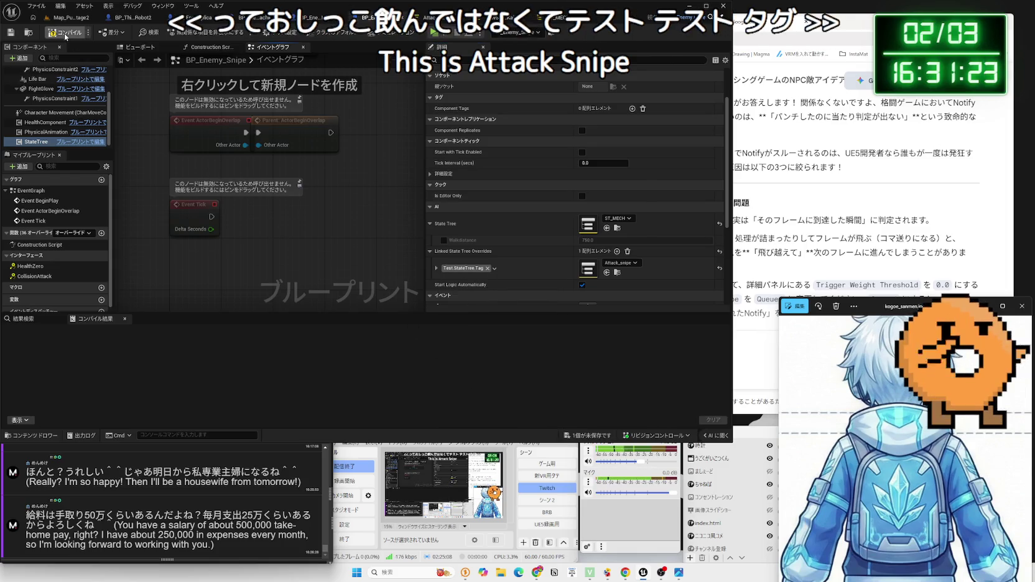
# - Compile BP_Enemy_Snipe and start a play test of Map_PurpleStage2
pyautogui.click(66, 34)
pyautogui.click(71, 17)
pyautogui.click(191, 31)
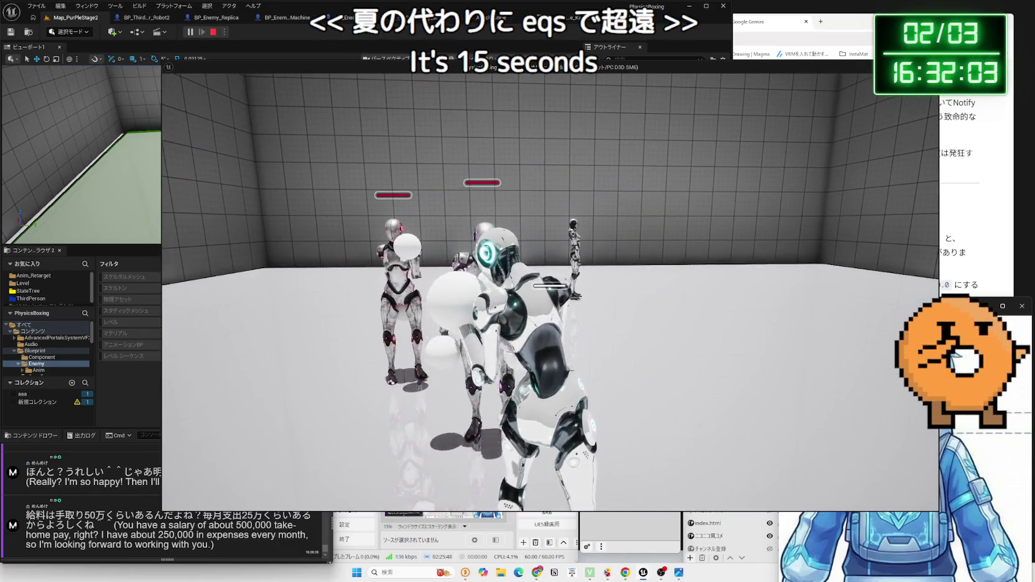
# - Stop the Map_PurpleStage2 play test after watching the snipe enemy
pyautogui.press('Escape')
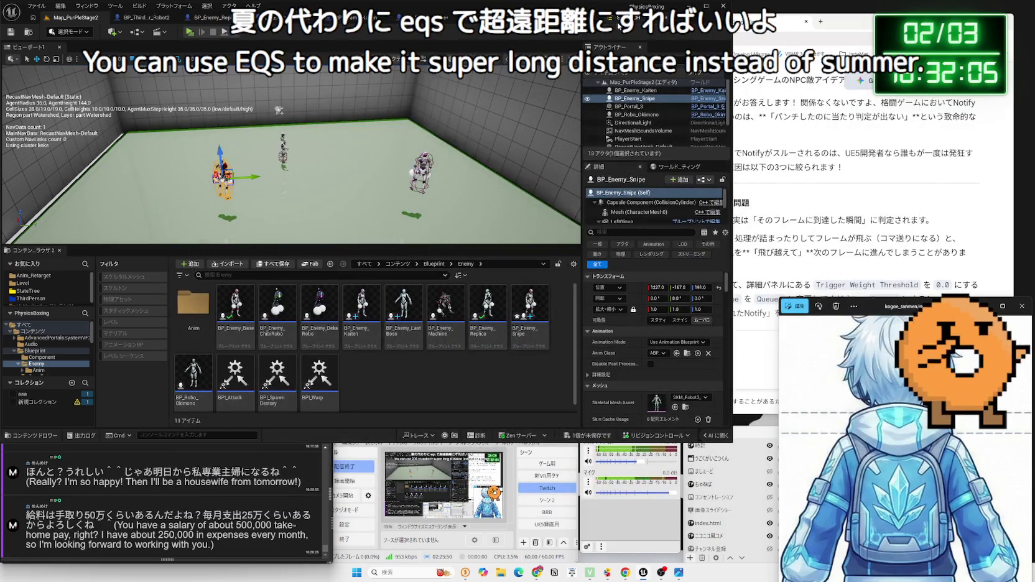
# - Review ST_MECH's Chase state and its STE Get Distans to Target evaluator parameters
pyautogui.click(619, 25)
pyautogui.click(282, 150)
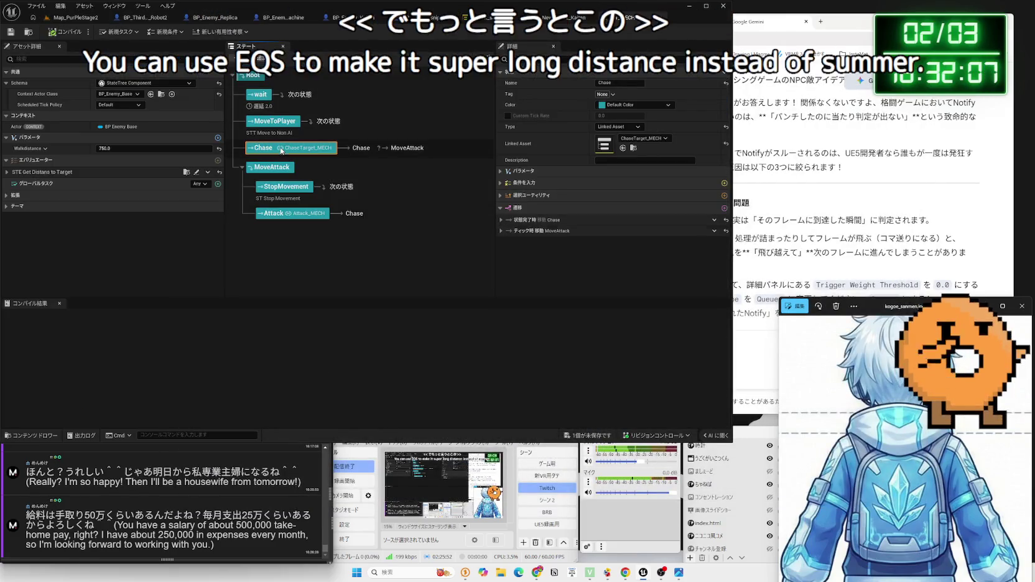
pyautogui.click(262, 260)
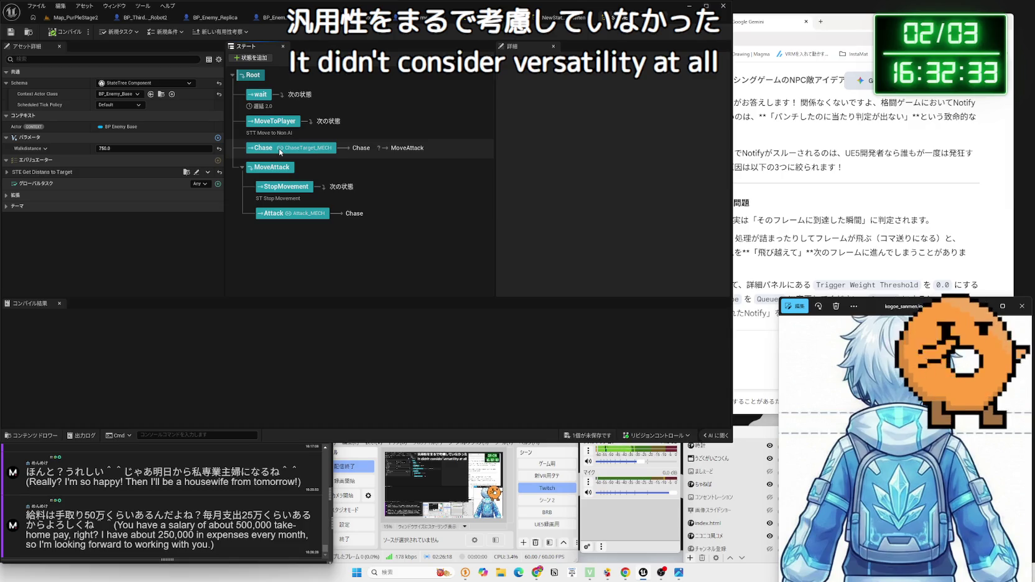
pyautogui.click(7, 172)
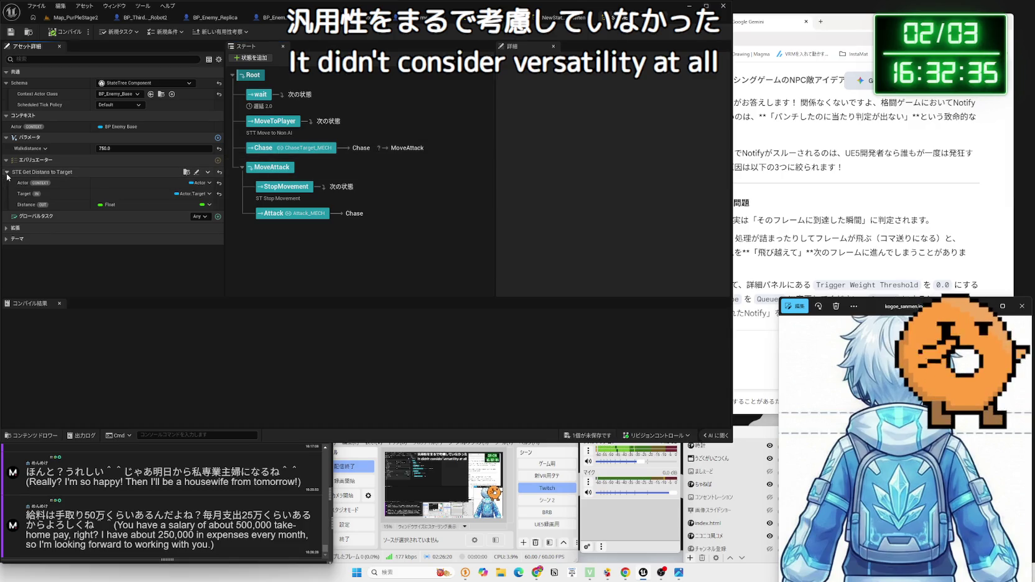
pyautogui.click(7, 173)
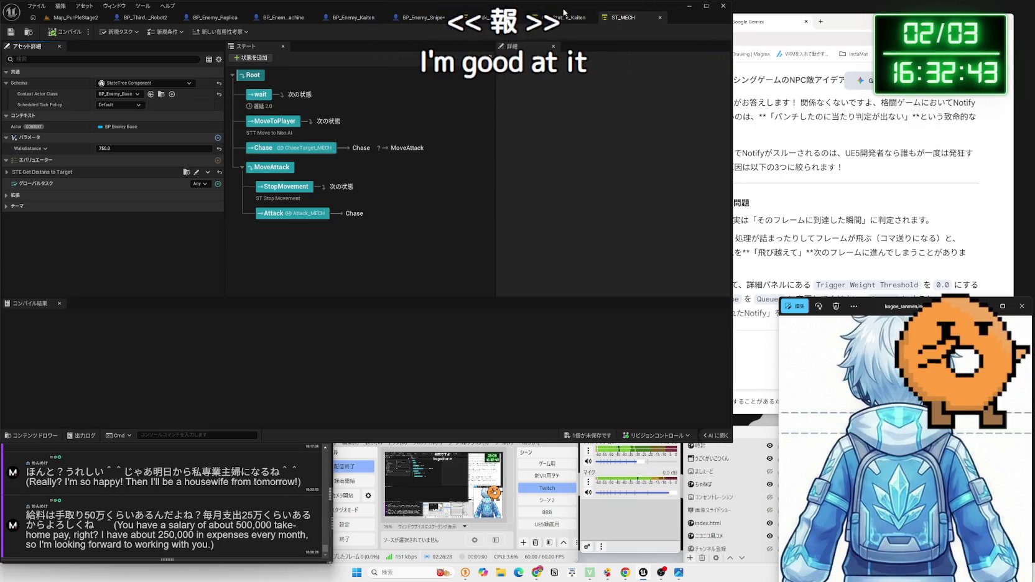
# - Save the unsaved BP_Enemy_Snipe asset and bring up the Kaiten enemy's state tree
pyautogui.click(588, 436)
pyautogui.click(568, 377)
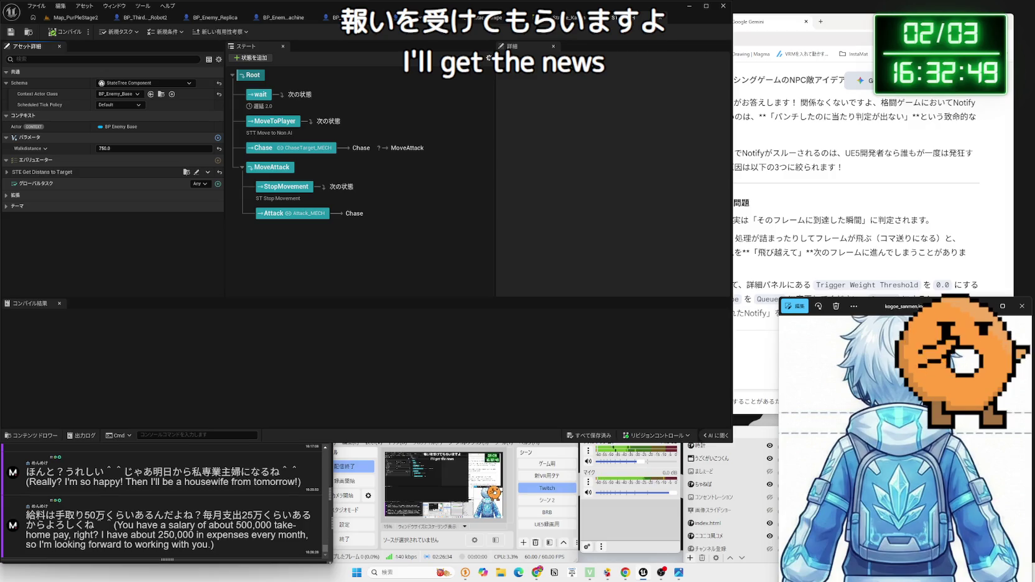
pyautogui.click(570, 18)
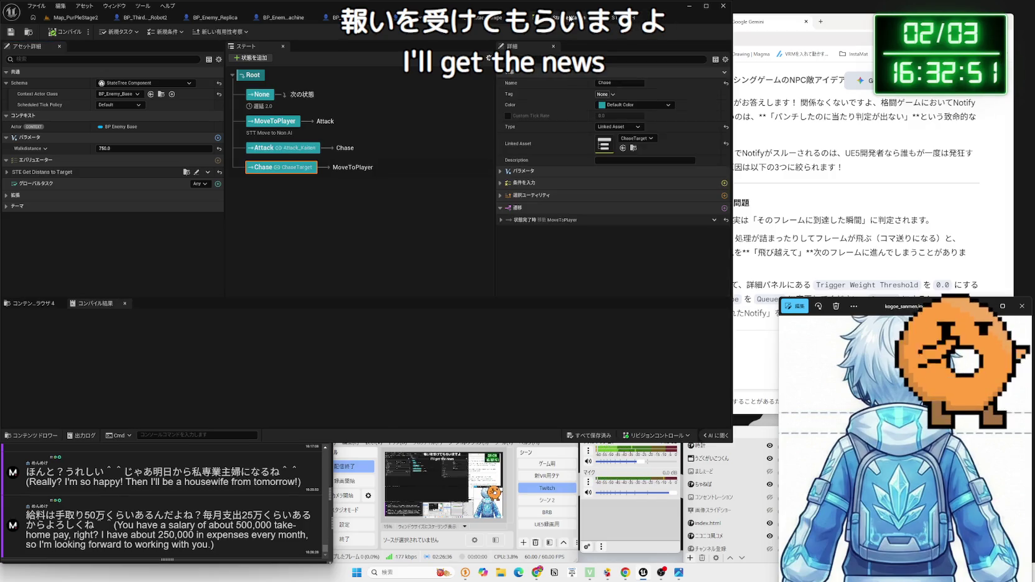
# - Compare the ST_MECH, Attack_snipe and Kaiten trees and the level, ending back on ST_MECH
pyautogui.click(625, 23)
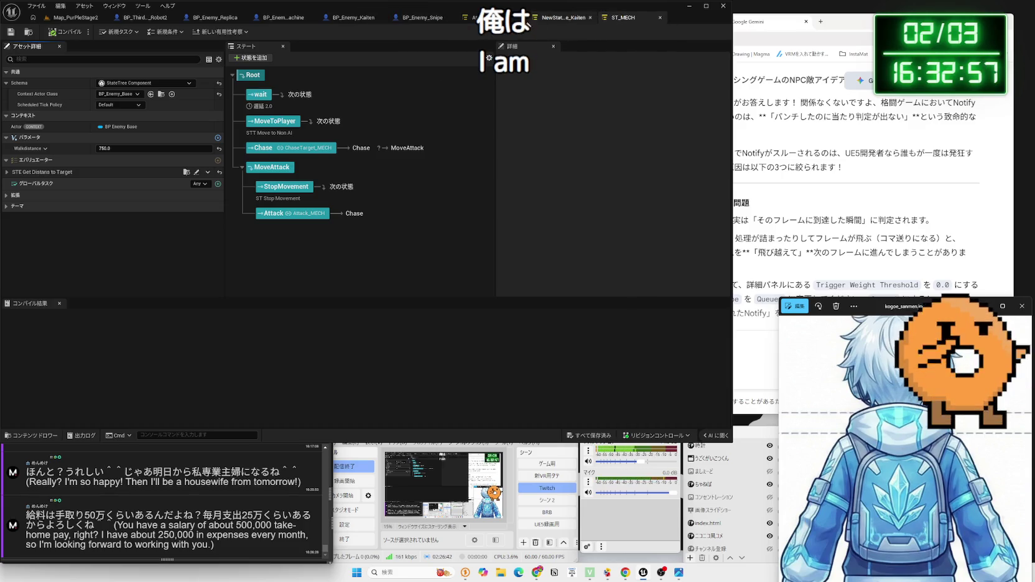
pyautogui.click(470, 17)
pyautogui.click(413, 152)
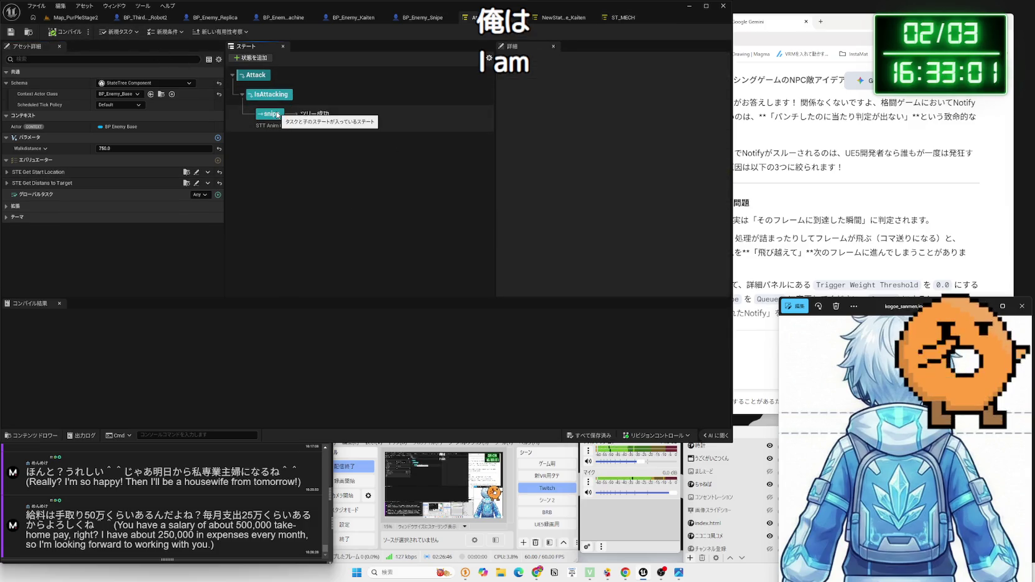
pyautogui.click(73, 17)
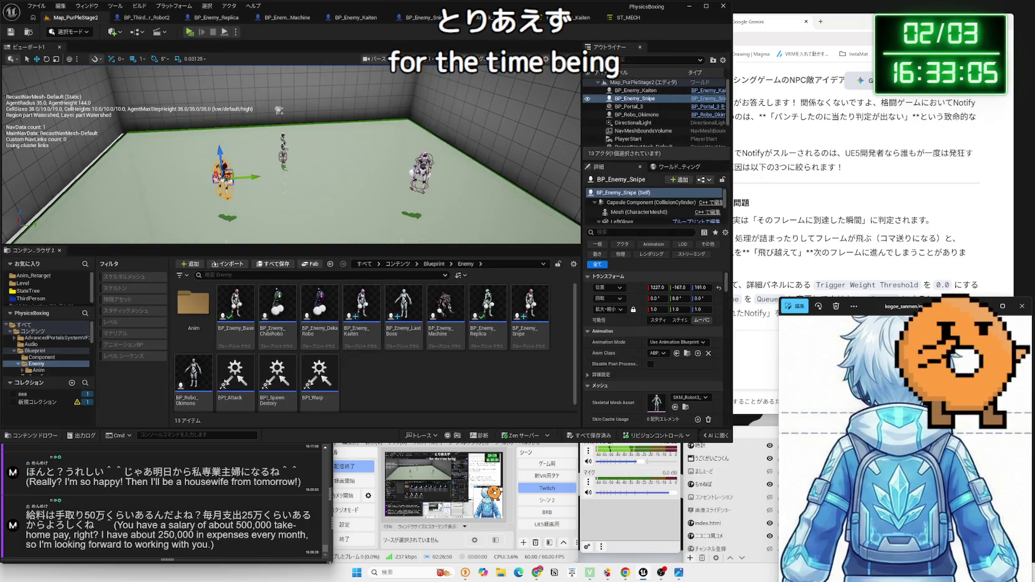
pyautogui.click(569, 17)
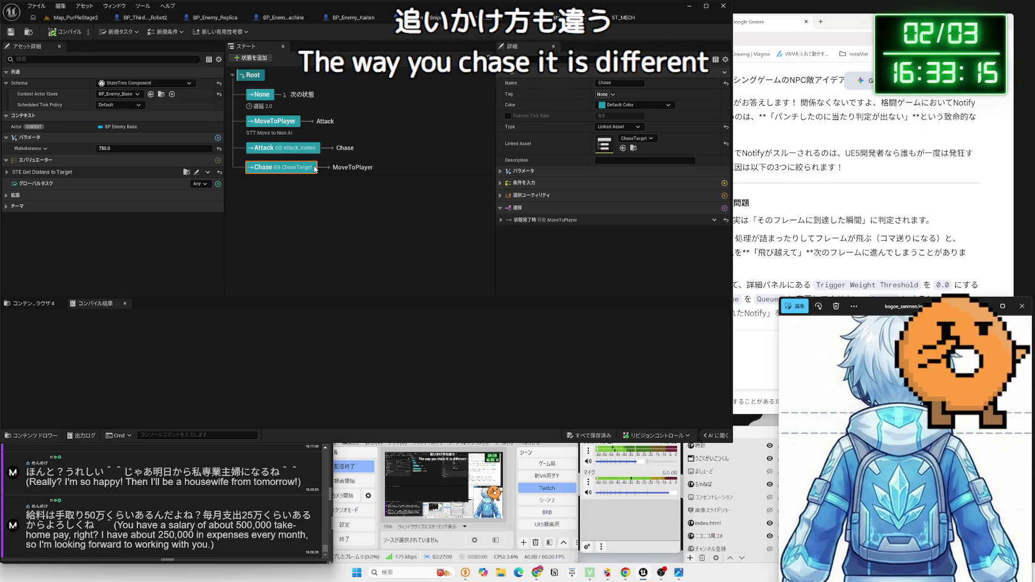
pyautogui.click(622, 17)
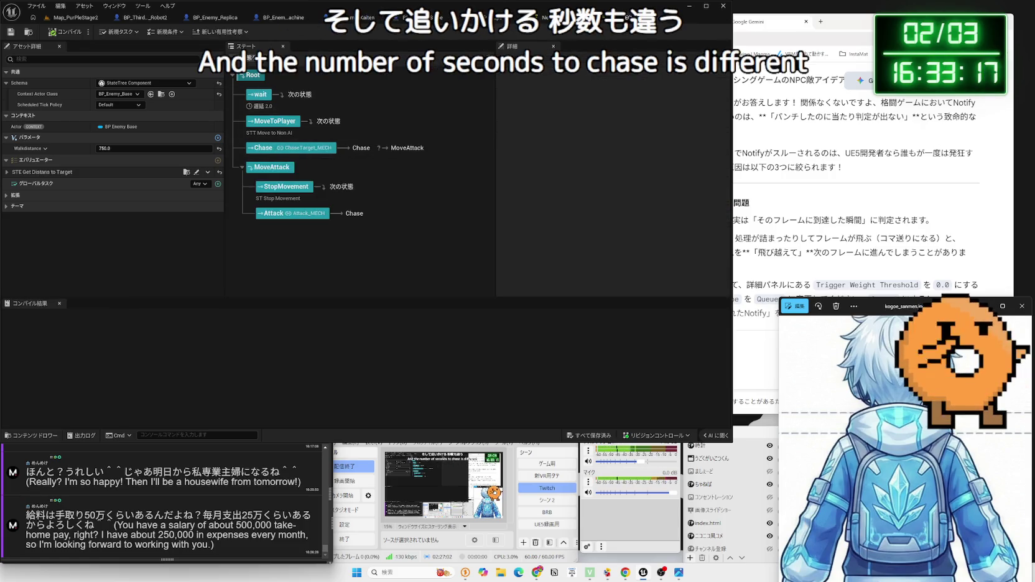
pyautogui.click(305, 148)
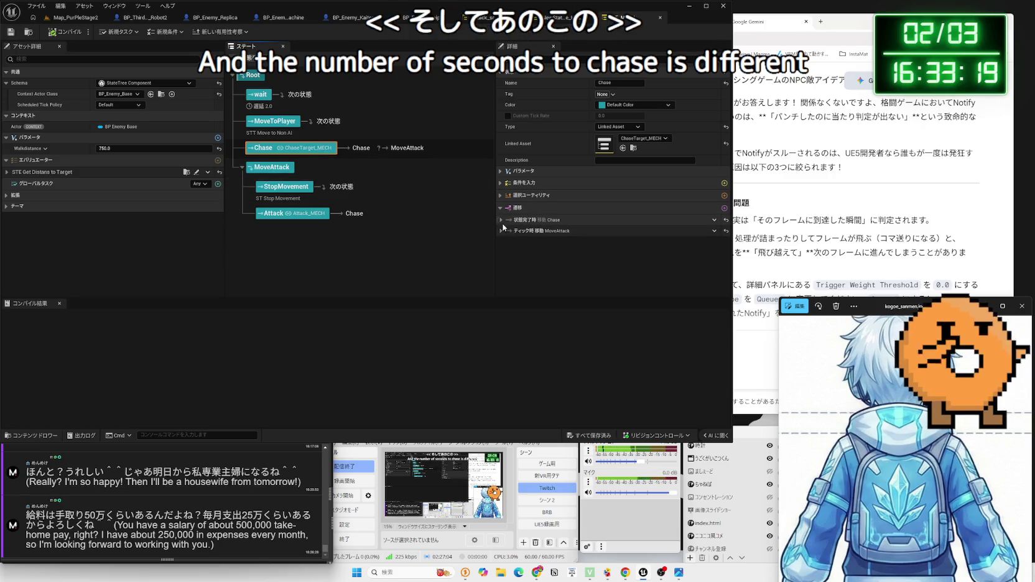
pyautogui.click(501, 230)
pyautogui.scroll(-1, 560, 243)
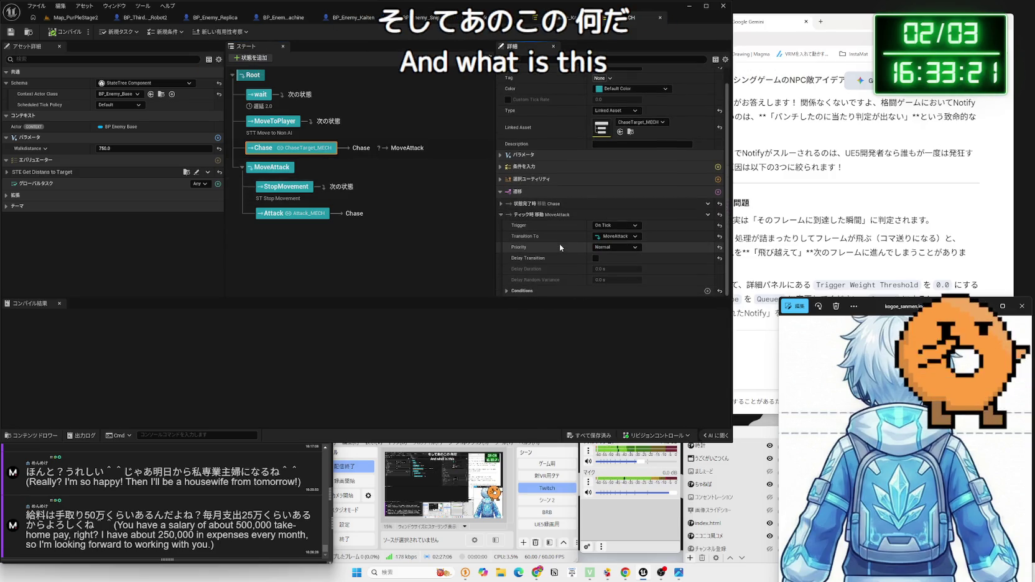
pyautogui.scroll(-1, 514, 290)
pyautogui.click(514, 280)
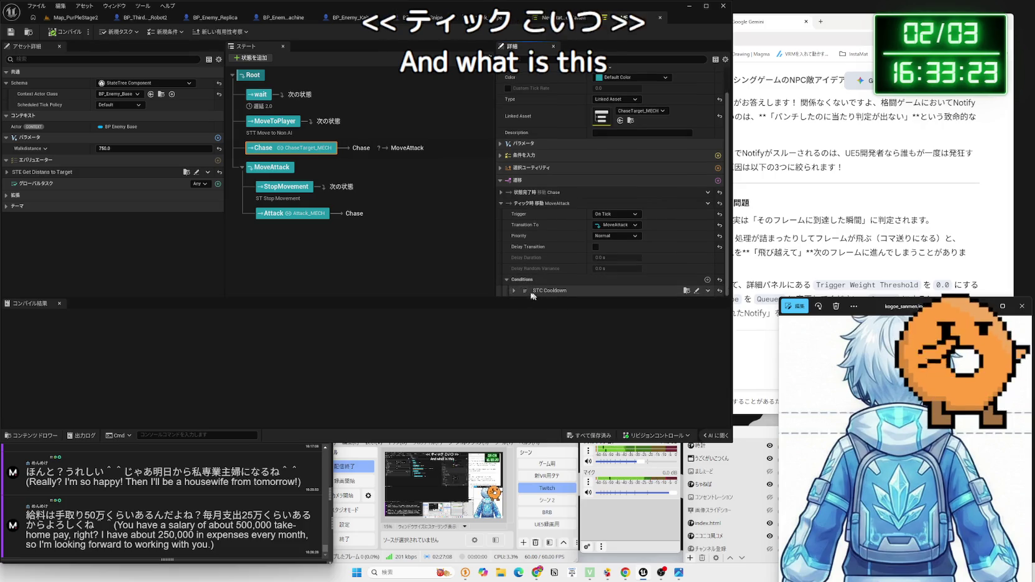
pyautogui.click(514, 290)
pyautogui.scroll(-3, 534, 288)
pyautogui.click(510, 258)
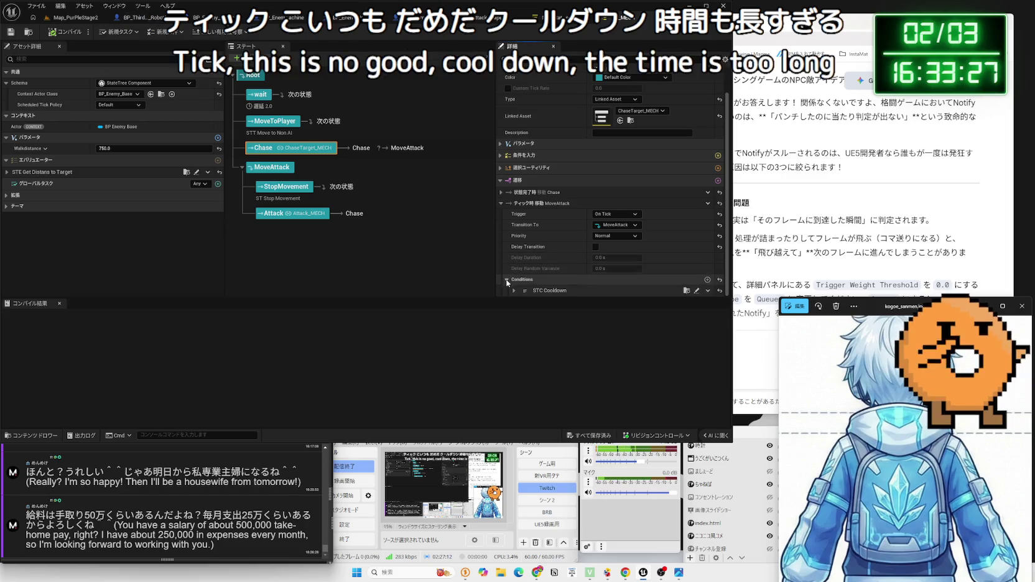
pyautogui.click(432, 232)
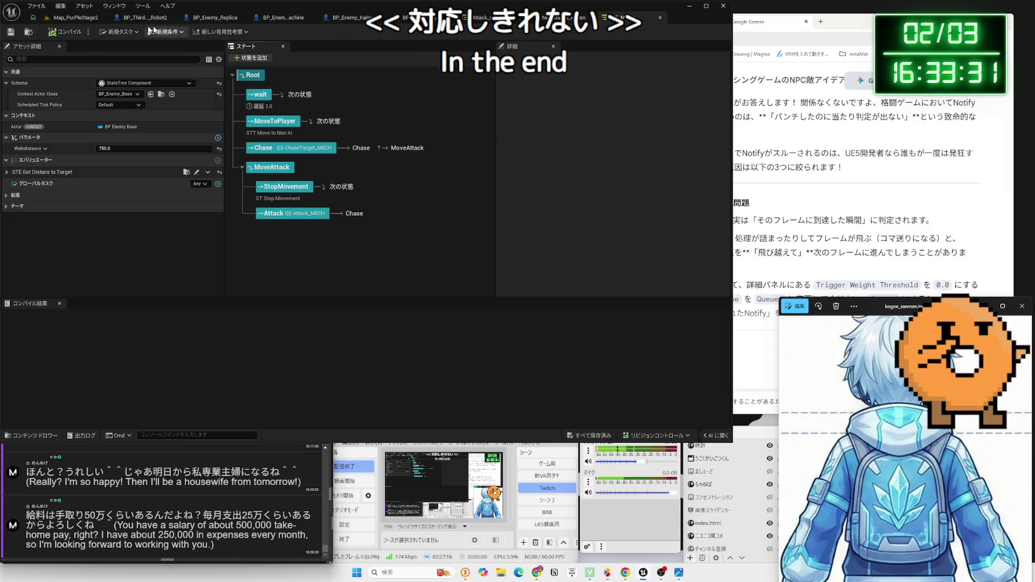
pyautogui.click(67, 19)
pyautogui.click(448, 18)
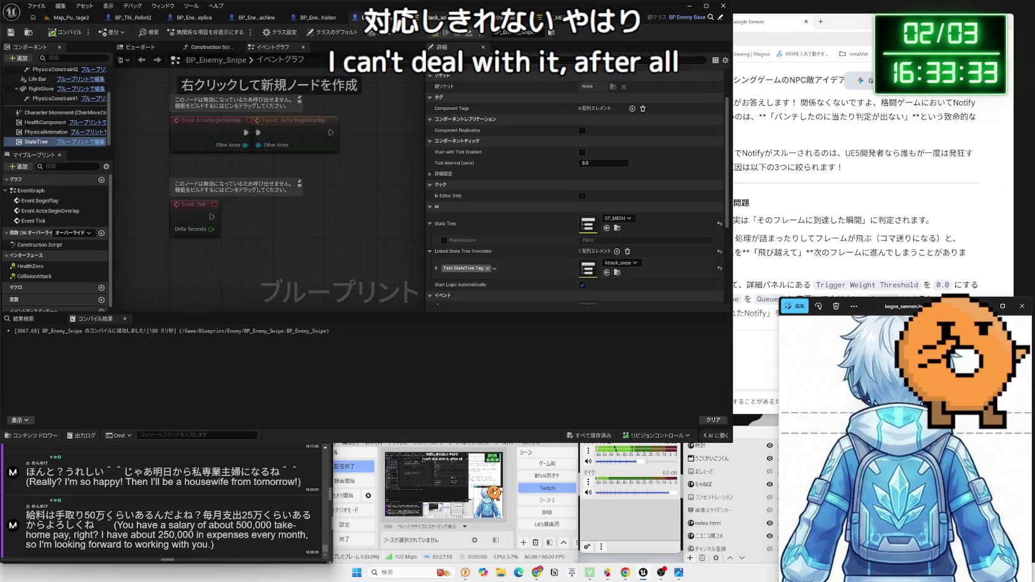
pyautogui.click(548, 17)
pyautogui.click(273, 213)
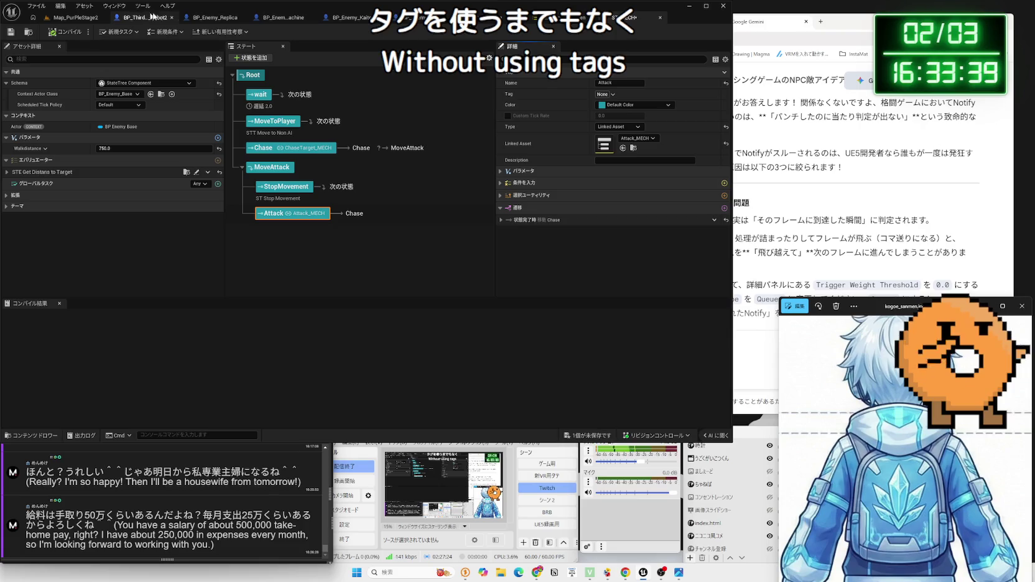
pyautogui.click(360, 21)
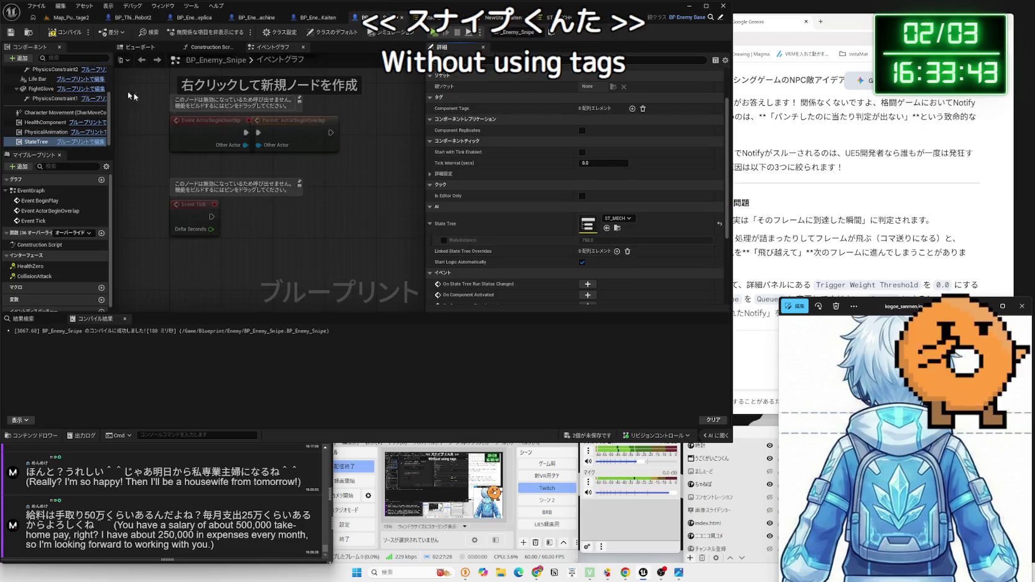
# - Duplicate ST_MECH in the StateTree/MECH folder as ST_Snipe and save all assets
pyautogui.click(69, 19)
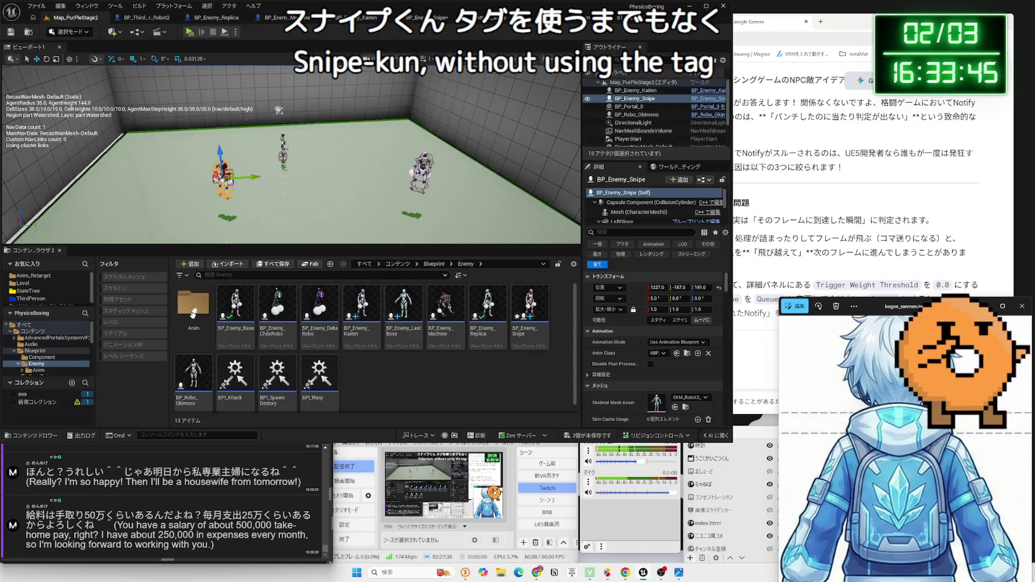
pyautogui.click(28, 291)
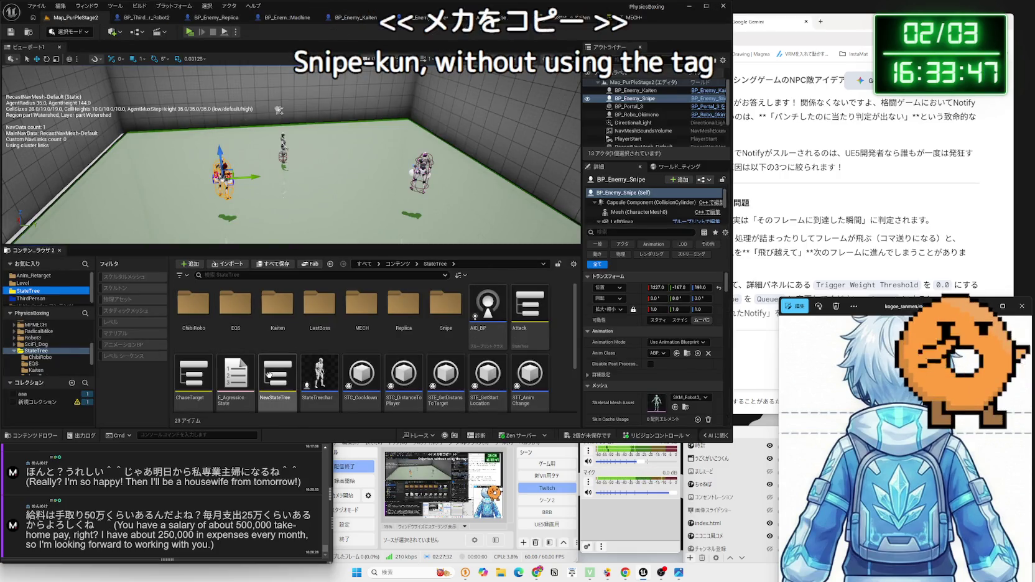
pyautogui.click(195, 374)
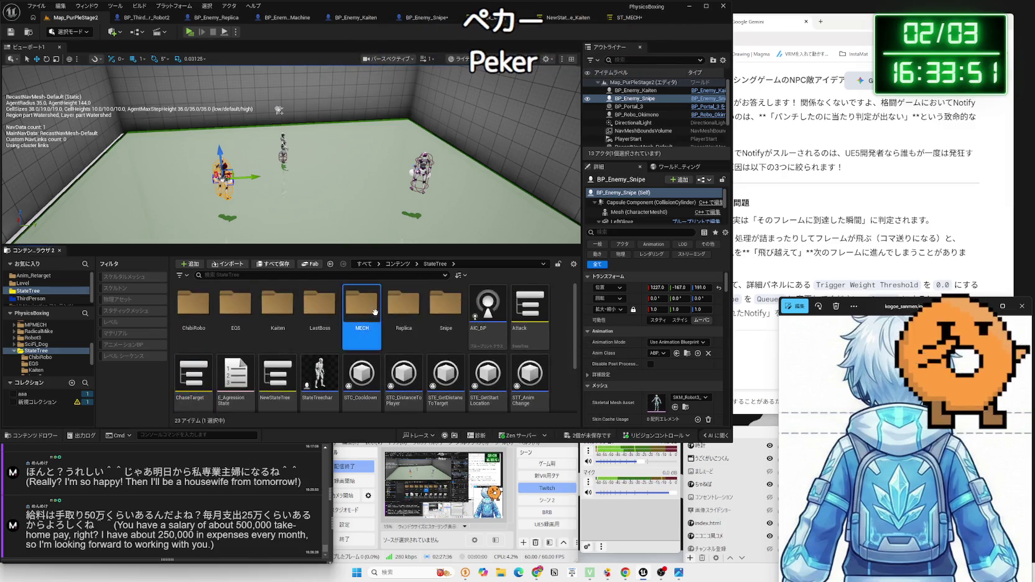
pyautogui.doubleClick(362, 305)
pyautogui.rightClick(277, 314)
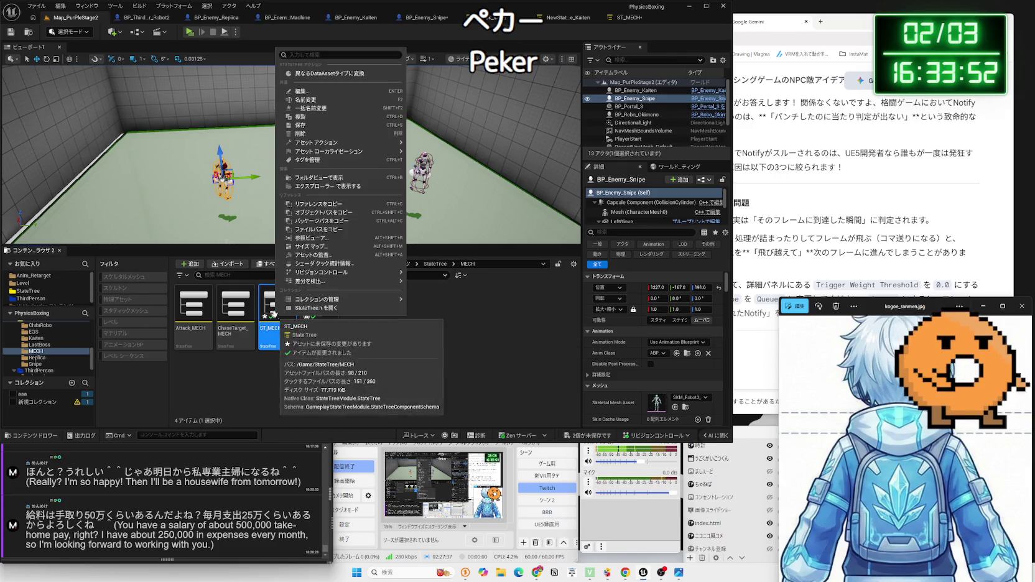
pyautogui.click(319, 117)
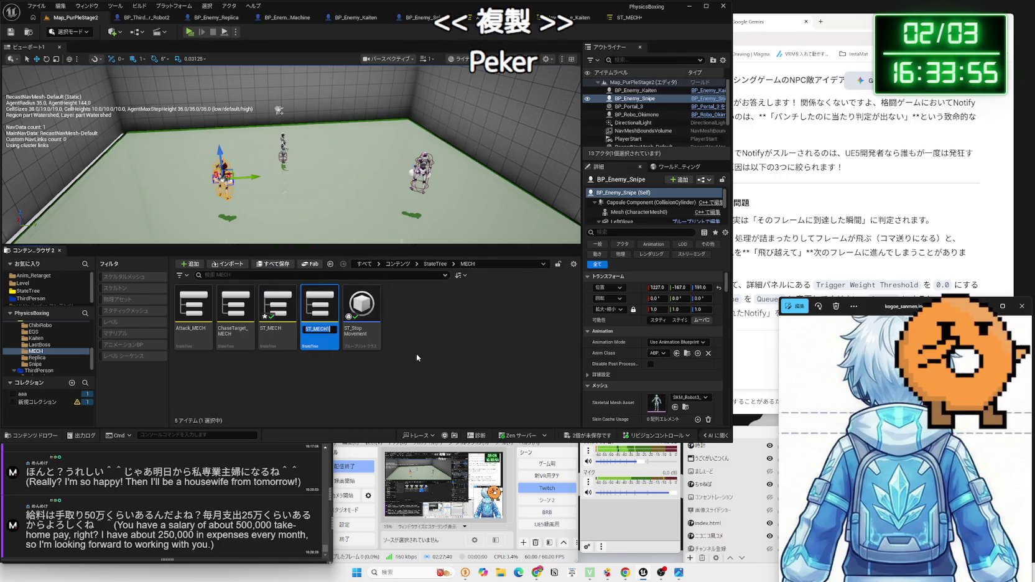
pyautogui.press('End')
pyautogui.press('BackSpace')
pyautogui.press('BackSpace')
pyautogui.press('BackSpace')
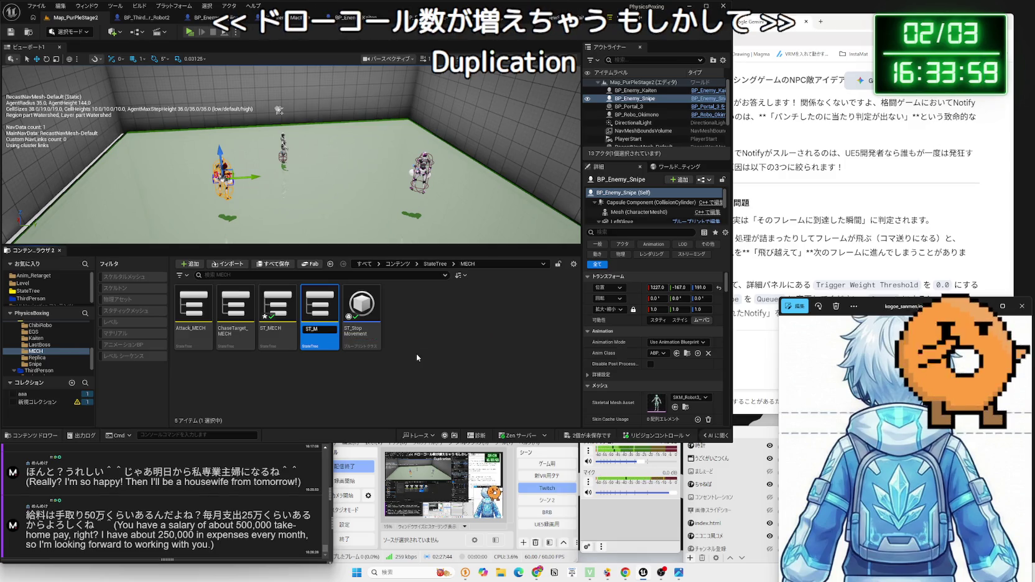
pyautogui.write('Snipe')
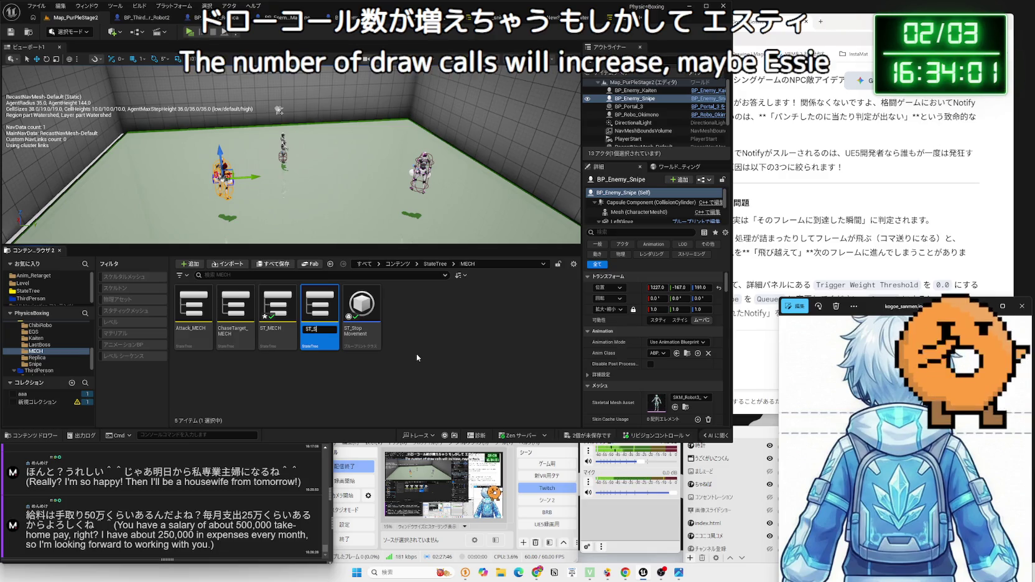
pyautogui.press('Return')
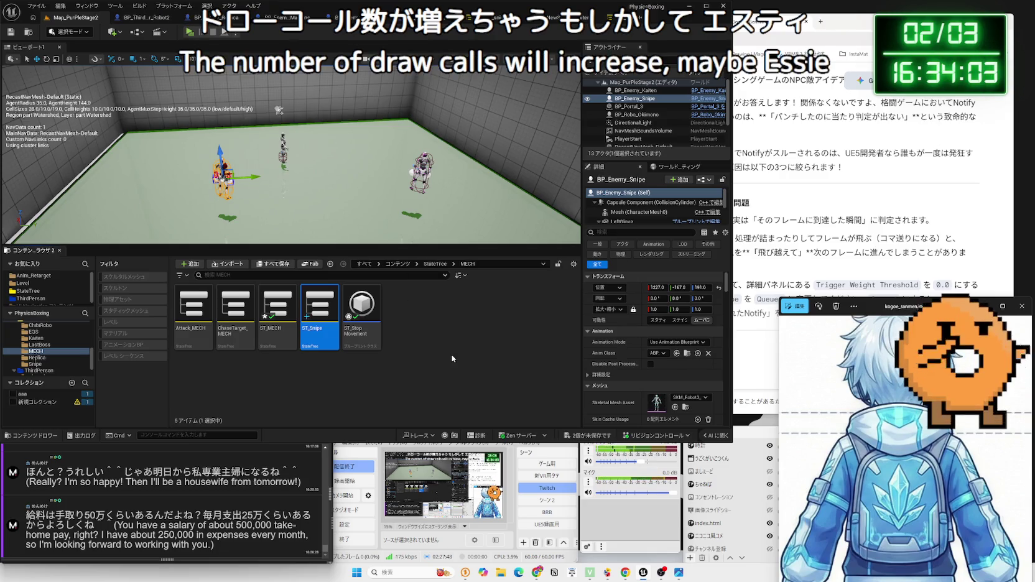
pyautogui.click(548, 434)
pyautogui.click(573, 377)
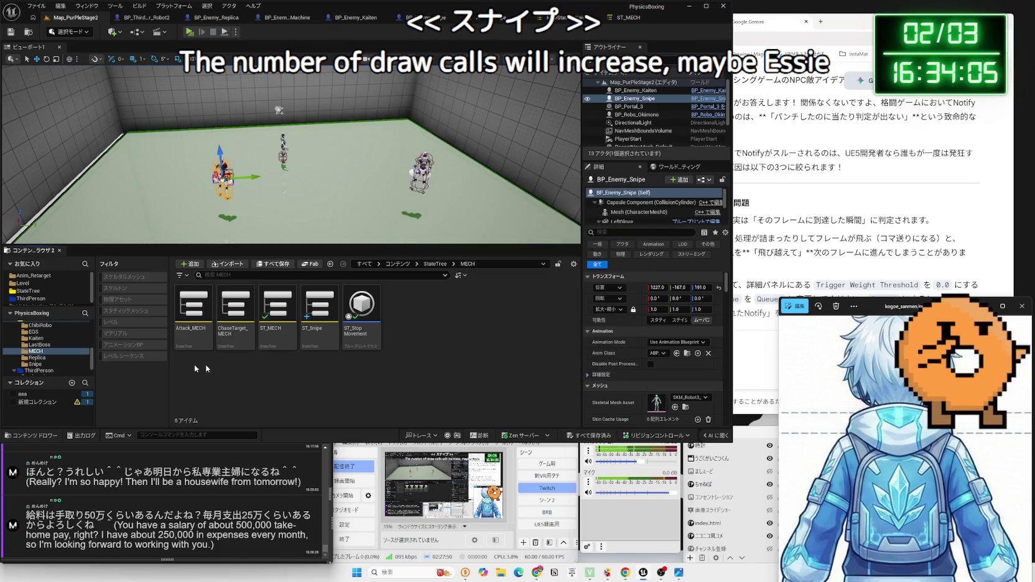
# - Move ST_Snipe into the StateTree/Snipe folder beside Attack_snipe and open it
pyautogui.click(38, 365)
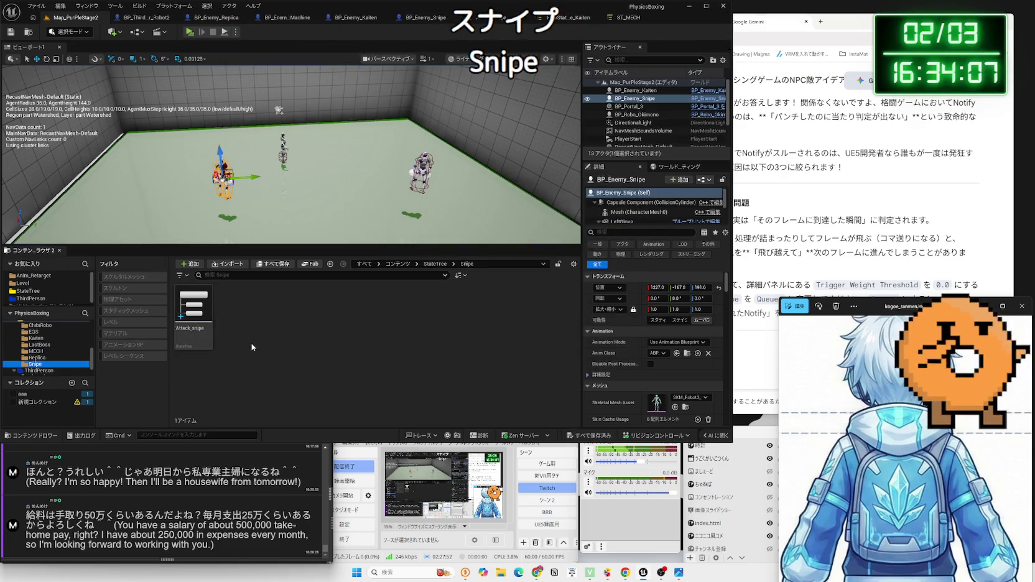
pyautogui.click(44, 351)
pyautogui.click(276, 318)
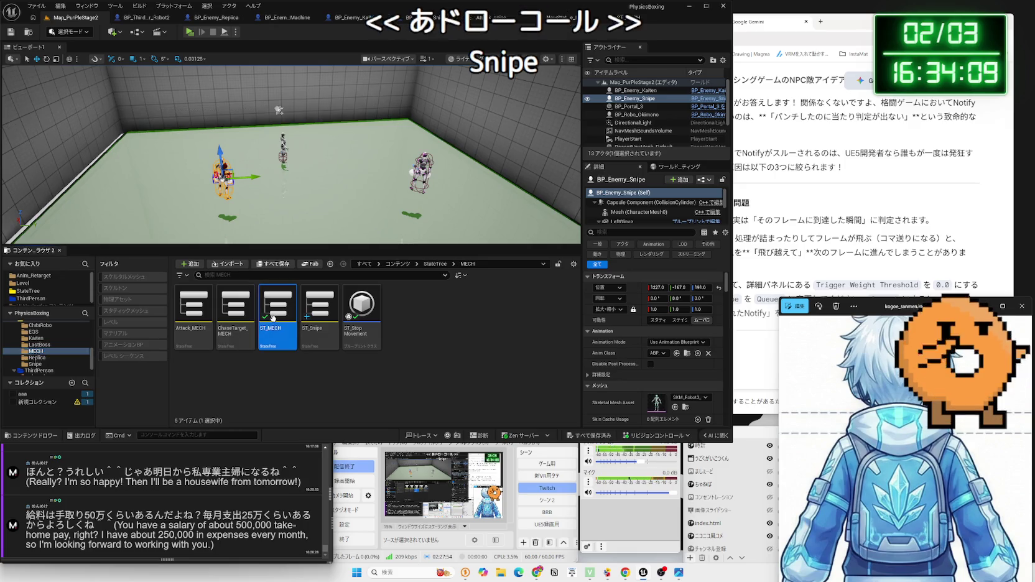
pyautogui.click(318, 311)
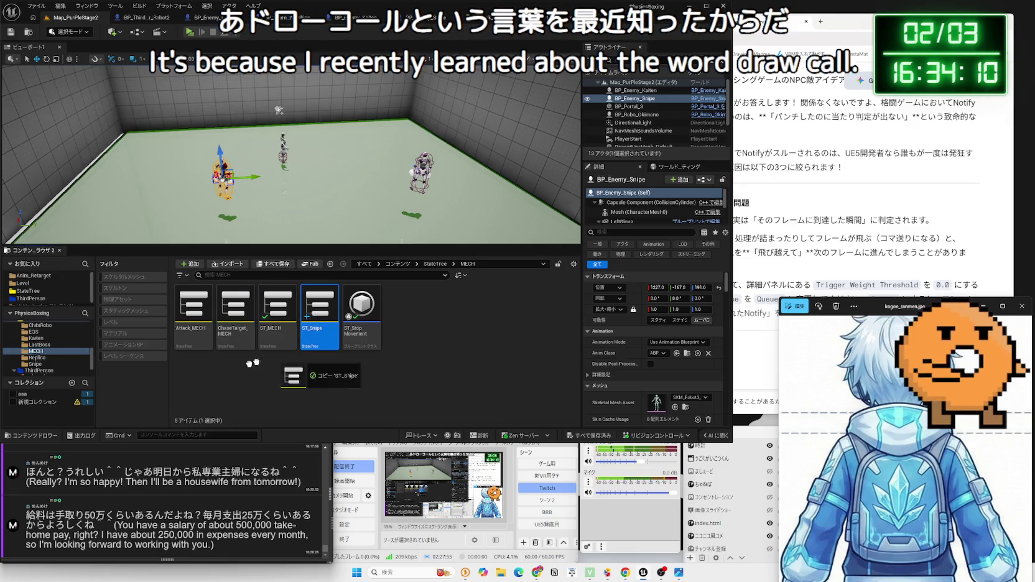
pyautogui.moveTo(51, 370); pyautogui.dragTo(49, 368)
pyautogui.click(65, 374)
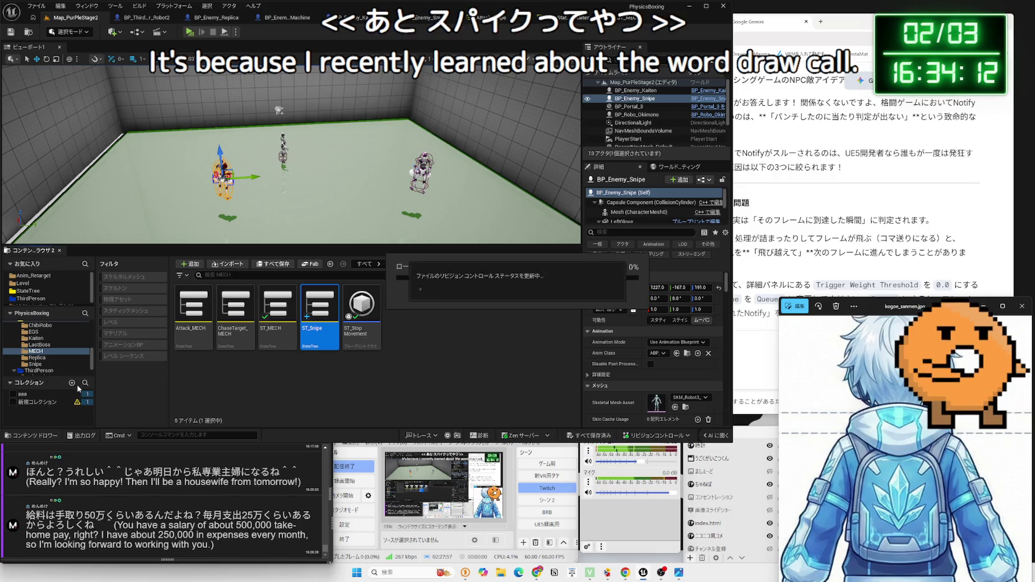
pyautogui.click(38, 366)
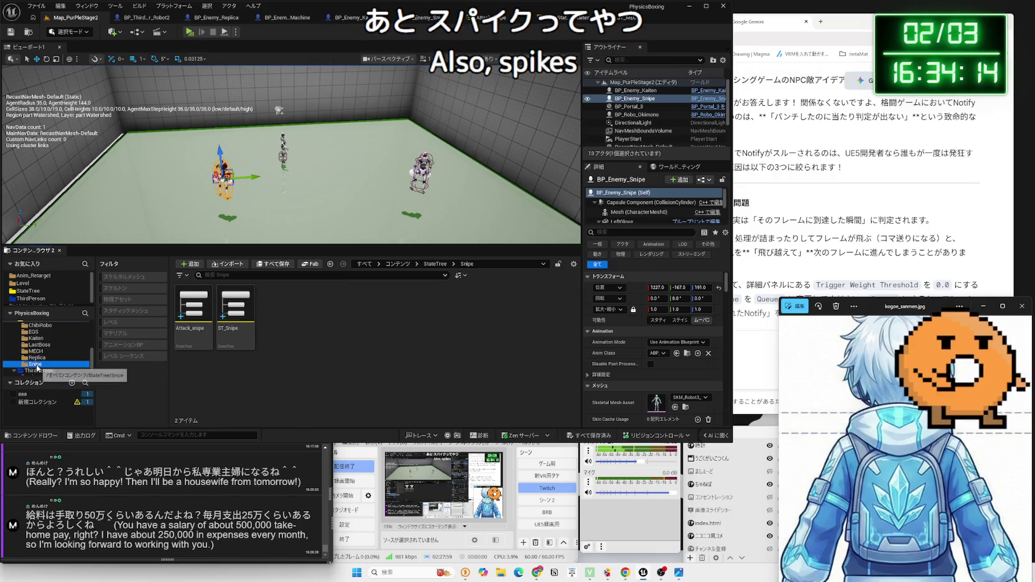
pyautogui.doubleClick(241, 323)
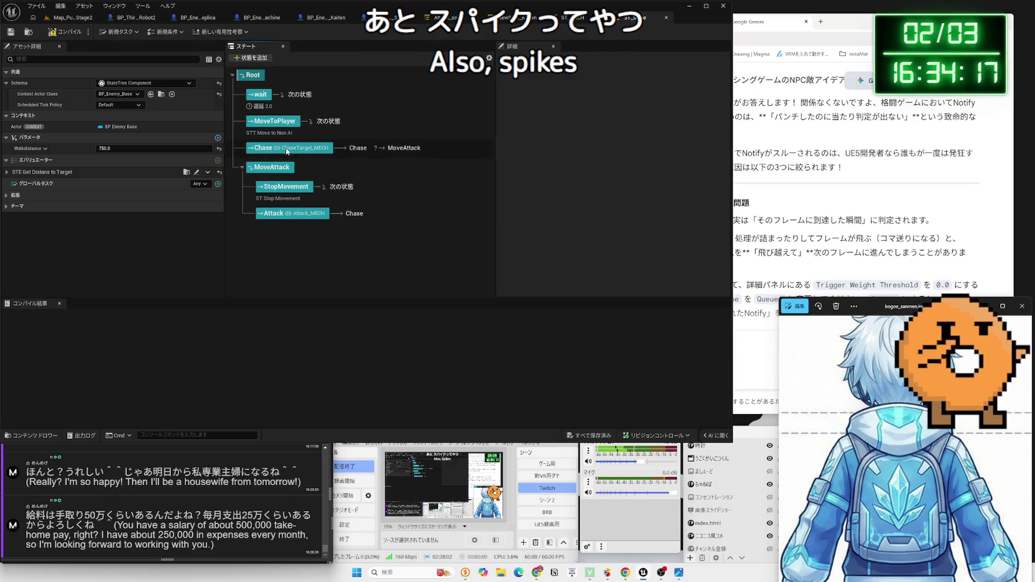
# - Link ST_Snipe's Attack state to Attack_snipe and save the tree
pyautogui.click(287, 150)
pyautogui.click(325, 216)
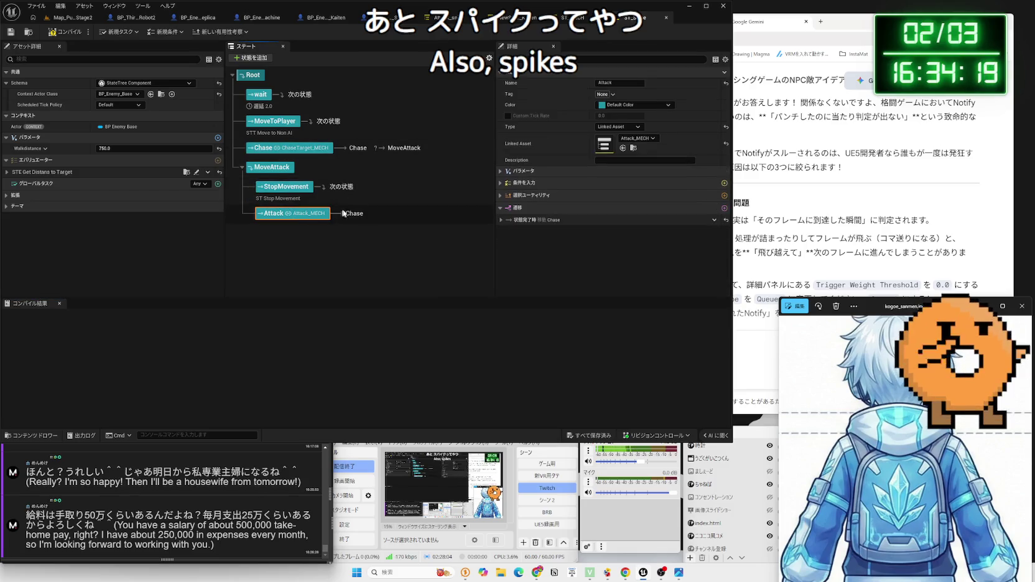
pyautogui.click(636, 138)
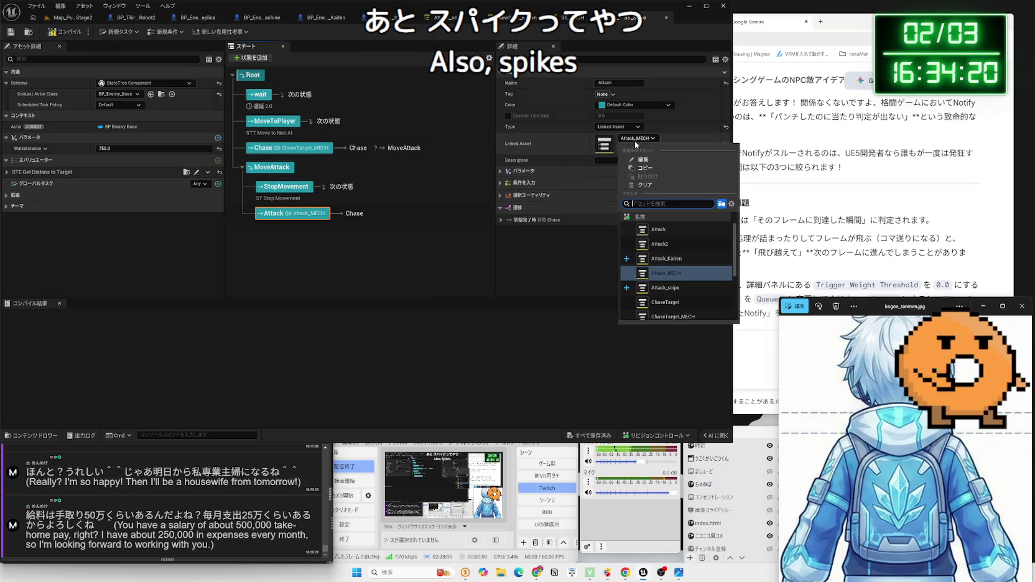
pyautogui.click(666, 287)
pyautogui.click(589, 436)
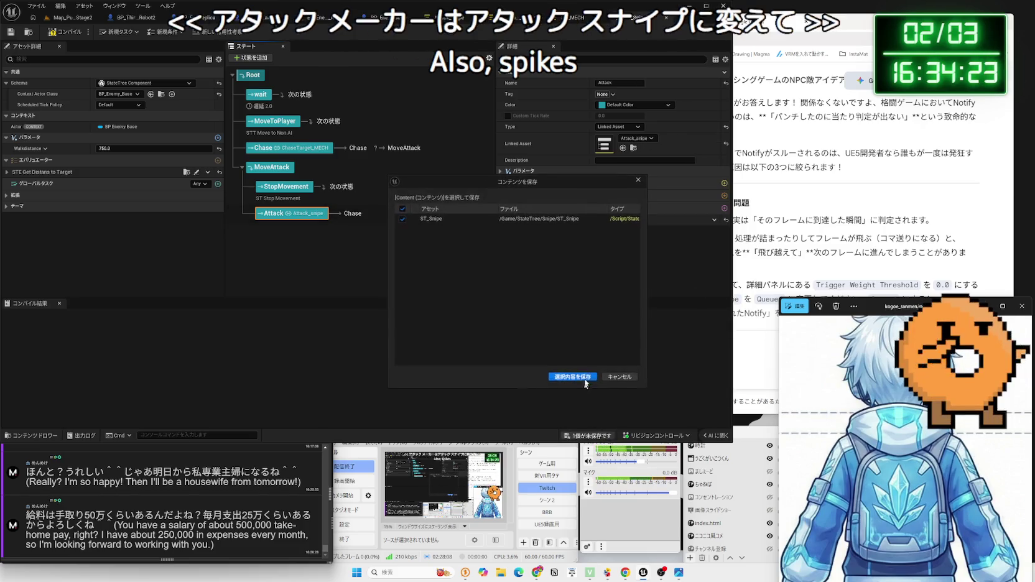
pyautogui.click(588, 376)
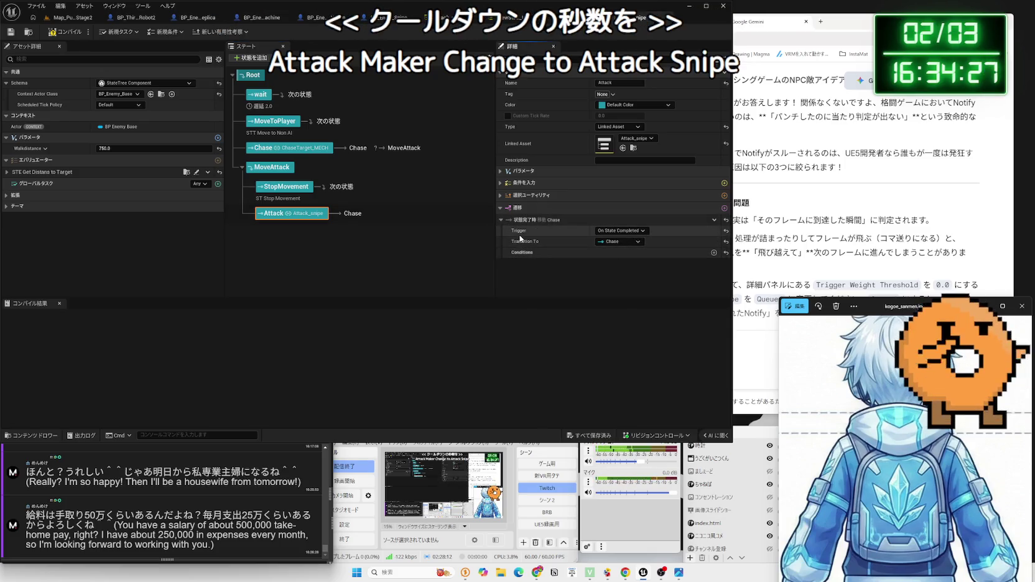
# - Set the STC Cooldown time on Chase's MoveAttack transition to 10 and start a level play test
pyautogui.click(284, 186)
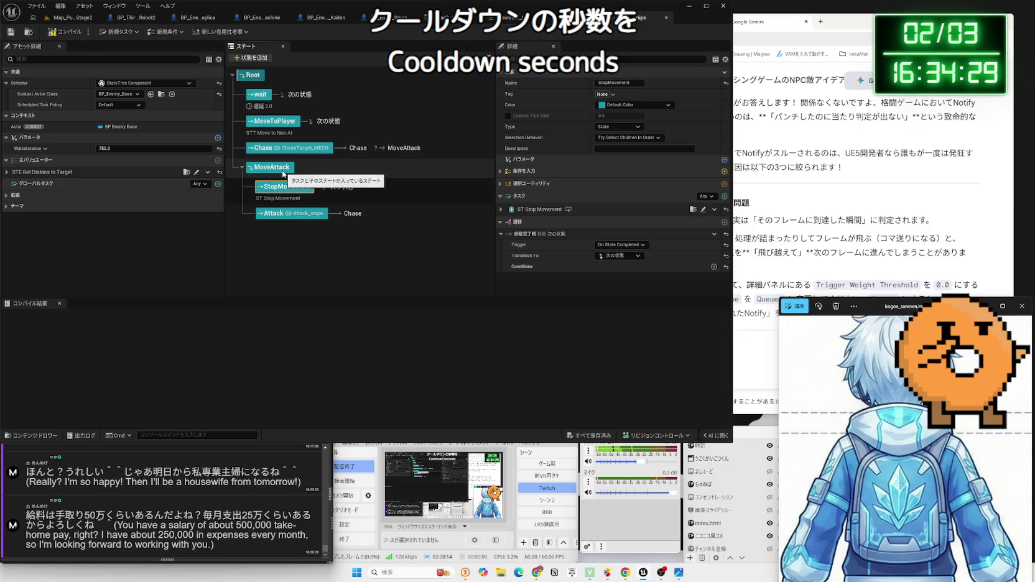
pyautogui.click(262, 148)
pyautogui.click(501, 231)
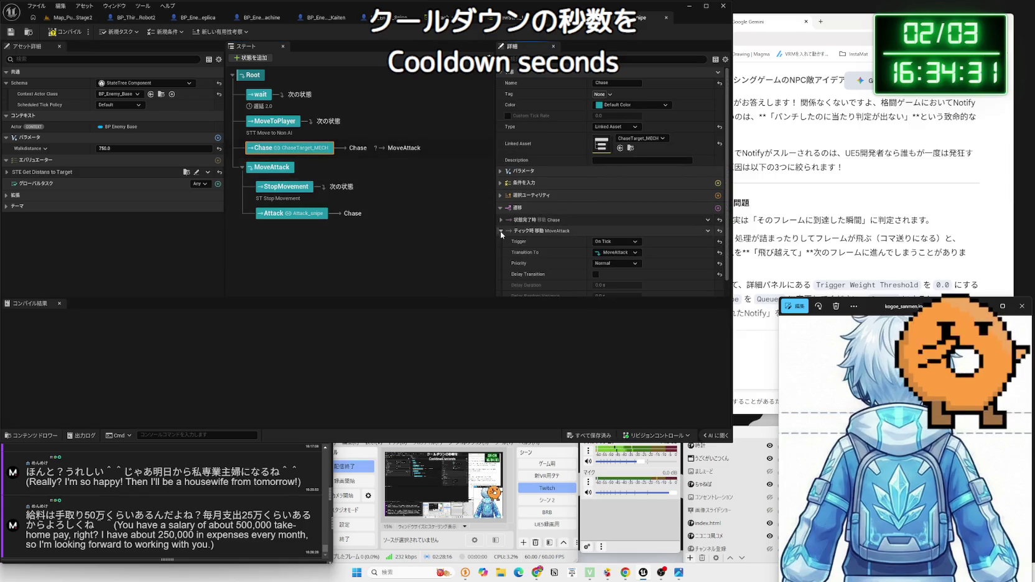
pyautogui.scroll(-1, 598, 262)
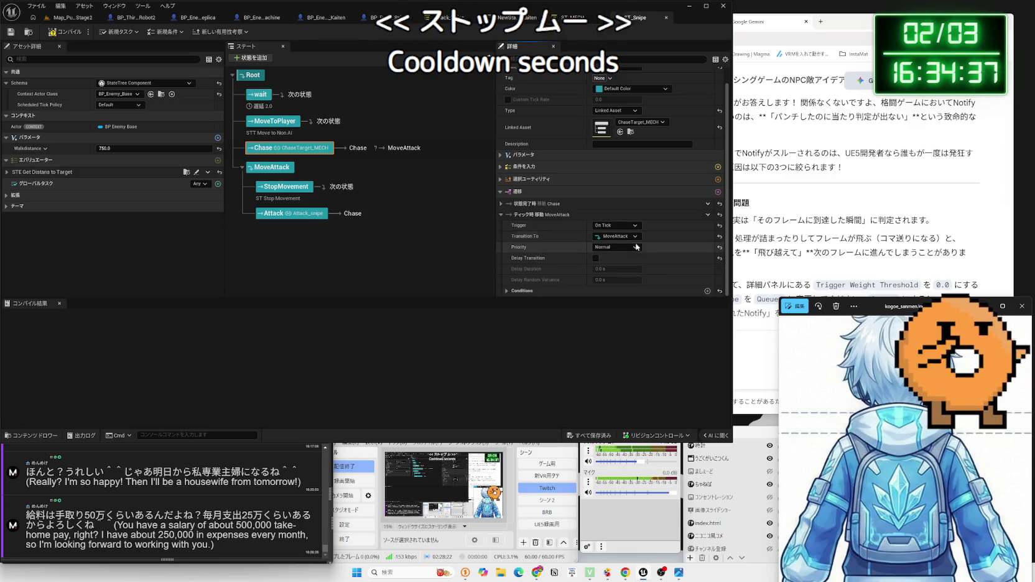
pyautogui.scroll(-1, 533, 288)
pyautogui.click(513, 291)
pyautogui.scroll(-3, 539, 292)
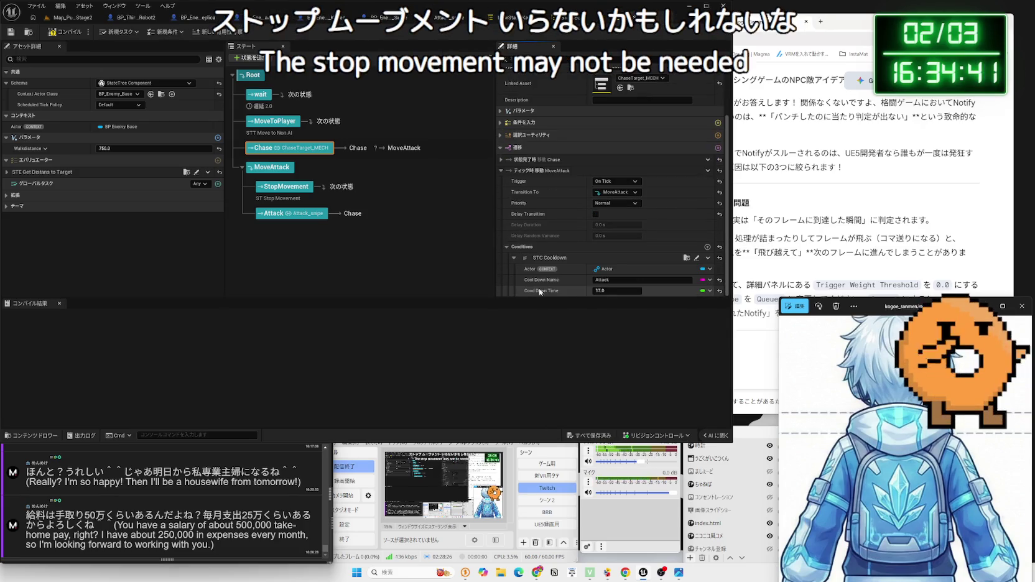
pyautogui.write('1')
pyautogui.press('Return')
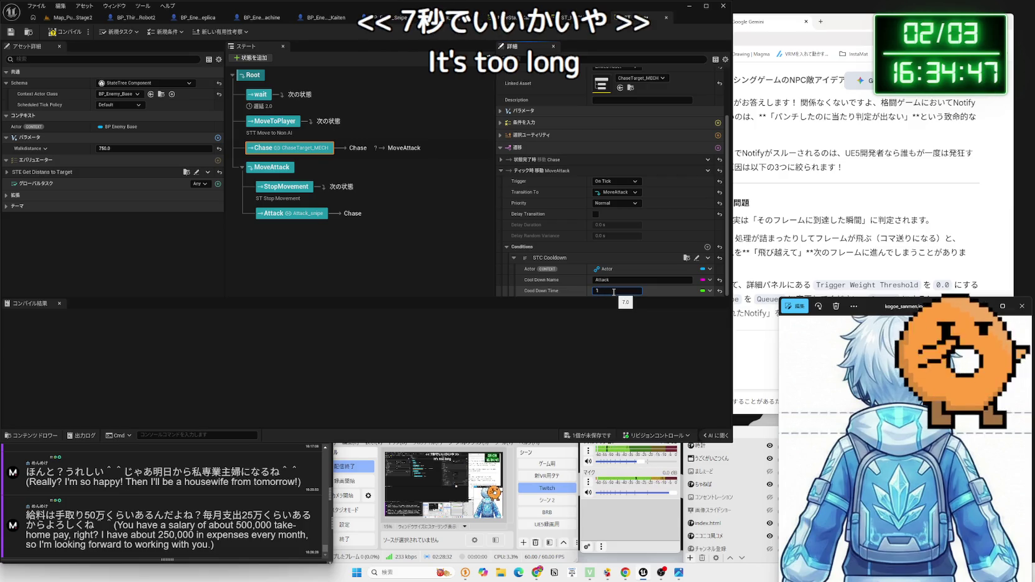
pyautogui.write('10')
pyautogui.press('Return')
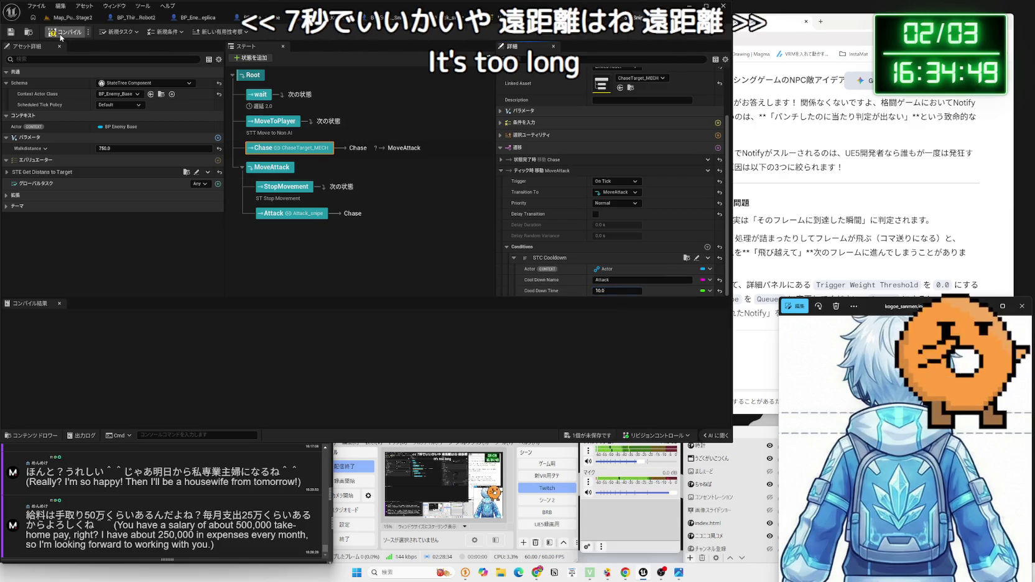
pyautogui.click(70, 17)
pyautogui.click(189, 31)
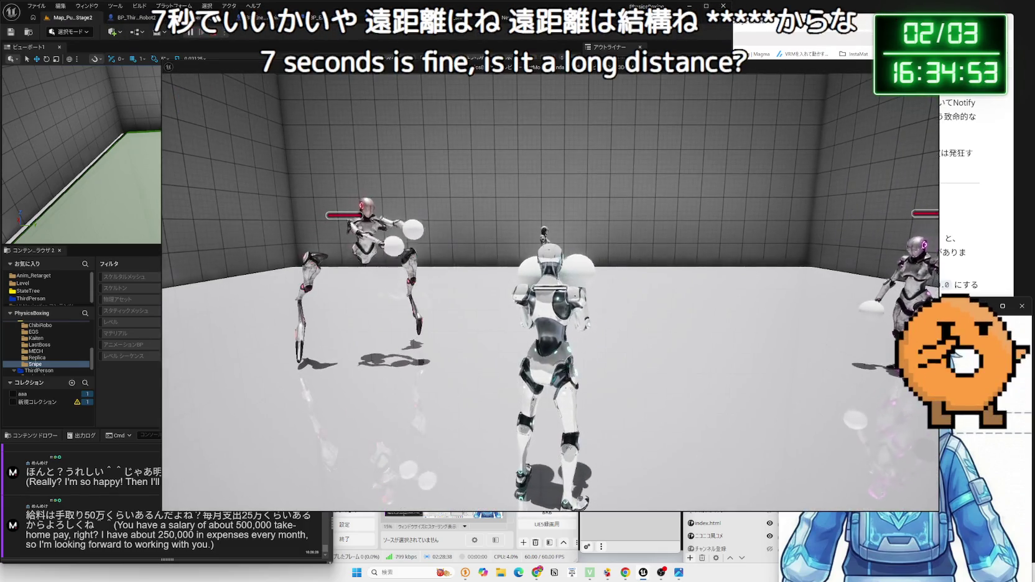
# - Stop the play test, recheck ST_Snipe's Attack state, and open BP_Enemy_Snipe's State Tree asset choices
pyautogui.press('Escape')
pyautogui.click(636, 17)
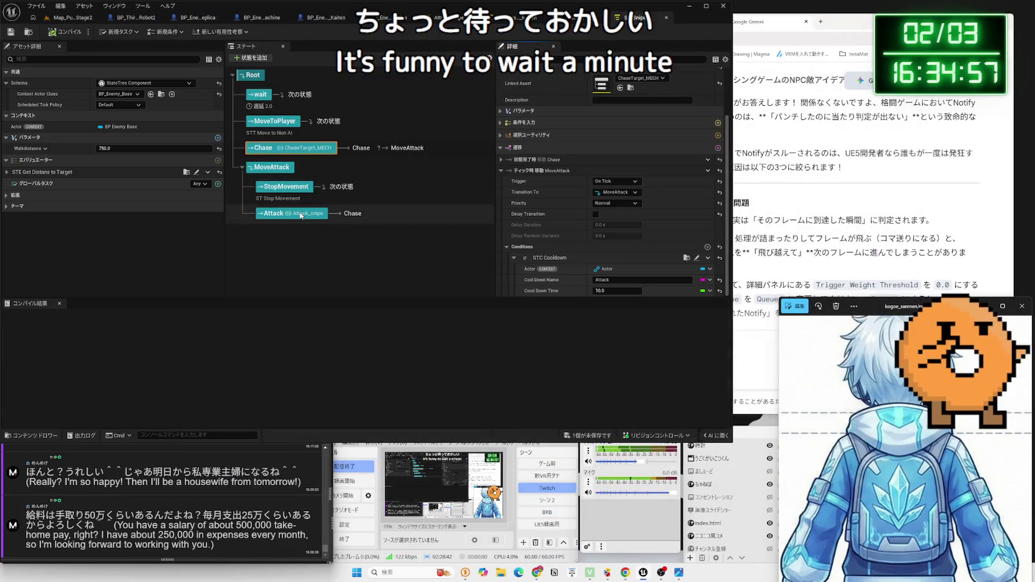
pyautogui.click(306, 218)
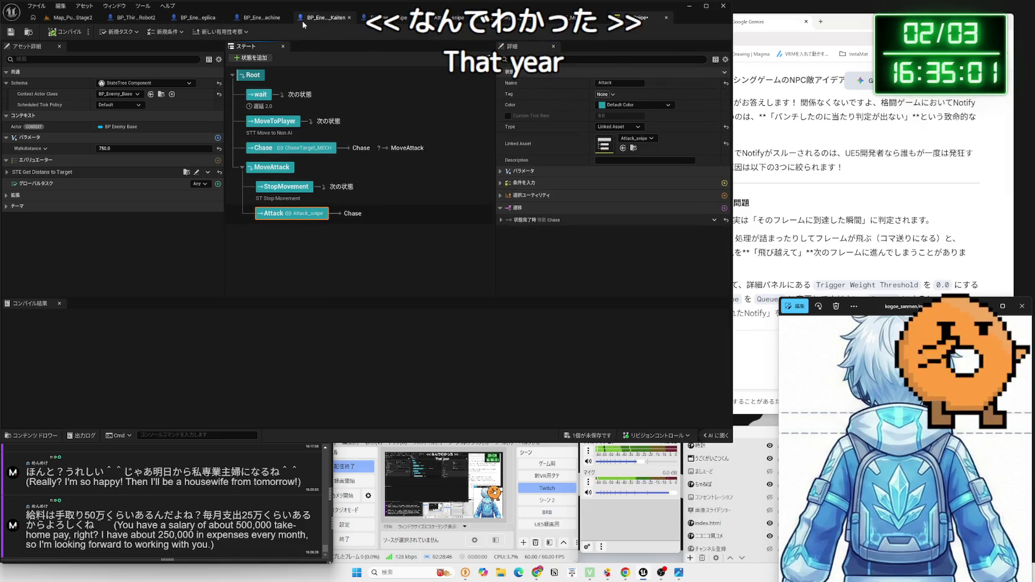
pyautogui.moveTo(357, 24); pyautogui.dragTo(314, 20)
pyautogui.click(618, 219)
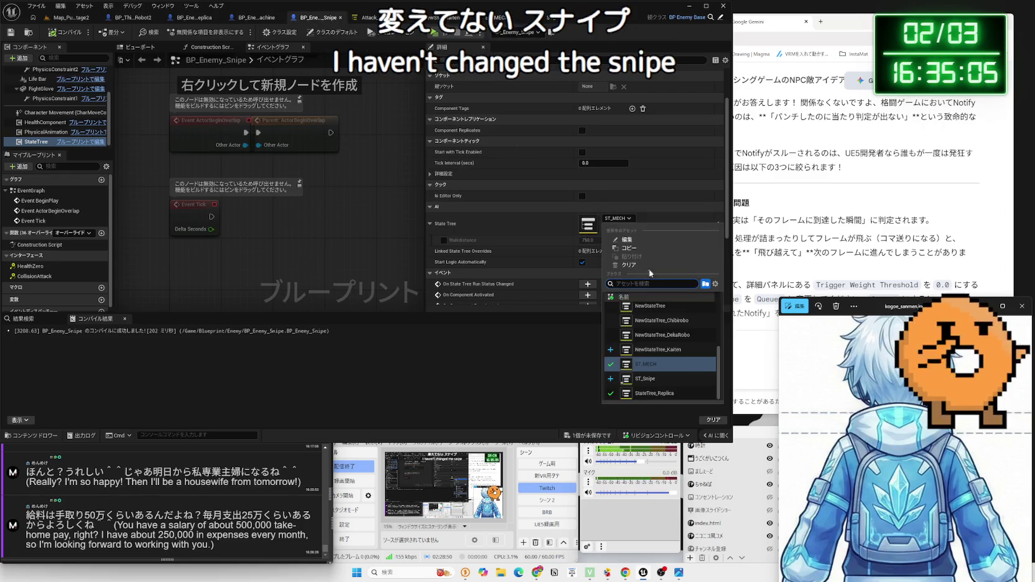
# - Assign ST_Snipe as BP_Enemy_Snipe's State Tree and run a Map_PurpleStage2 play test
pyautogui.click(647, 378)
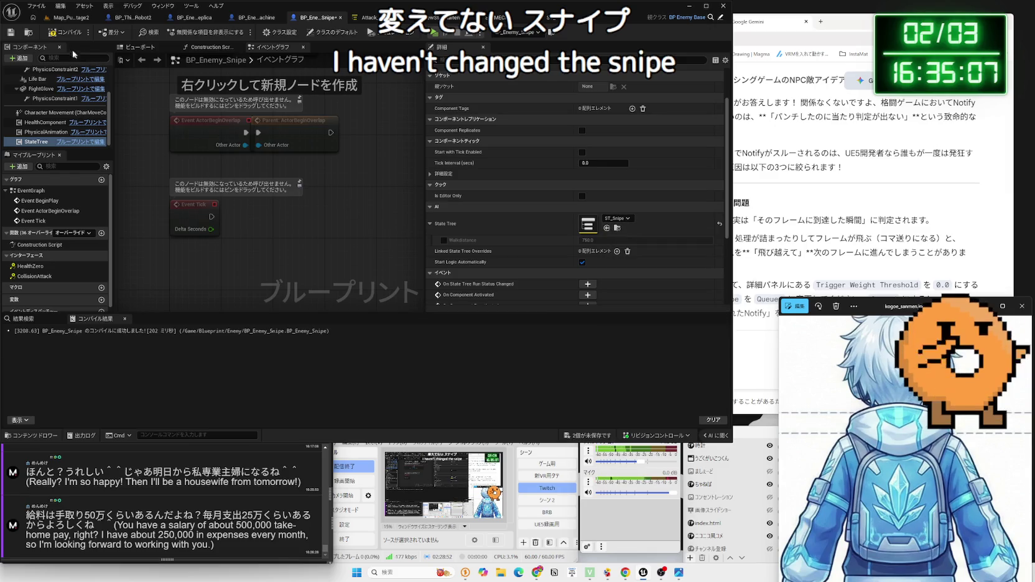
pyautogui.click(71, 17)
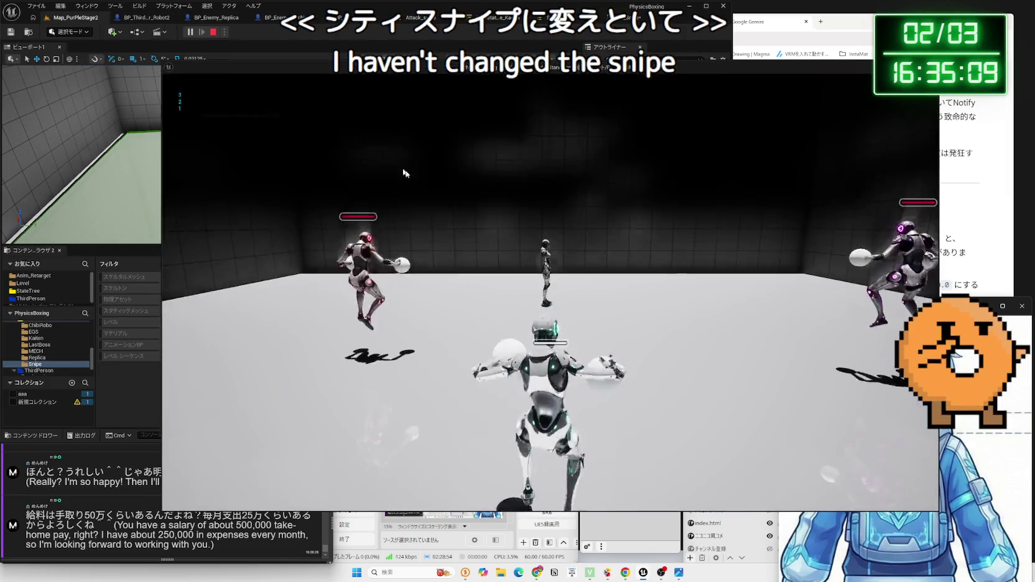
pyautogui.click(392, 163)
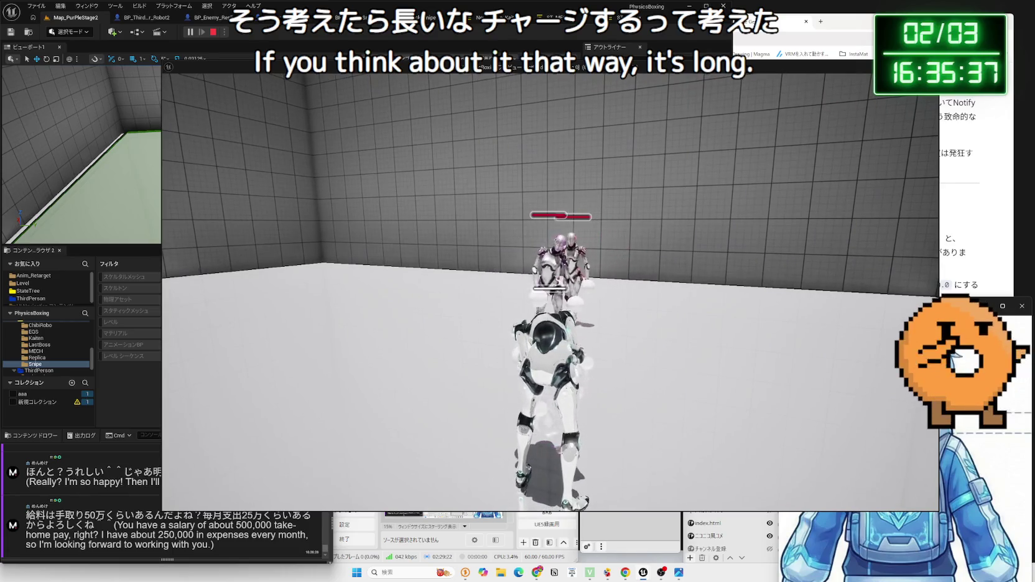
pyautogui.press('Escape')
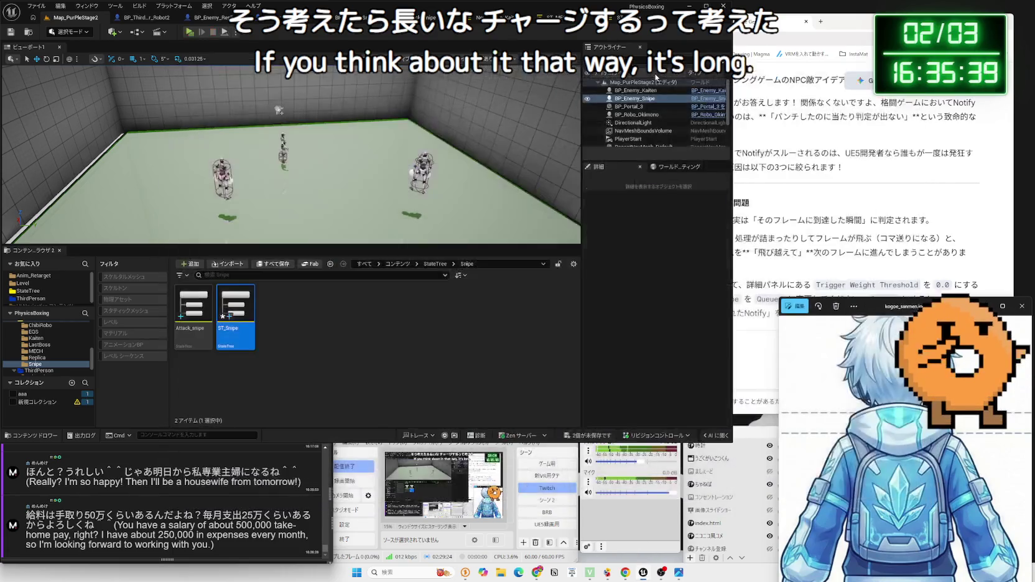
# - Open Attack_snipe from ST_Snipe and expand the snipe state's STT Anim Change montage settings
pyautogui.click(361, 19)
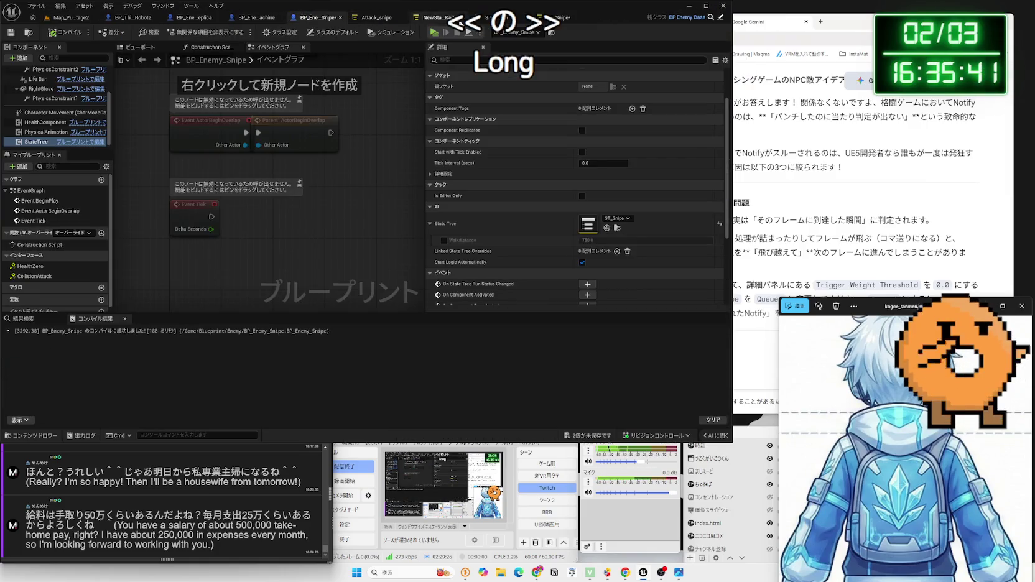
pyautogui.click(506, 20)
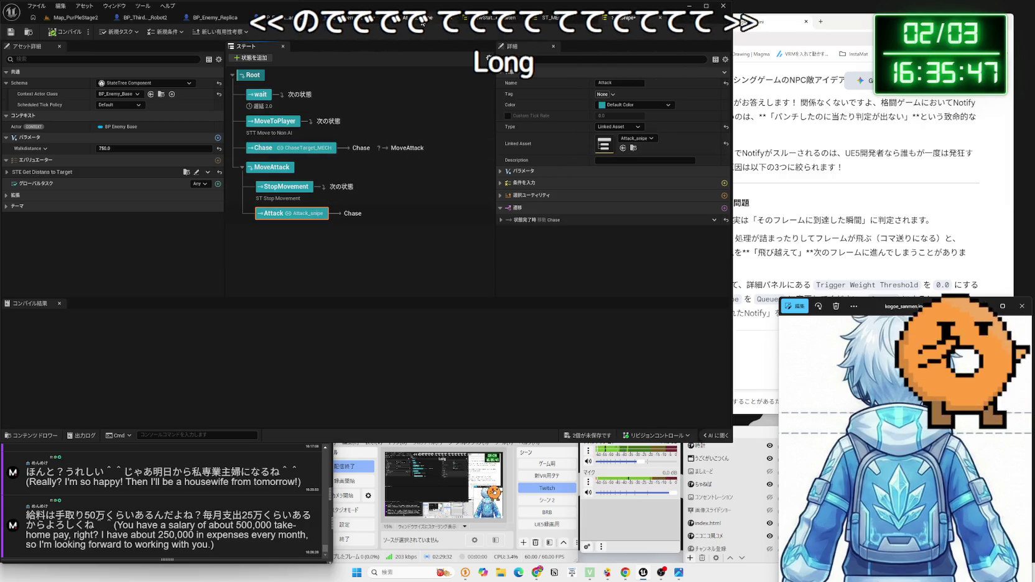
pyautogui.click(420, 17)
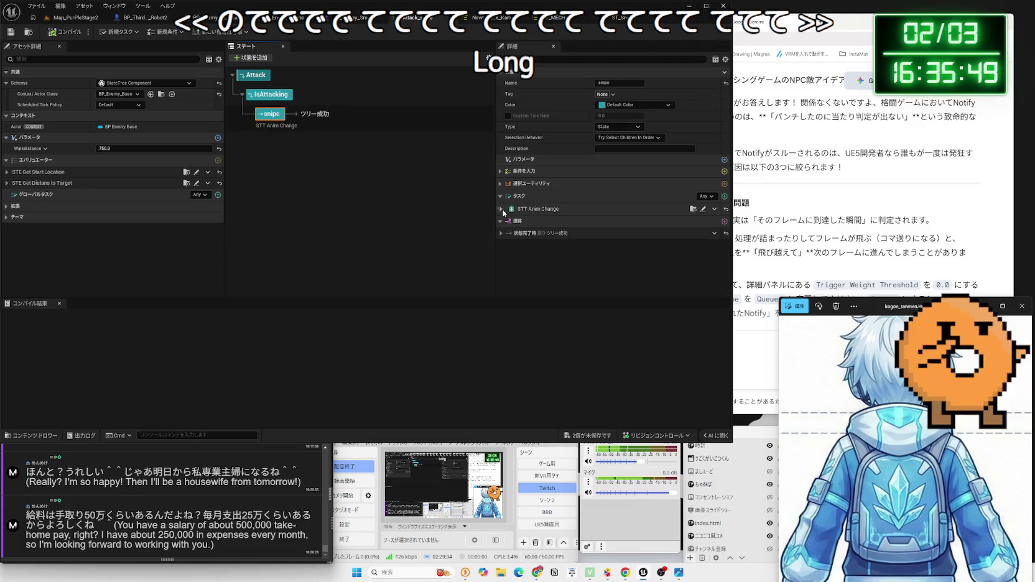
pyautogui.click(502, 211)
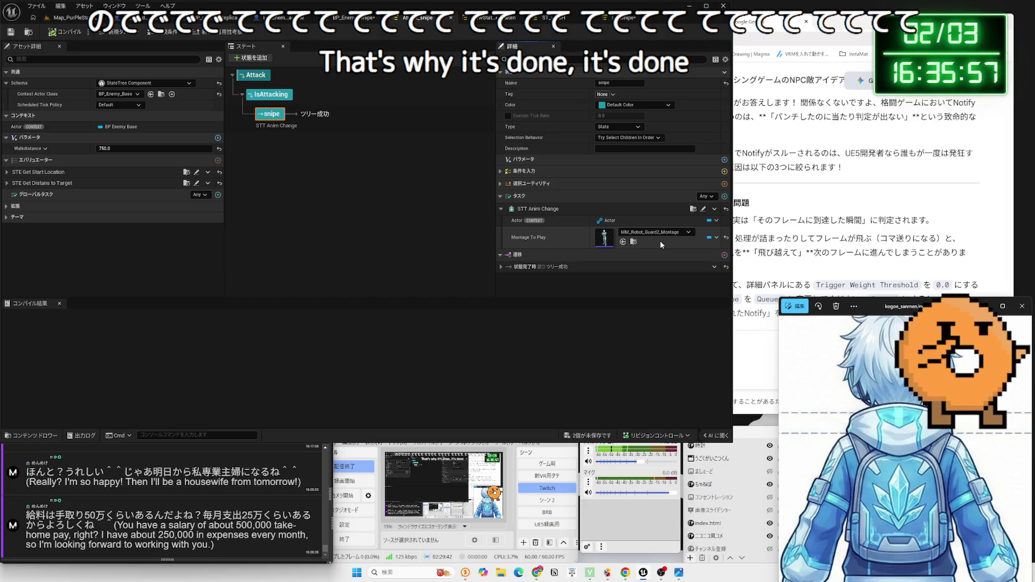
# - Save all unsaved assets and collapse the STT Anim Change details
pyautogui.click(589, 437)
pyautogui.click(572, 378)
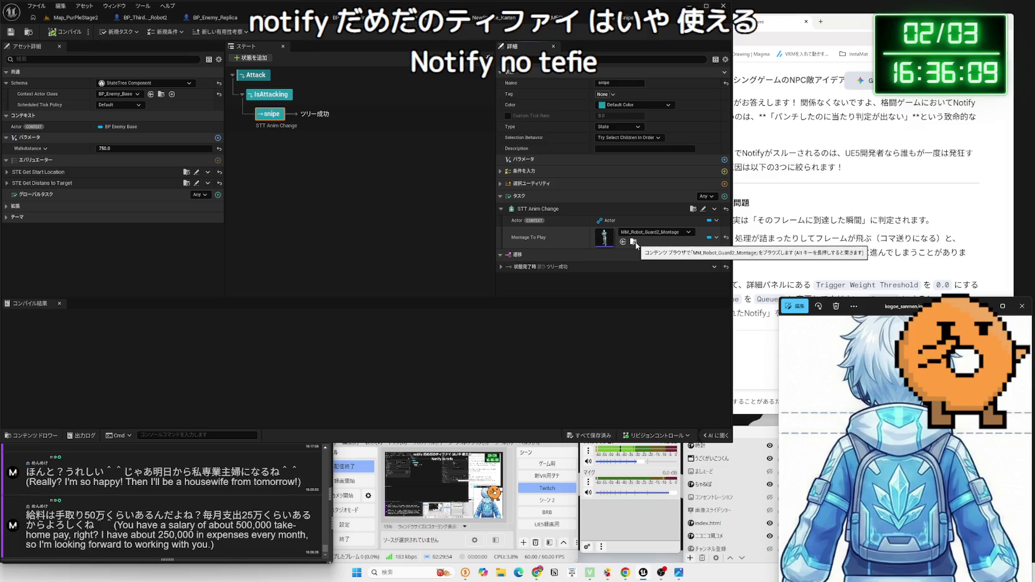
pyautogui.click(501, 209)
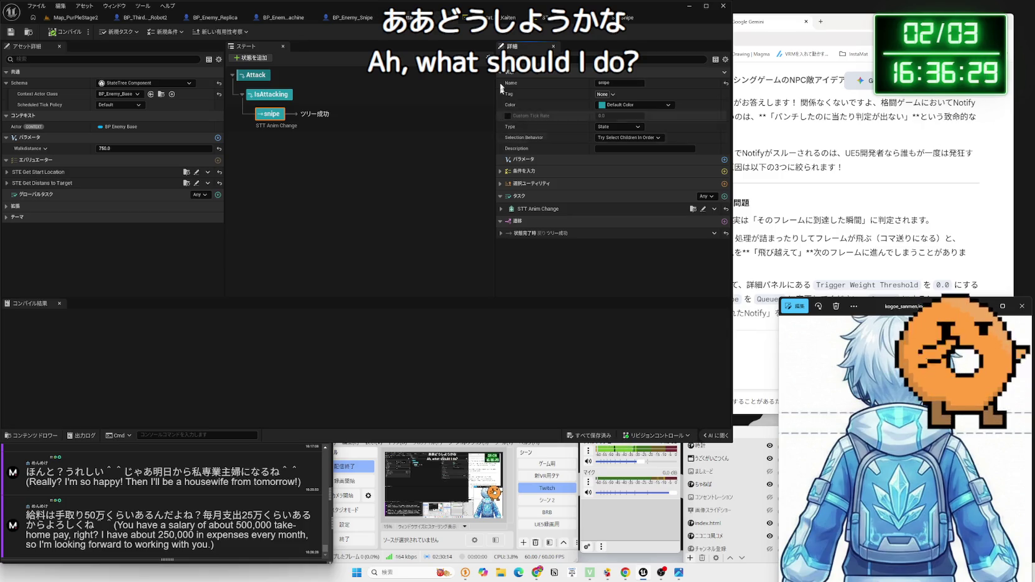
pyautogui.click(75, 17)
# - Run a quick Alt+P play test, stop it, and select StopMovement in ST_Snipe
pyautogui.hotkey('alt', 'p')
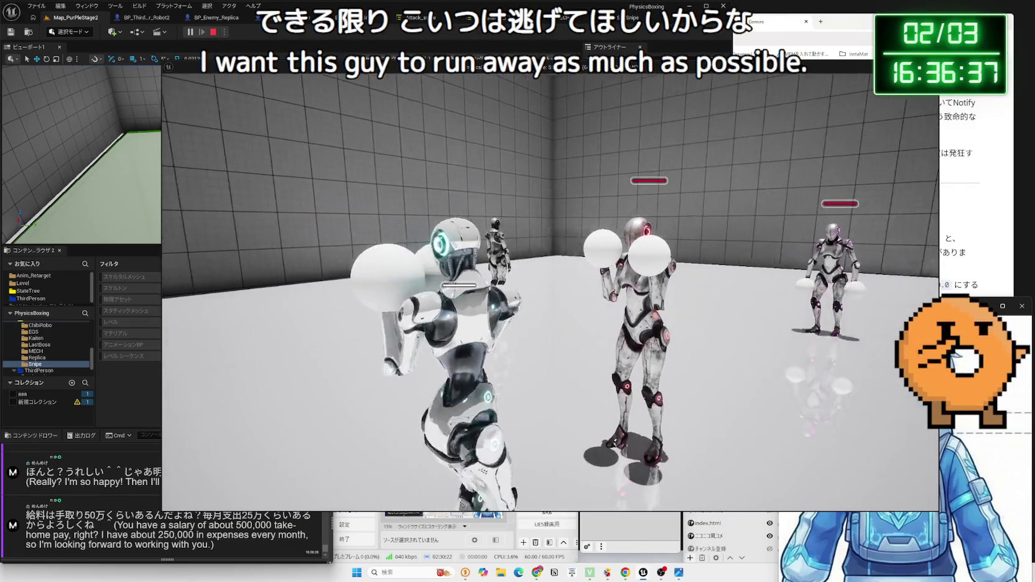
pyautogui.press('Escape')
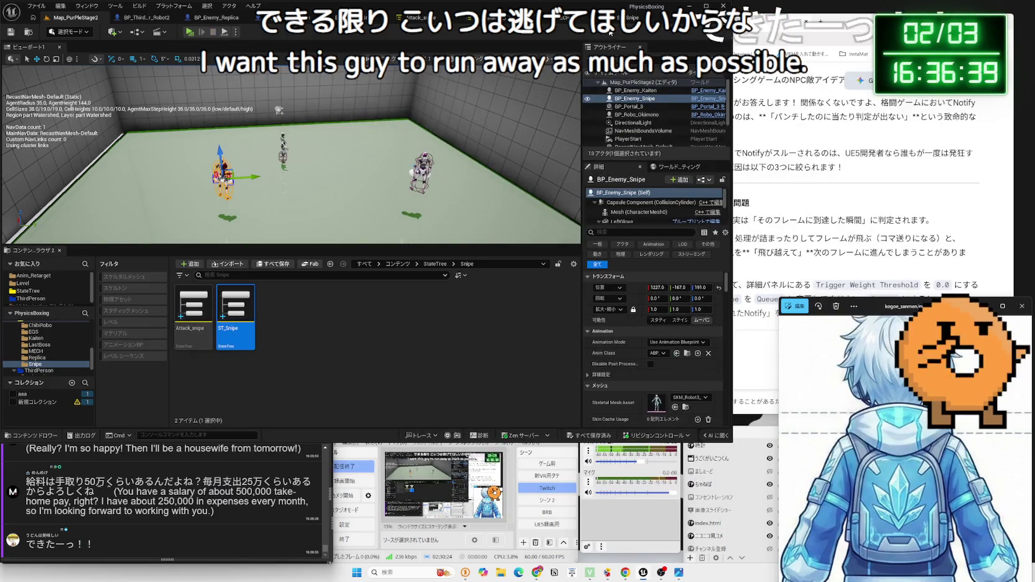
pyautogui.click(612, 19)
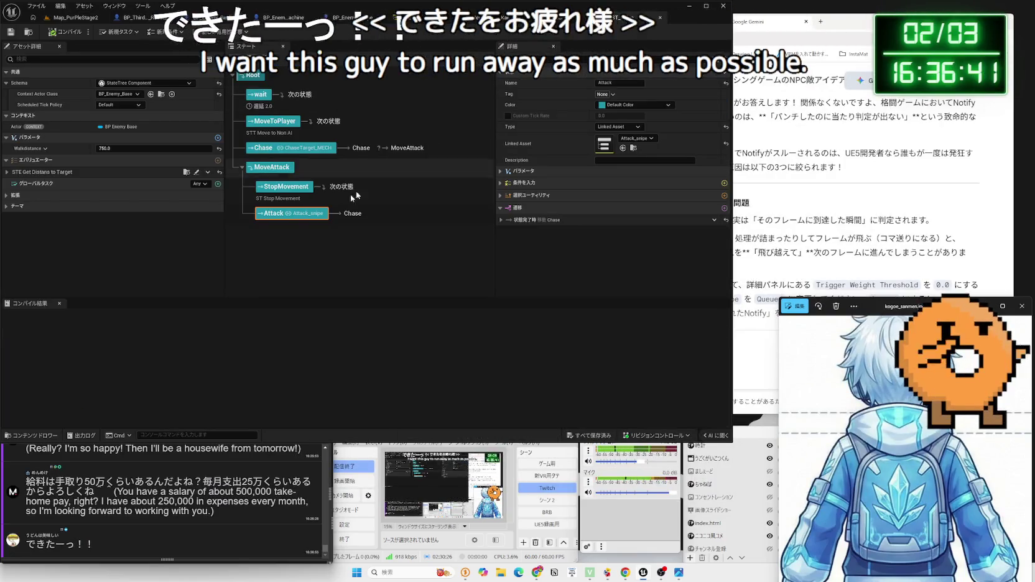
pyautogui.click(278, 190)
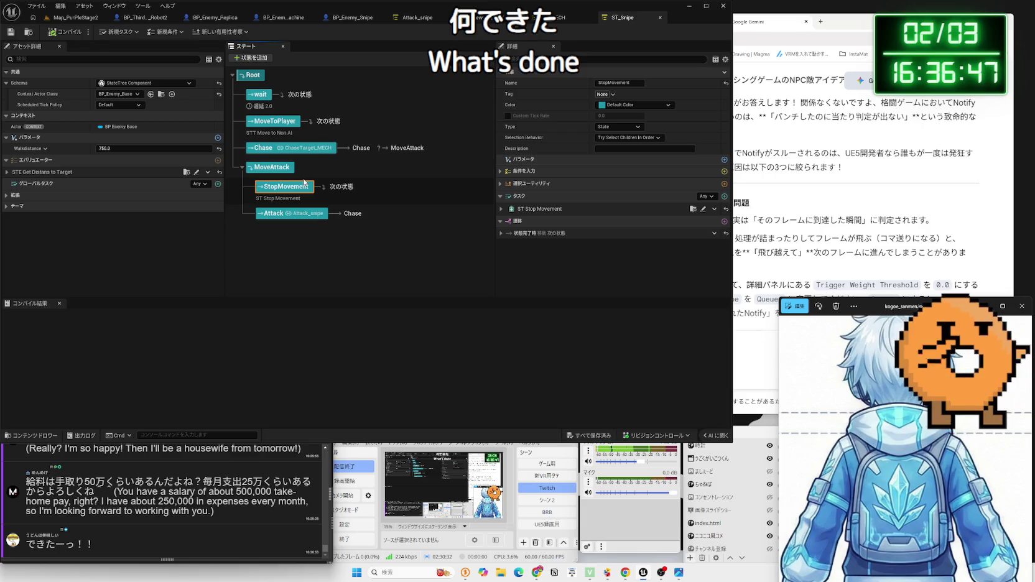
# - Nest the Attack state under Chase in ST_Snipe and compile to check the results
pyautogui.click(286, 215)
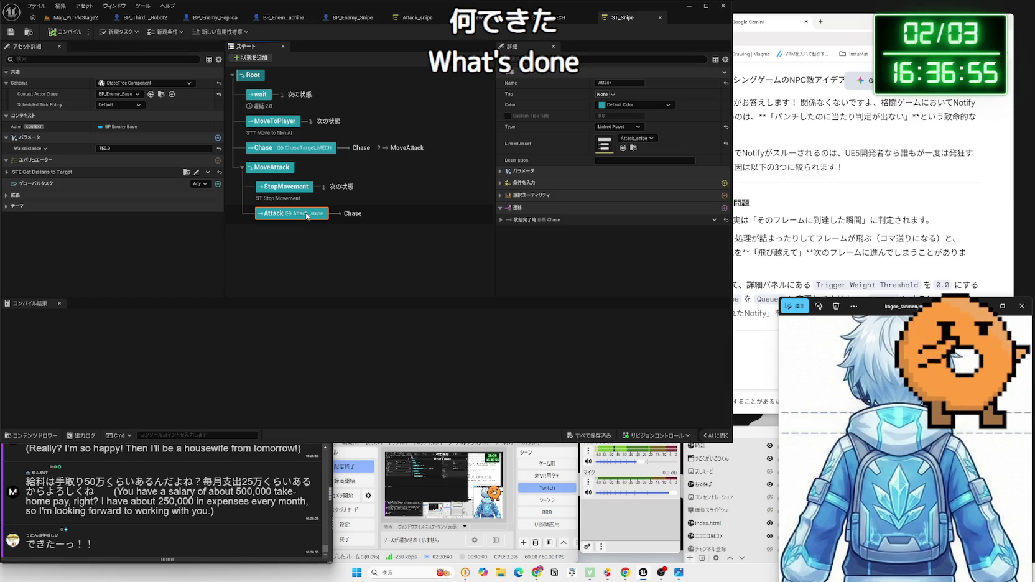
pyautogui.moveTo(306, 216)
pyautogui.mouseDown()
pyautogui.moveTo(300, 167)
pyautogui.moveTo(320, 156)
pyautogui.mouseUp()
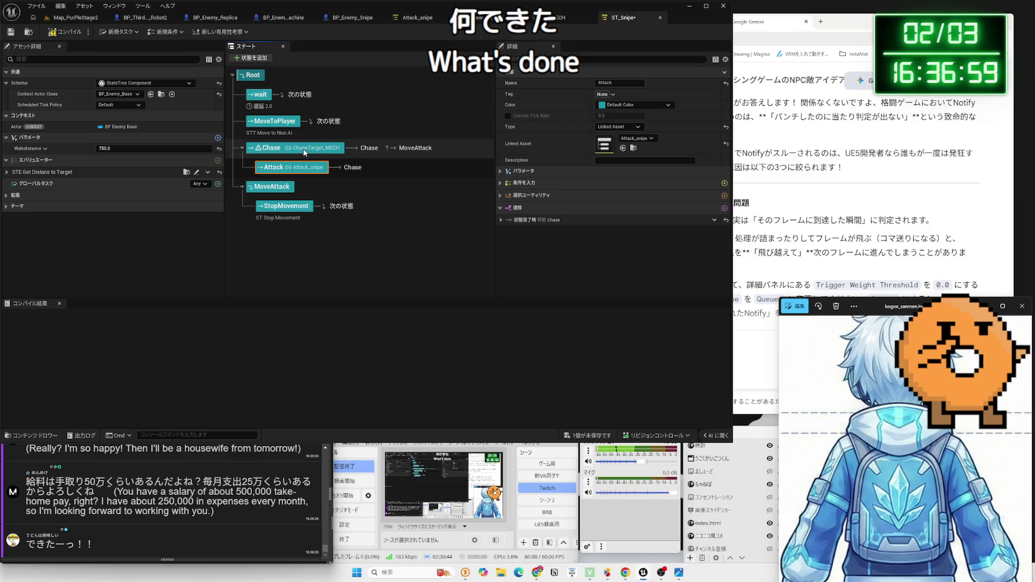
pyautogui.click(303, 152)
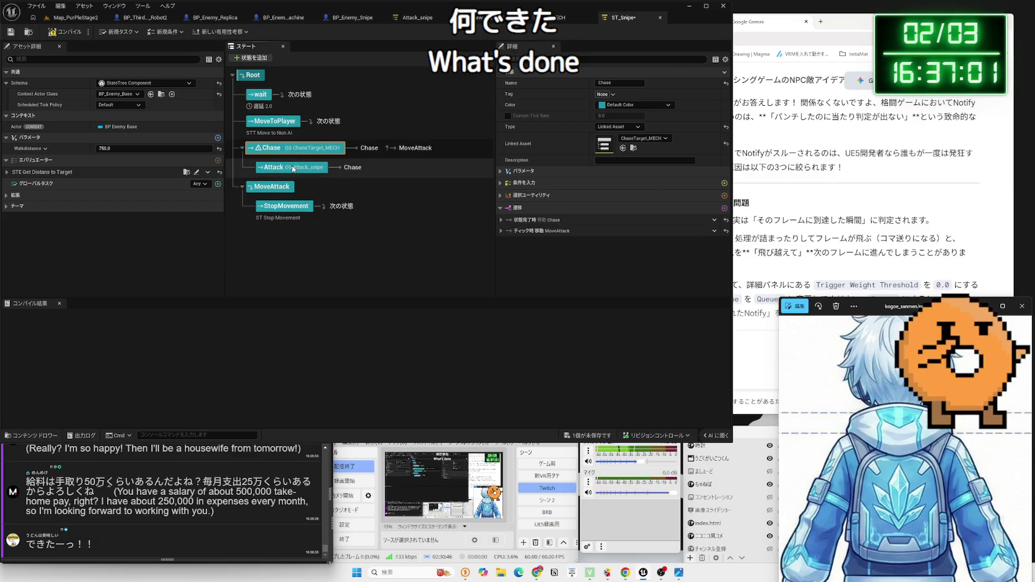
pyautogui.click(66, 33)
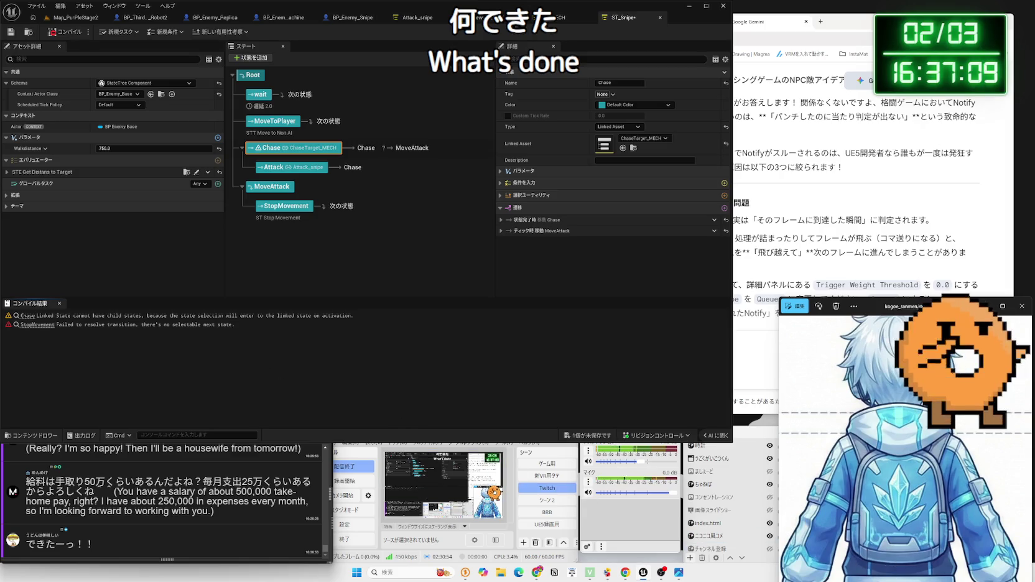
pyautogui.moveTo(859, 306); pyautogui.dragTo(653, 211)
pyautogui.click(942, 573)
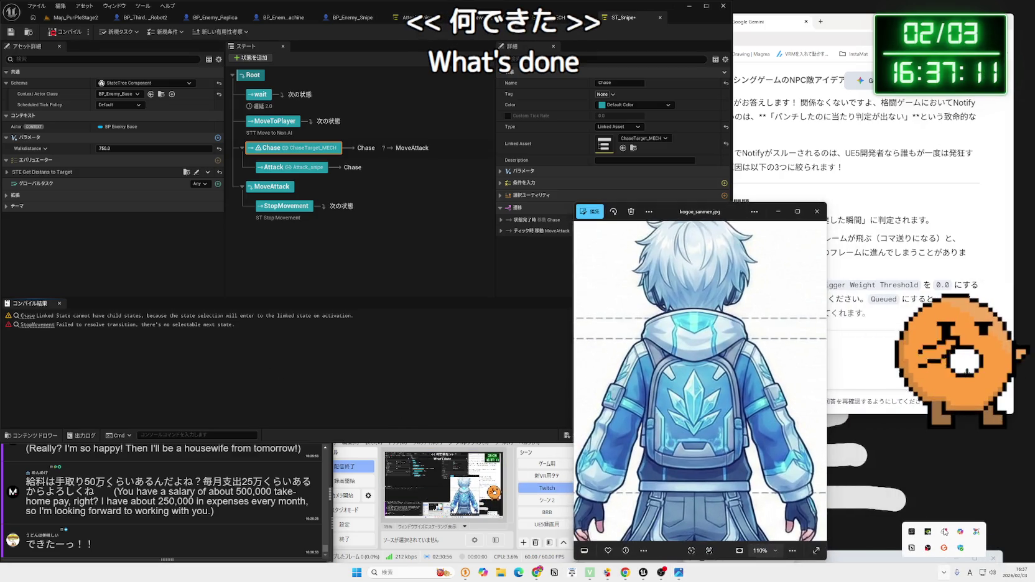
# - Enlarge and reposition the character picture window, bringing the browser artwork to the front
pyautogui.click(945, 533)
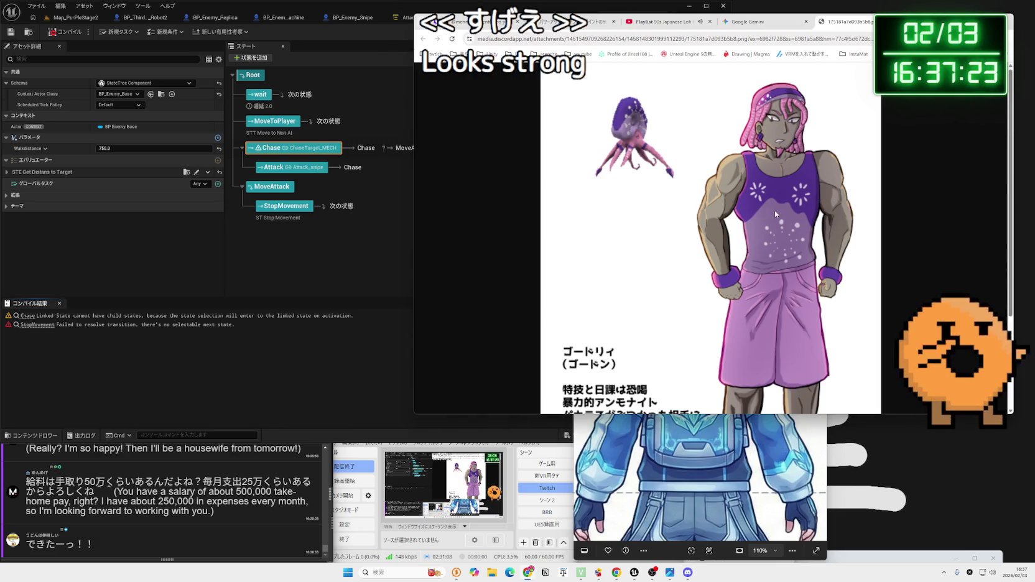
pyautogui.keyDown('ctrl'); pyautogui.scroll(2, 743, 207); pyautogui.keyUp('ctrl')
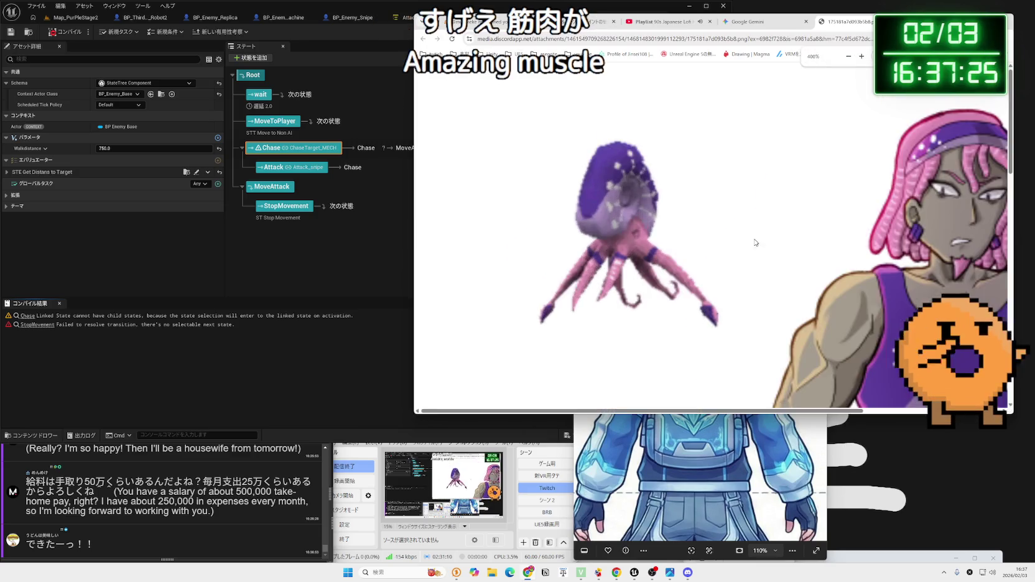
pyautogui.keyDown('ctrl'); pyautogui.scroll(1, 796, 262); pyautogui.keyUp('ctrl')
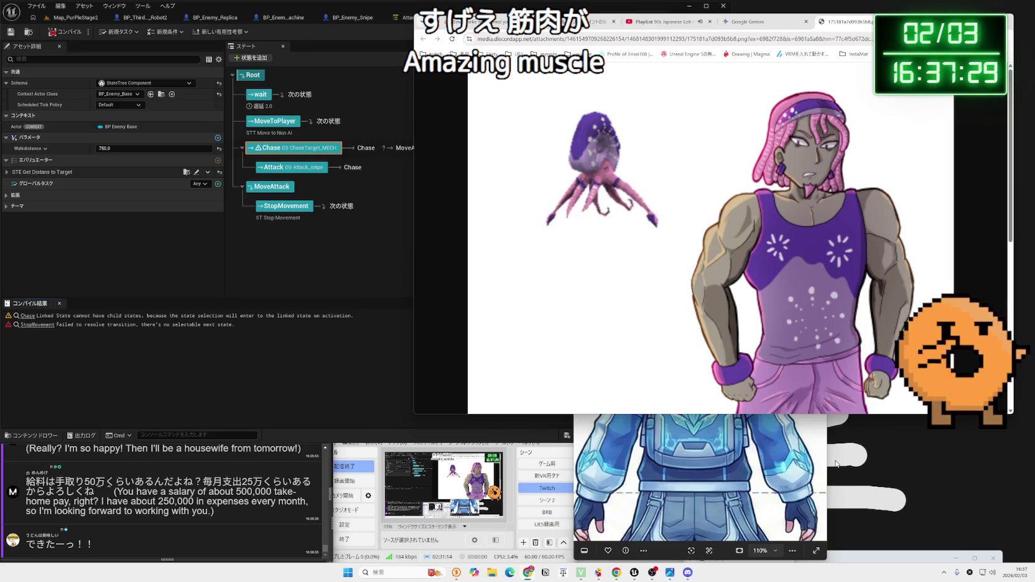
pyautogui.moveTo(827, 454); pyautogui.dragTo(902, 453)
pyautogui.moveTo(734, 240); pyautogui.dragTo(906, 258)
pyautogui.click(873, 179)
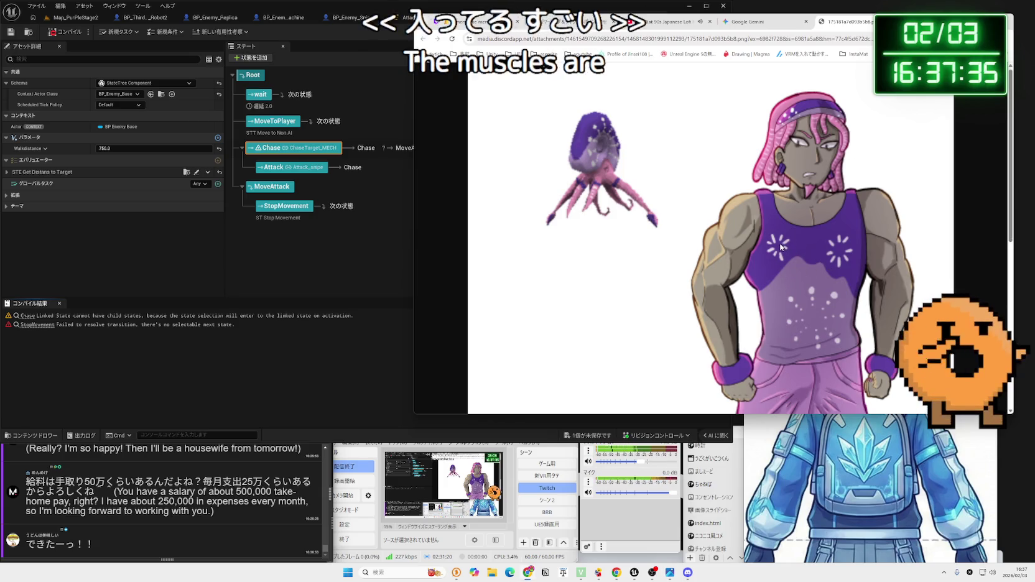
# - Scroll through the character artwork to inspect it
pyautogui.scroll(-2, 780, 247)
pyautogui.scroll(2, 781, 247)
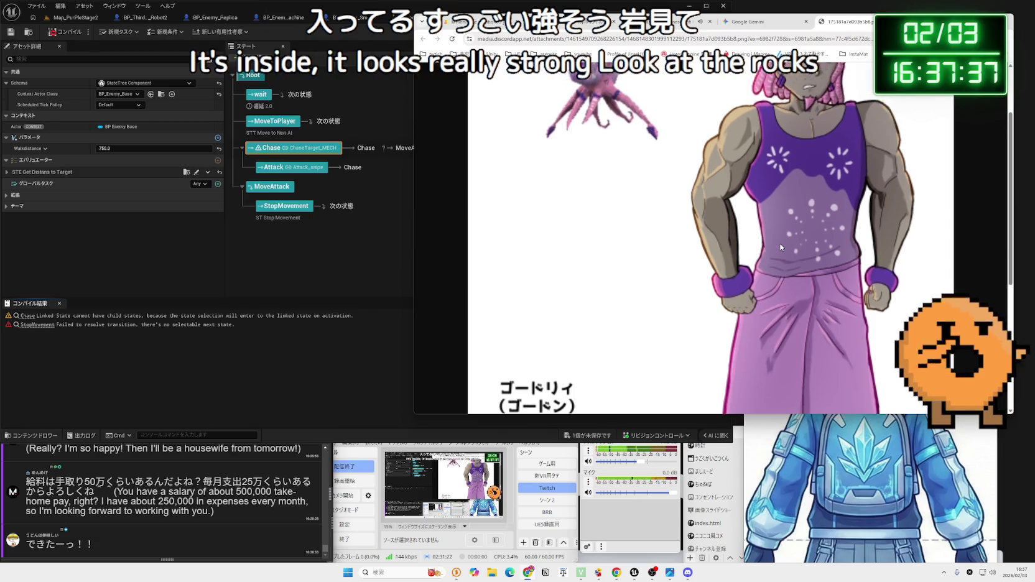
pyautogui.scroll(-2, 780, 246)
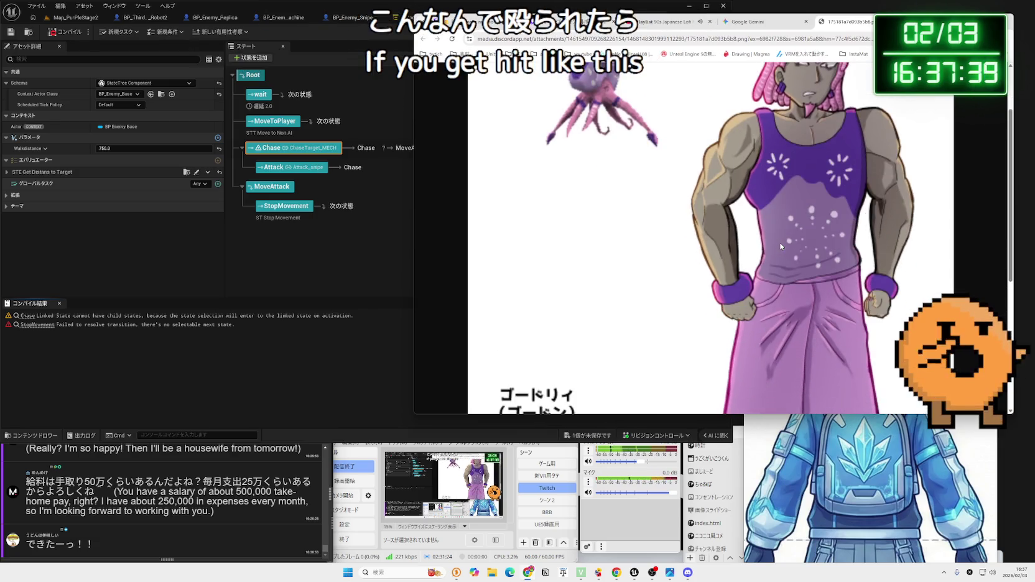
pyautogui.scroll(-2, 781, 246)
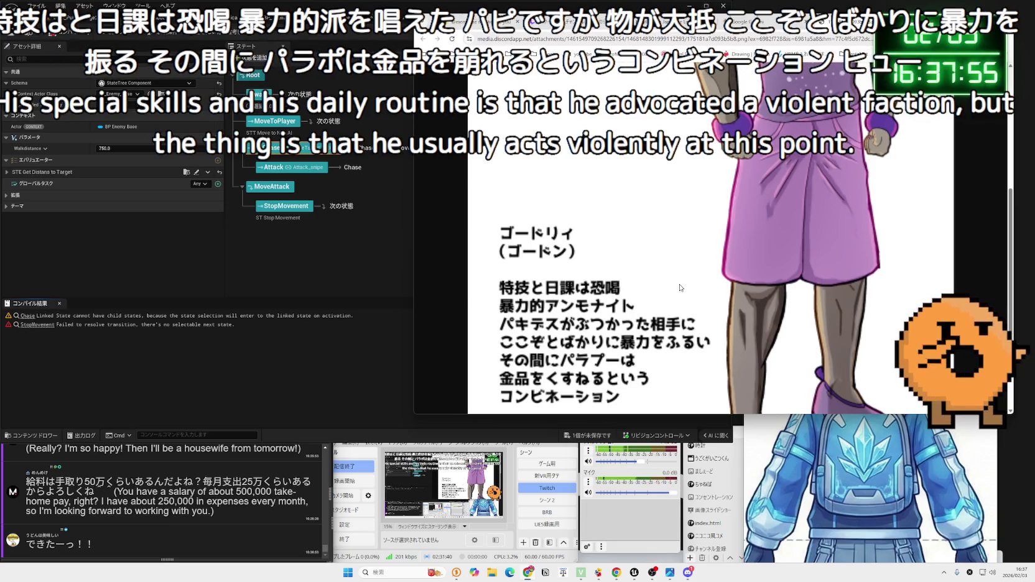
pyautogui.scroll(-3, 682, 287)
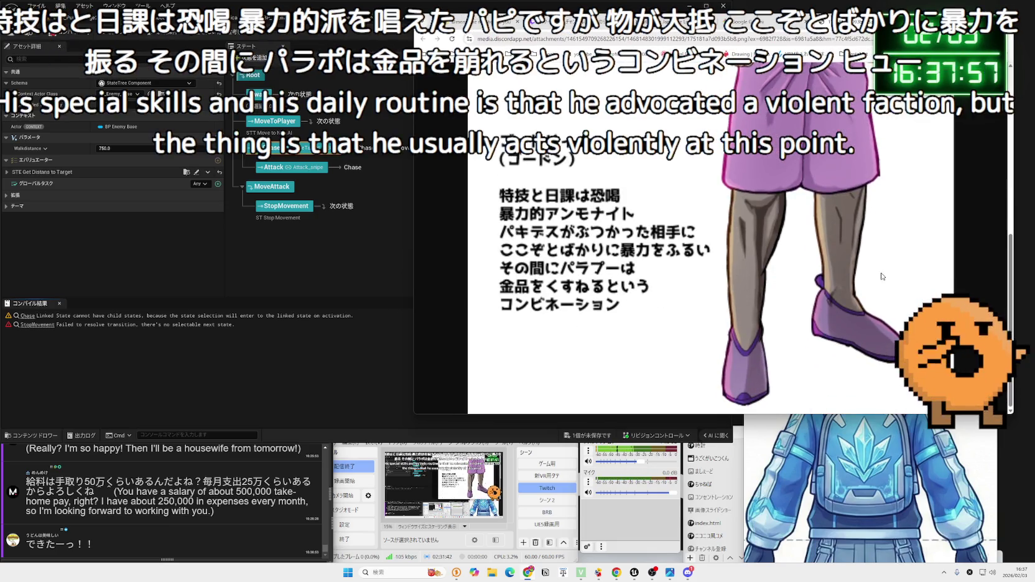
pyautogui.scroll(5, 877, 271)
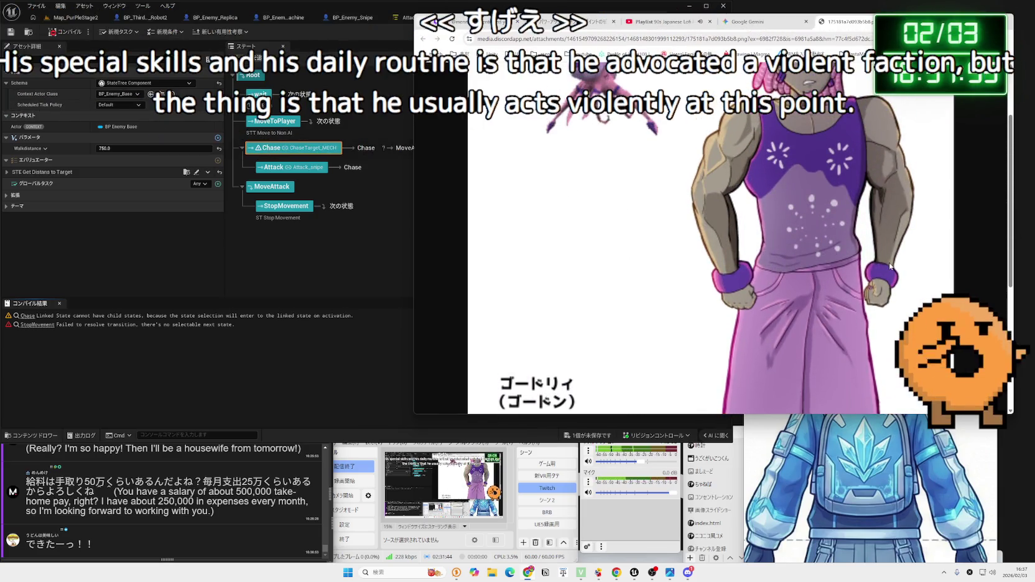
pyautogui.scroll(2, 891, 264)
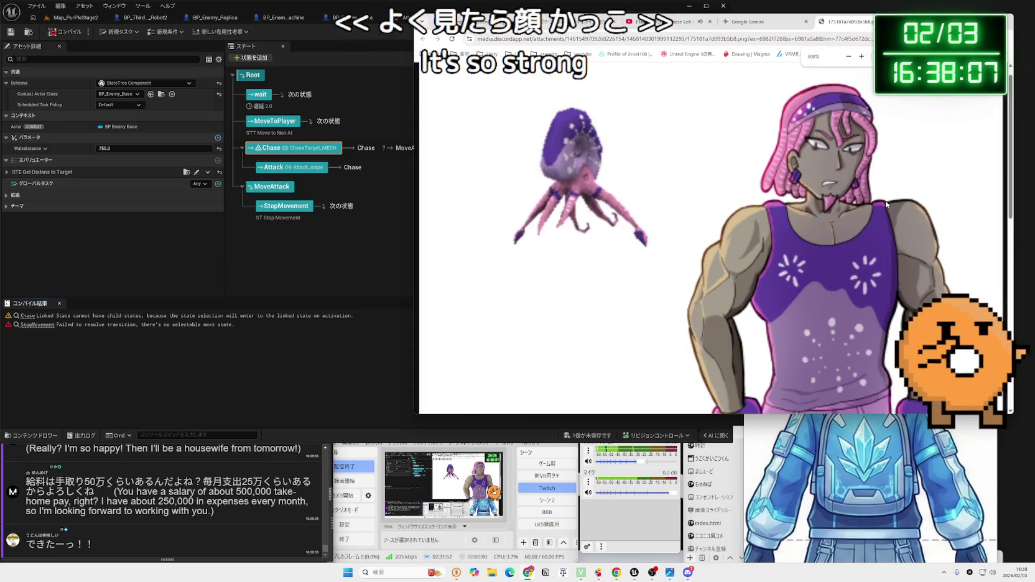
pyautogui.scroll(-1, 886, 200)
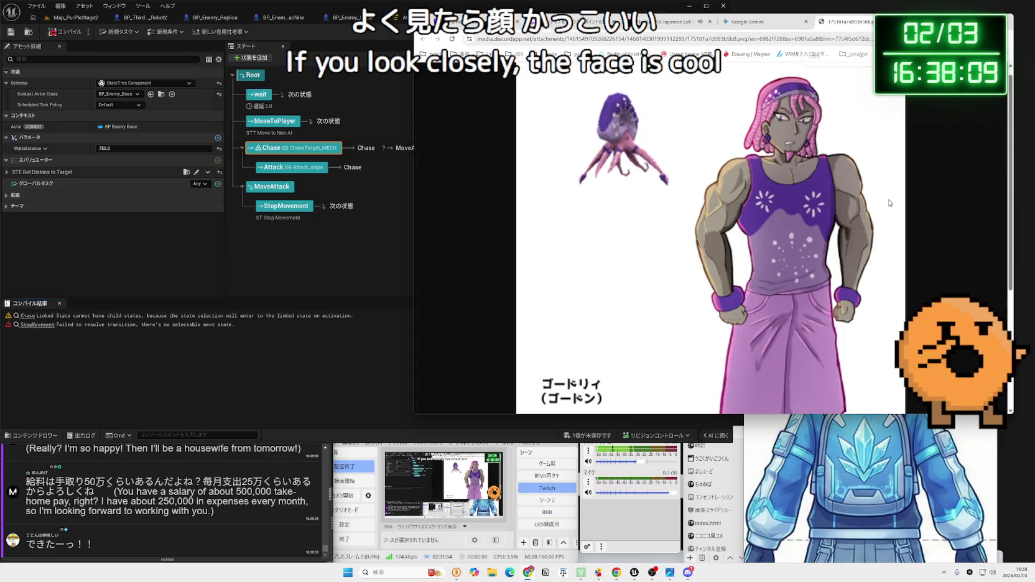
pyautogui.scroll(-3, 890, 203)
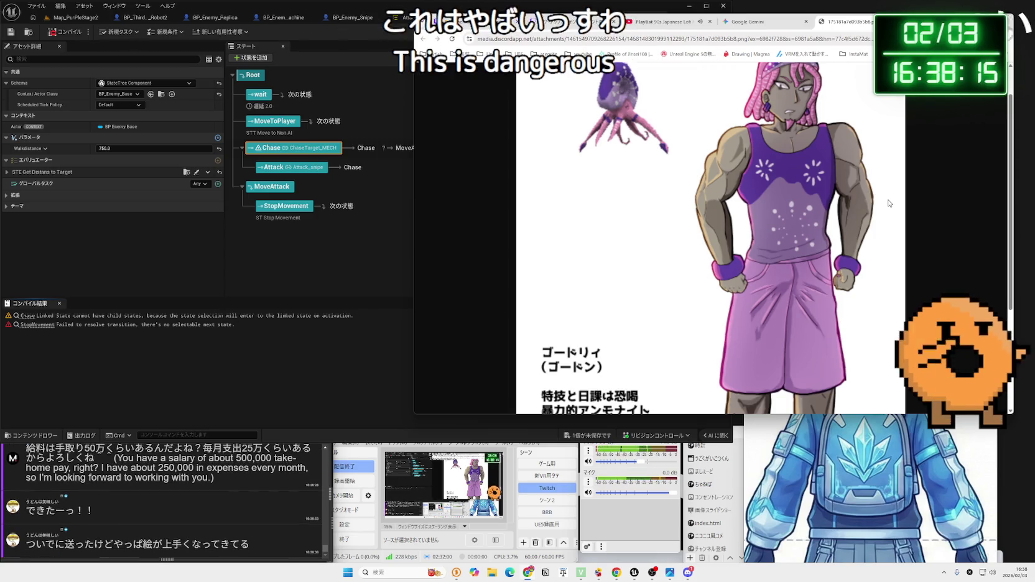
pyautogui.scroll(4, 890, 203)
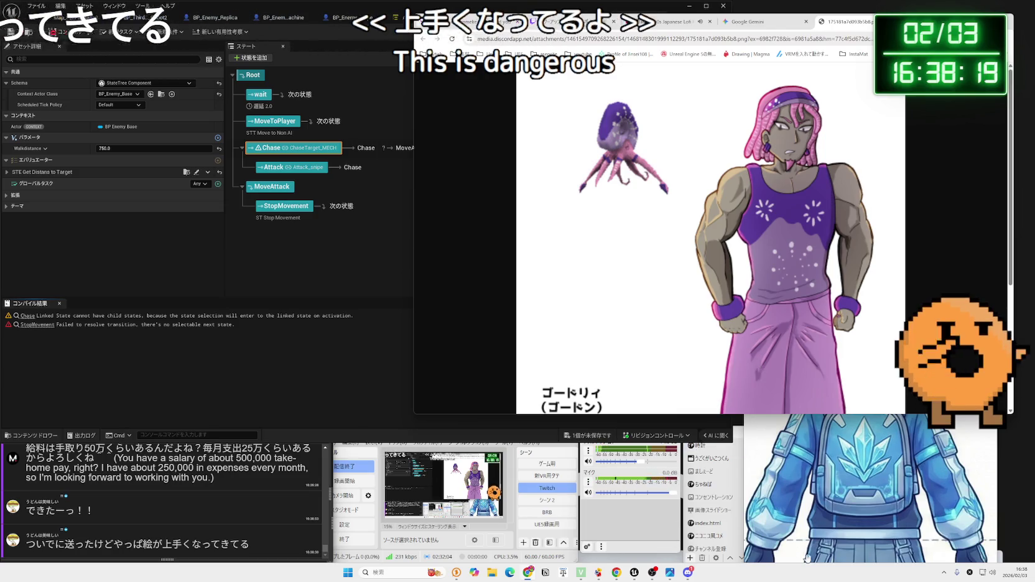
# - Show the white-haired character image, zoomed out to see the whole figure
pyautogui.click(944, 573)
pyautogui.click(425, 346)
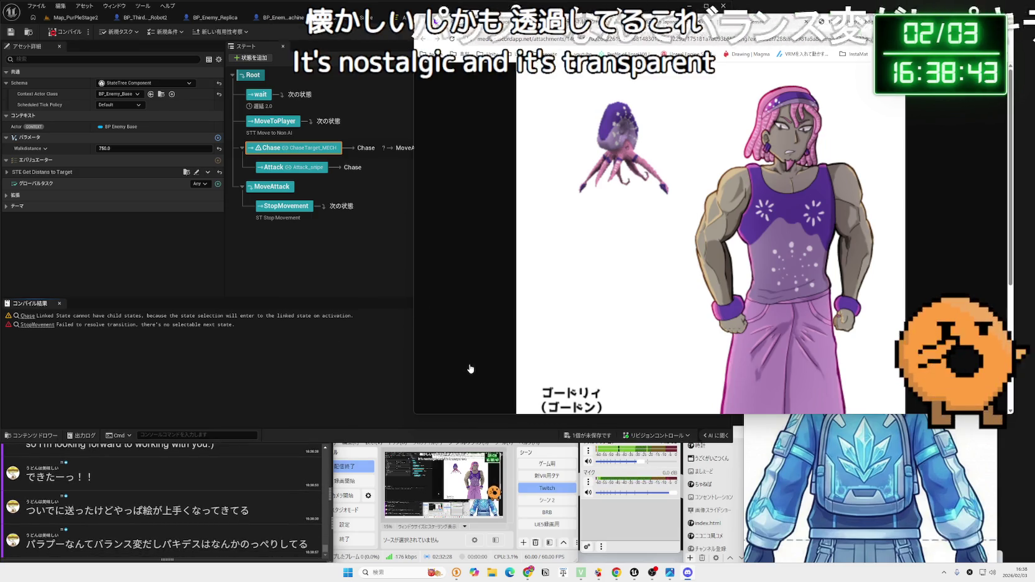
pyautogui.hotkey('alt', 'Left')
pyautogui.hotkey('ctrl', '-')
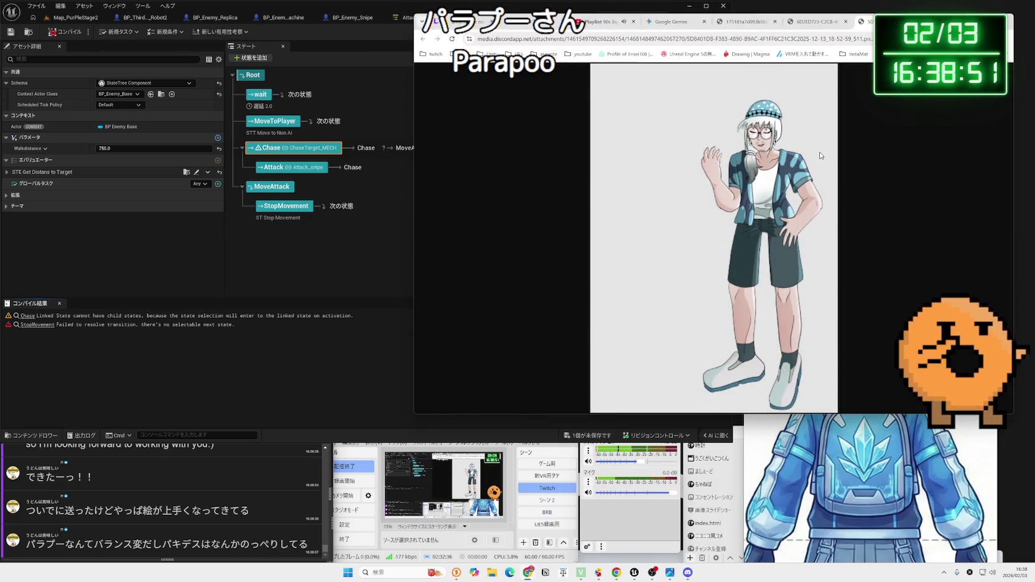
# - Flip through the other character images, including the red-haired and white-haired ones
pyautogui.keyDown('ctrl'); pyautogui.scroll(1, 821, 155); pyautogui.keyUp('ctrl')
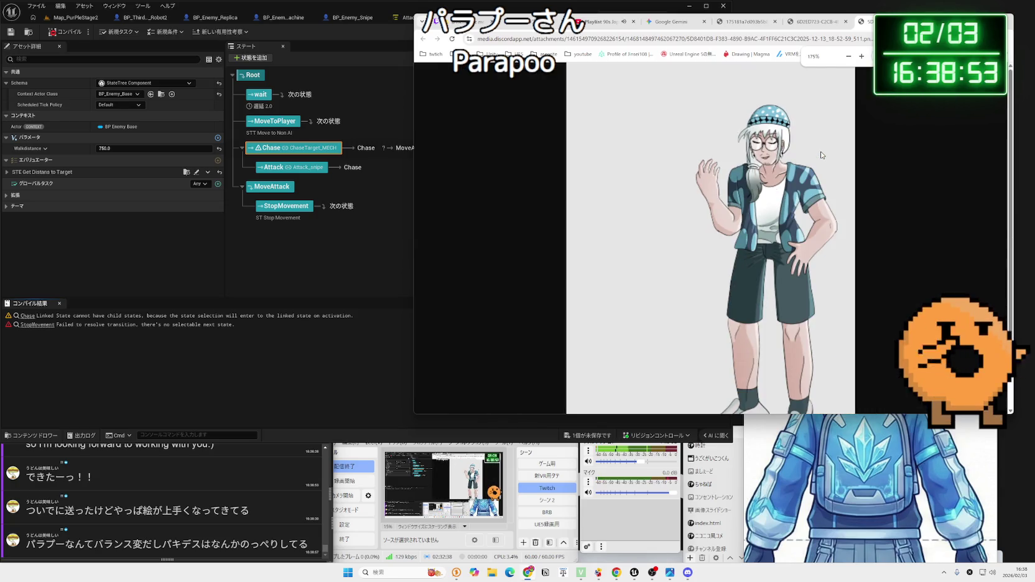
pyautogui.scroll(-2, 821, 155)
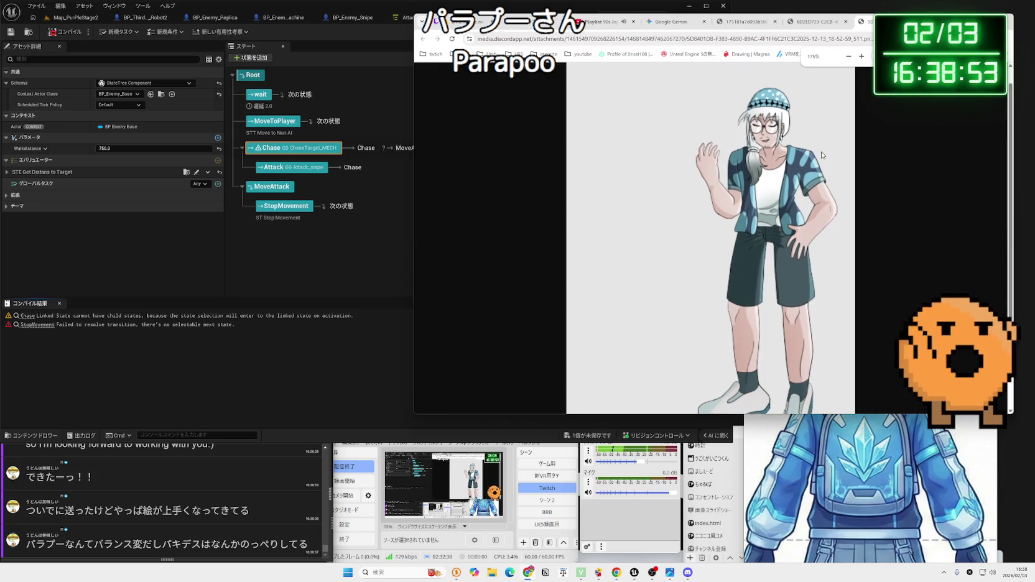
pyautogui.click(825, 26)
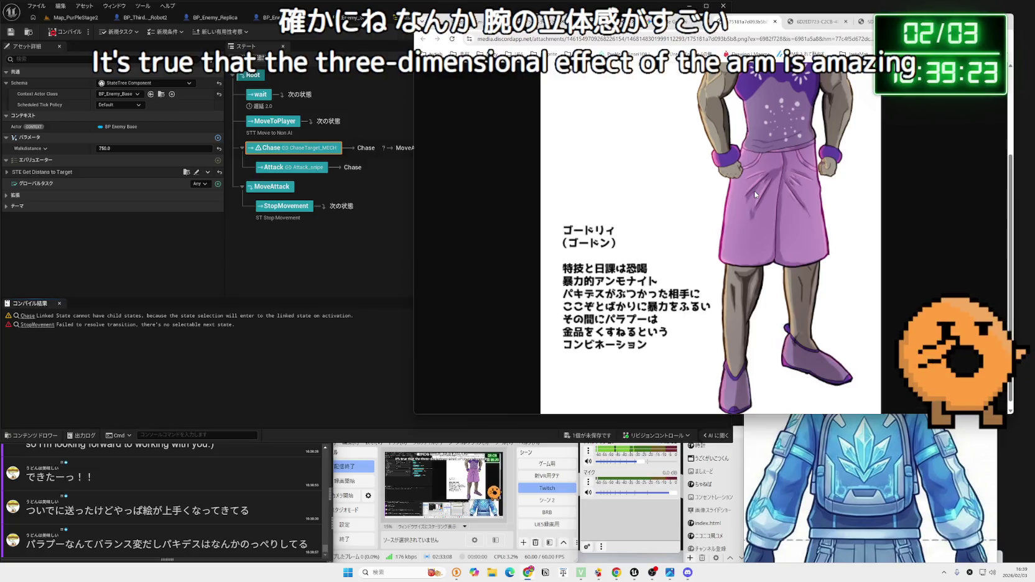
pyautogui.scroll(5, 774, 289)
pyautogui.scroll(1, 776, 285)
pyautogui.click(813, 20)
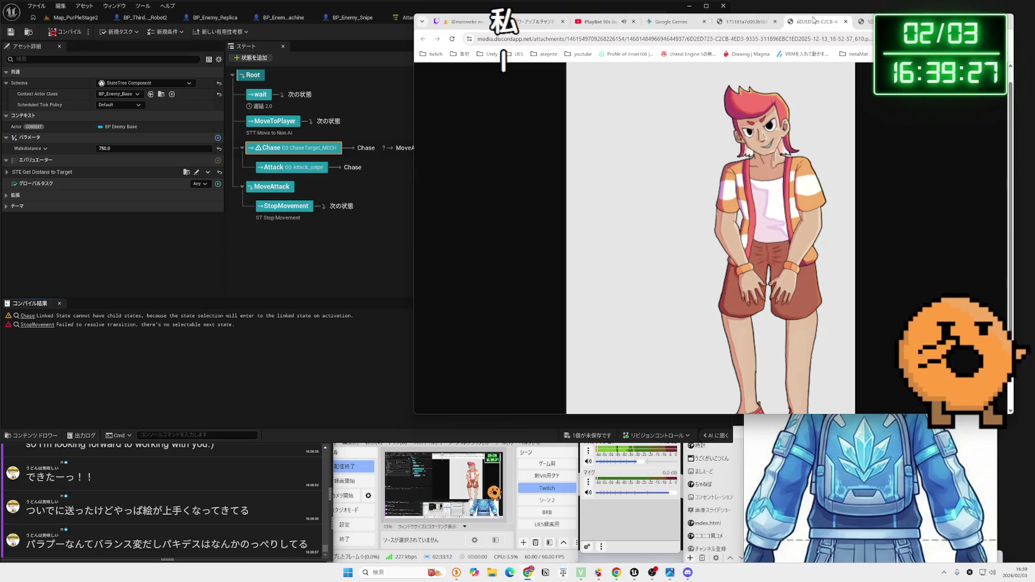
pyautogui.scroll(-3, 851, 128)
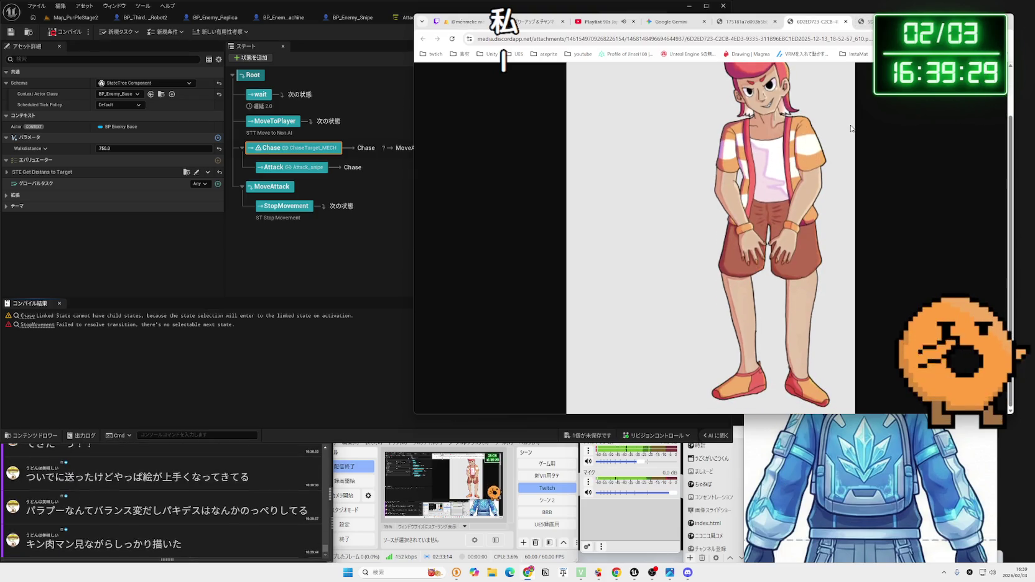
pyautogui.click(851, 128)
pyautogui.click(865, 22)
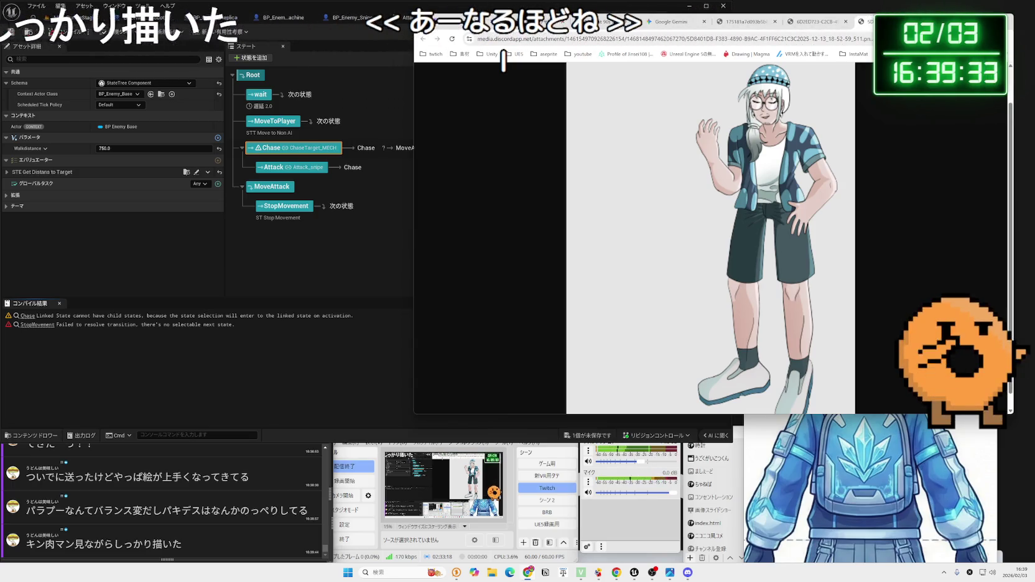
# - Glance at the red-haired image again, then settle on the pink-haired purple-outfit character tab
pyautogui.keyDown('ctrl'); pyautogui.scroll(4, 809, 112); pyautogui.keyUp('ctrl')
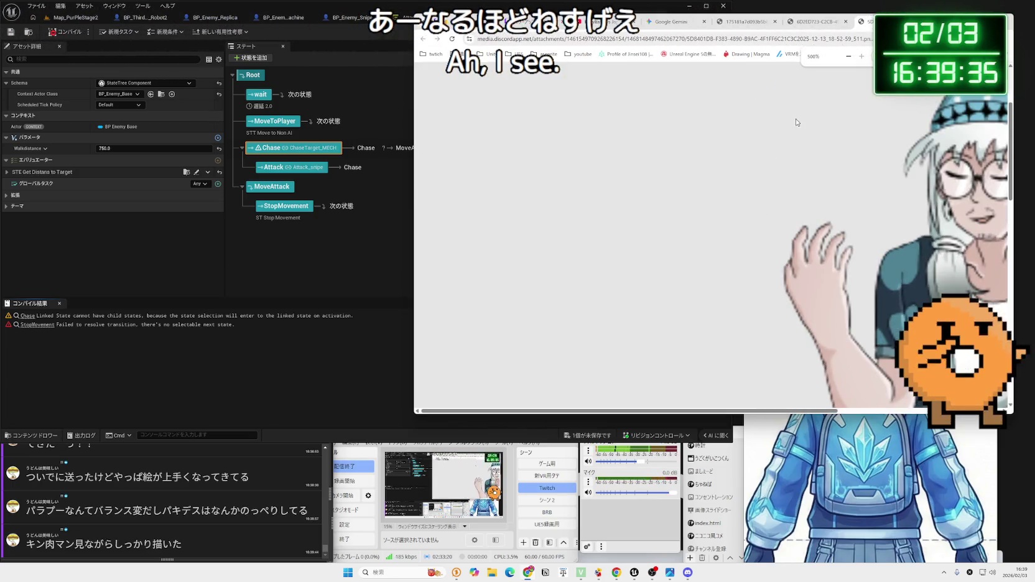
pyautogui.keyDown('ctrl'); pyautogui.scroll(-4, 880, 155); pyautogui.keyUp('ctrl')
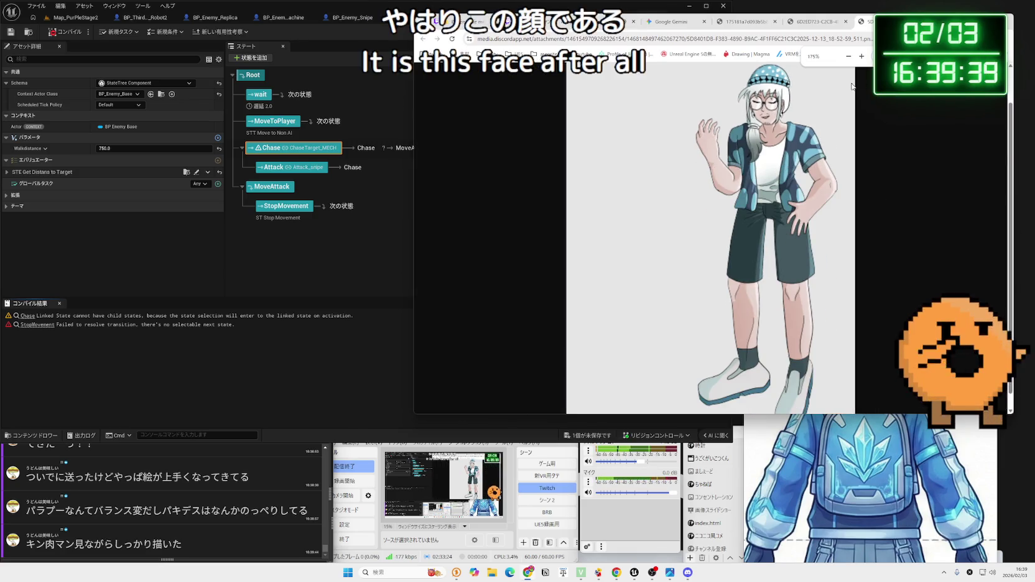
pyautogui.click(818, 22)
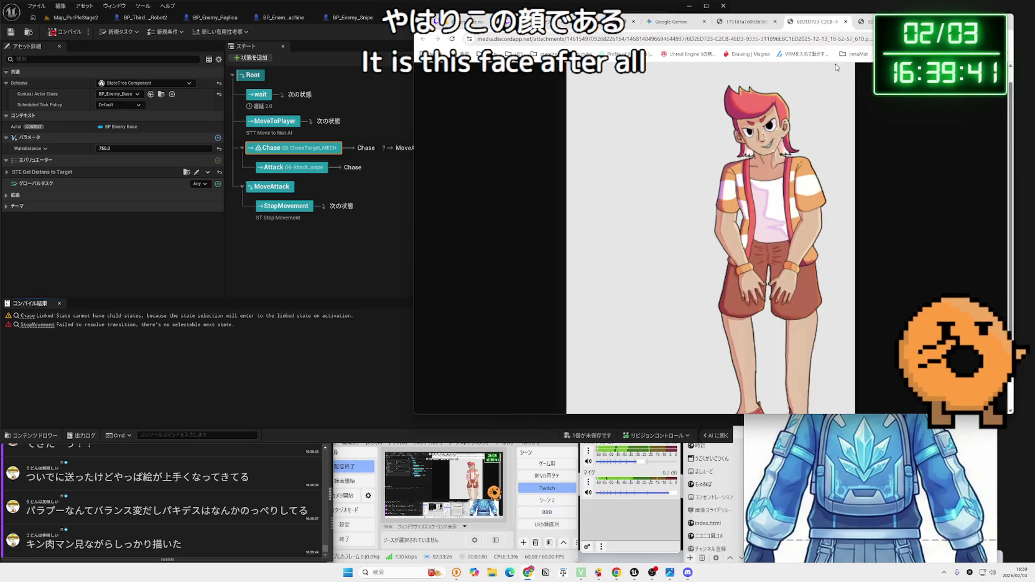
pyautogui.click(749, 24)
pyautogui.keyDown('ctrl'); pyautogui.scroll(4, 786, 196); pyautogui.keyUp('ctrl')
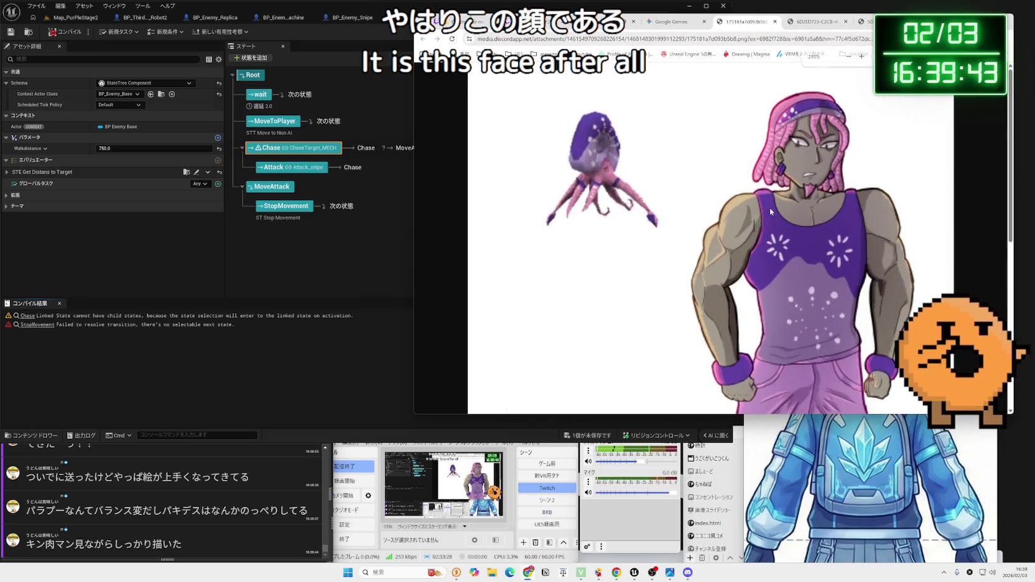
# - Zoom and pan around the current character image to inspect its details
pyautogui.scroll(-2, 824, 272)
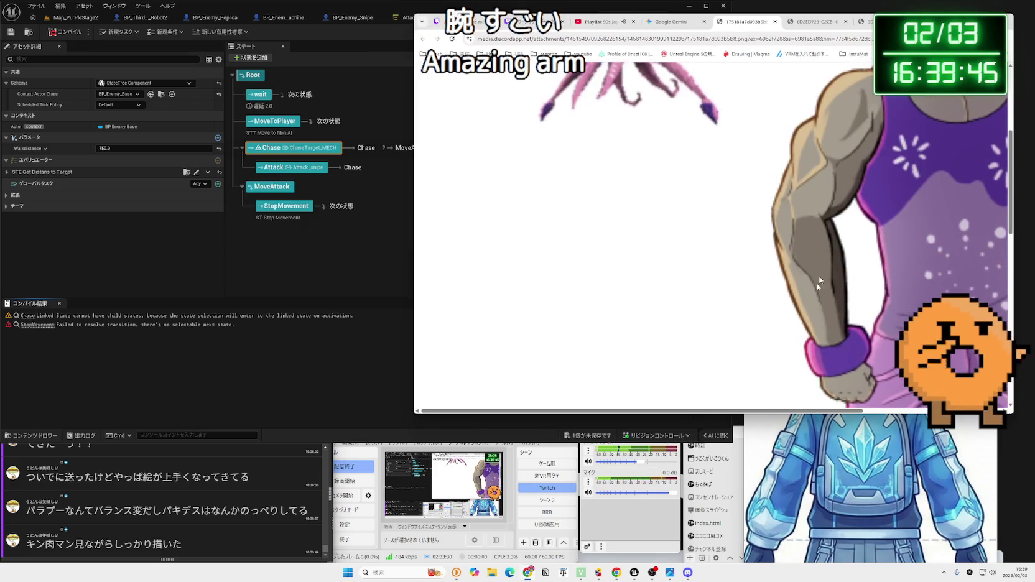
pyautogui.moveTo(710, 416); pyautogui.dragTo(840, 414)
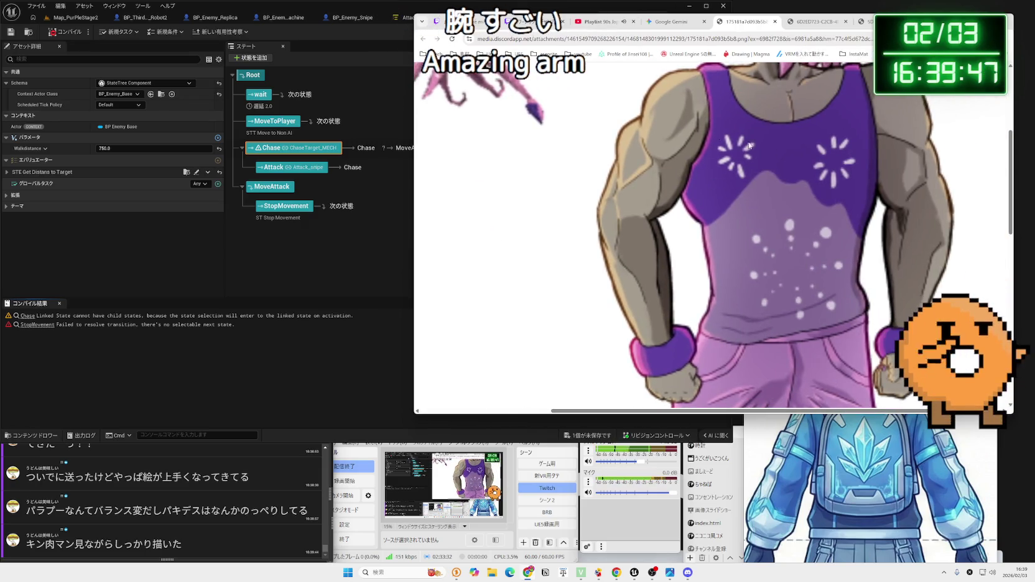
pyautogui.keyDown('ctrl'); pyautogui.scroll(-4, 850, 175); pyautogui.keyUp('ctrl')
pyautogui.scroll(1, 855, 181)
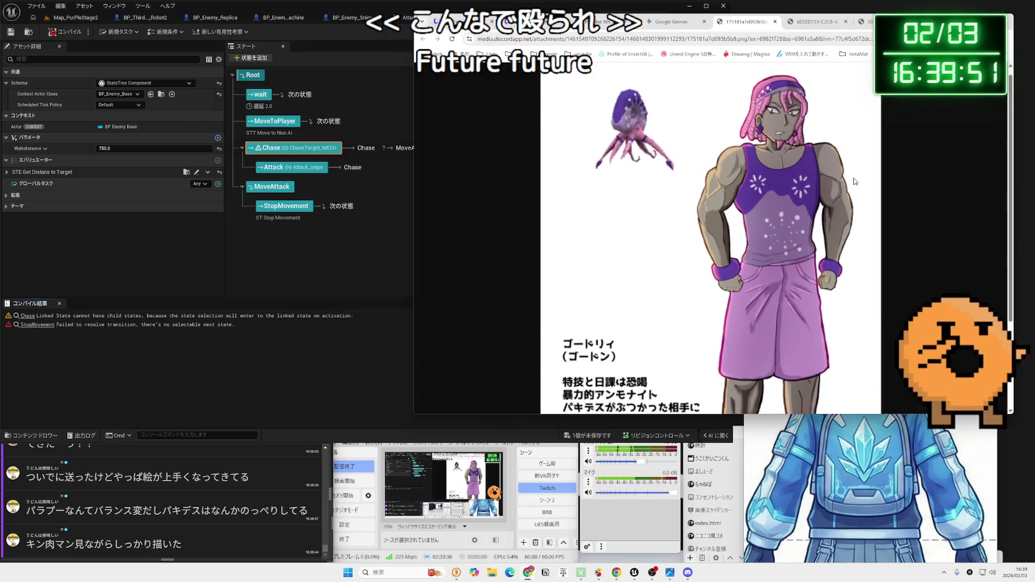
pyautogui.keyDown('ctrl'); pyautogui.scroll(5, 855, 181); pyautogui.keyUp('ctrl')
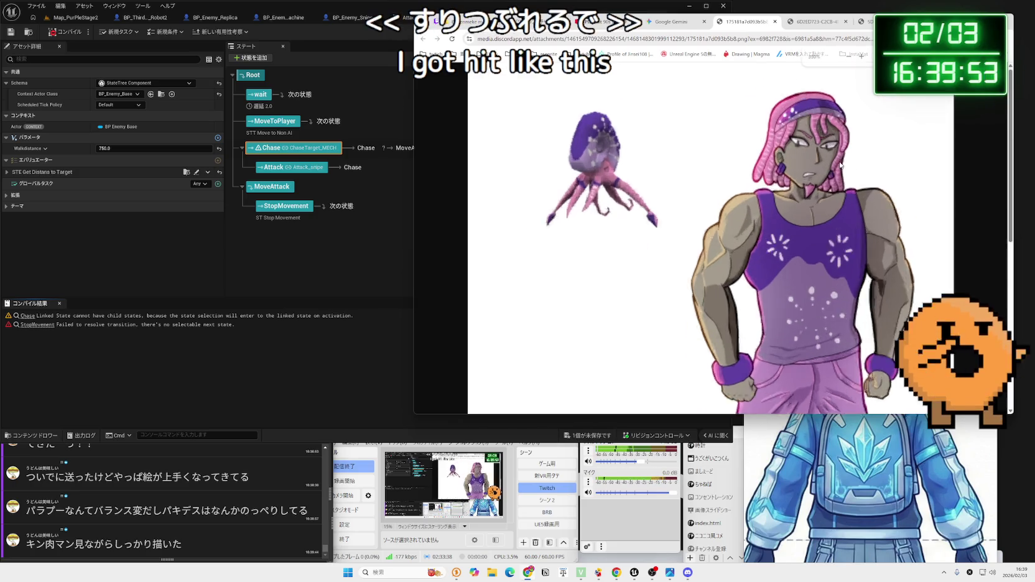
pyautogui.moveTo(719, 410)
pyautogui.mouseDown()
pyautogui.moveTo(846, 336)
pyautogui.moveTo(915, 278)
pyautogui.mouseUp()
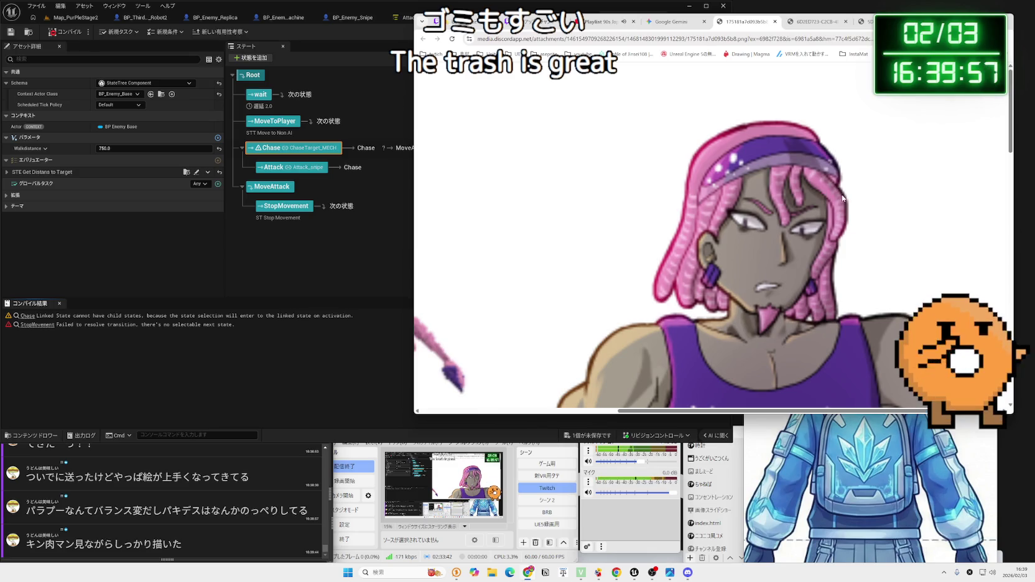
pyautogui.scroll(-1, 872, 279)
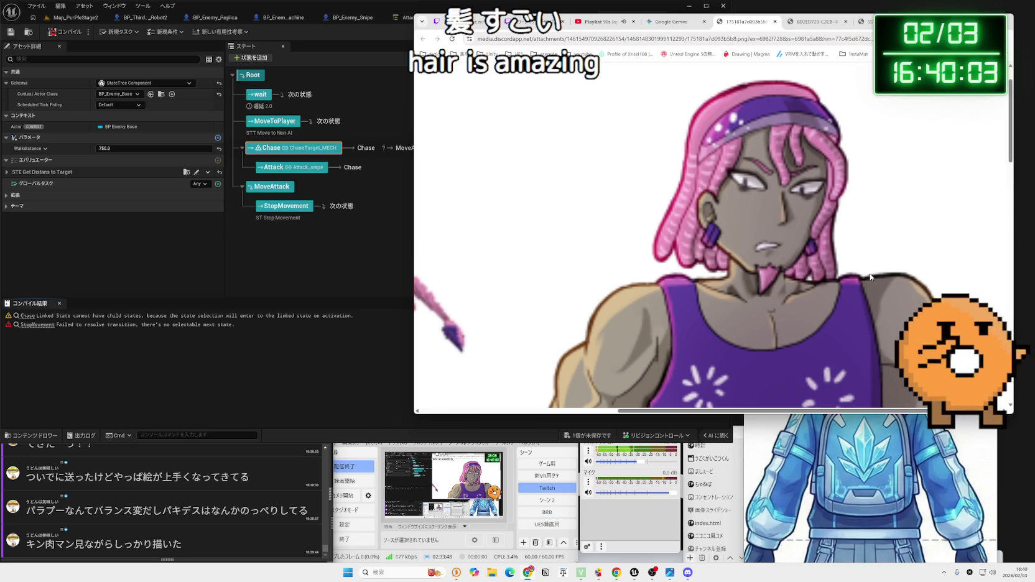
pyautogui.keyDown('ctrl'); pyautogui.scroll(2, 867, 270); pyautogui.keyUp('ctrl')
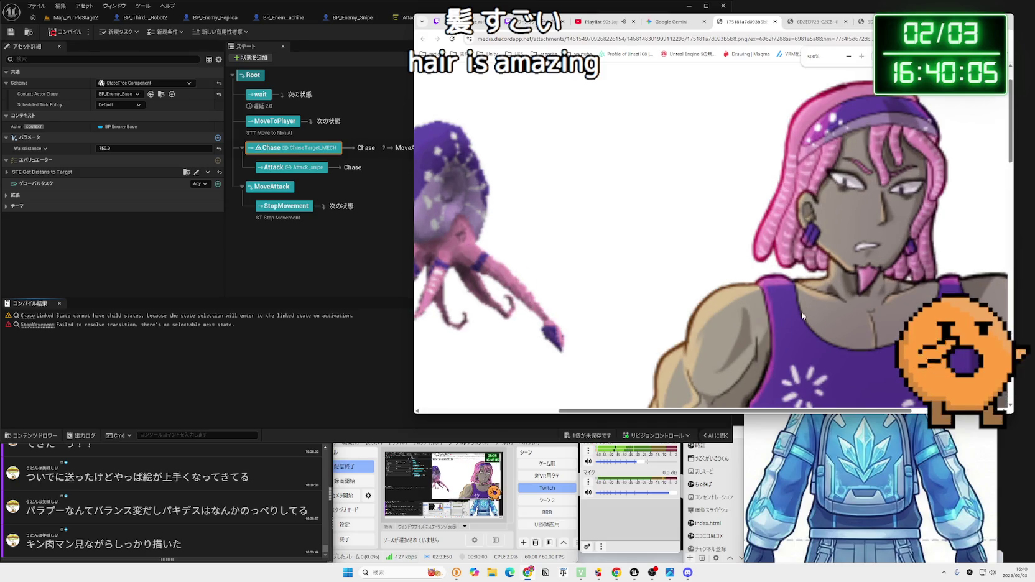
pyautogui.hscroll(3, 864, 270)
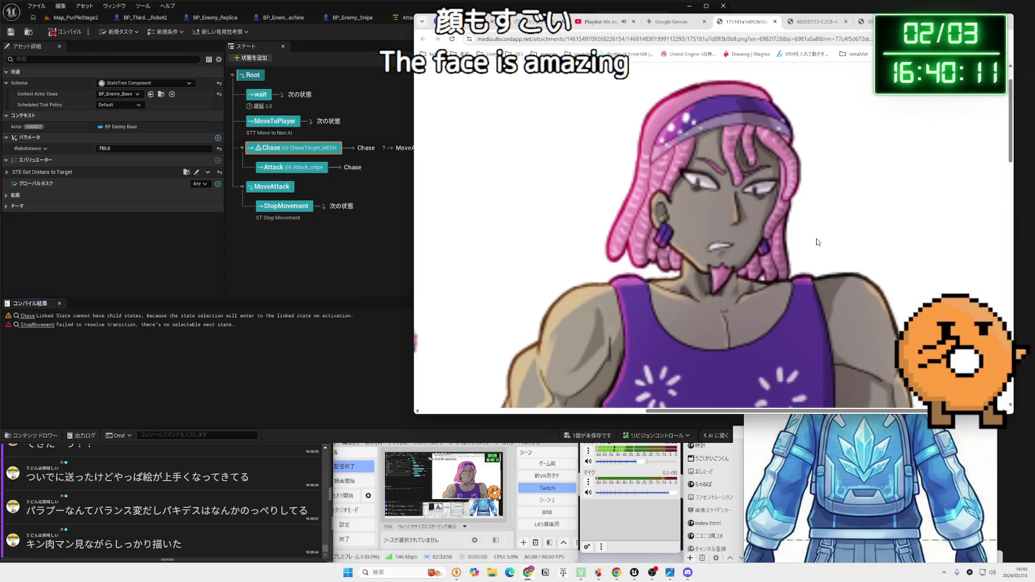
pyautogui.keyDown('ctrl'); pyautogui.scroll(-5, 817, 242); pyautogui.keyUp('ctrl')
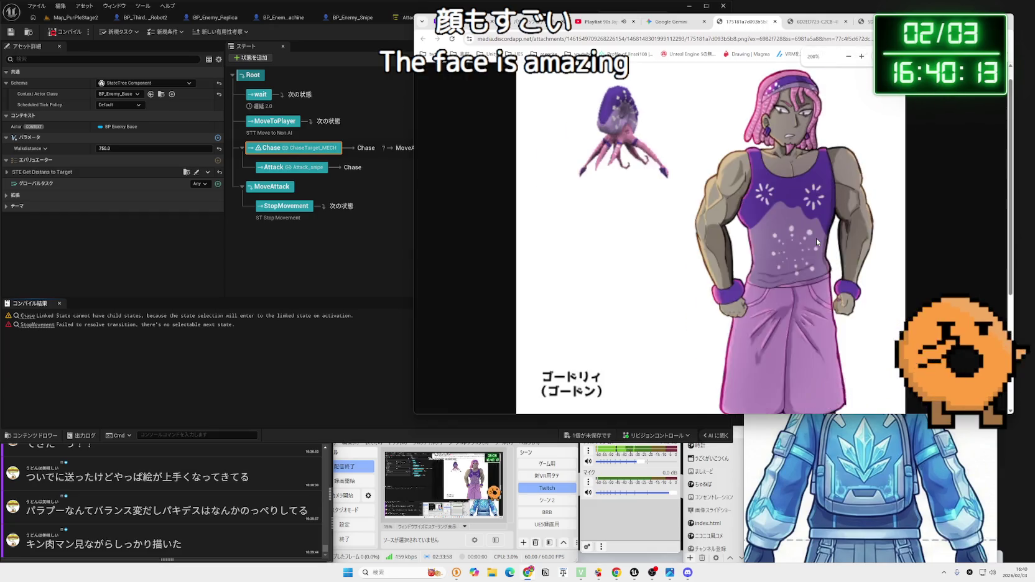
pyautogui.keyDown('ctrl'); pyautogui.scroll(-1, 817, 239); pyautogui.keyUp('ctrl')
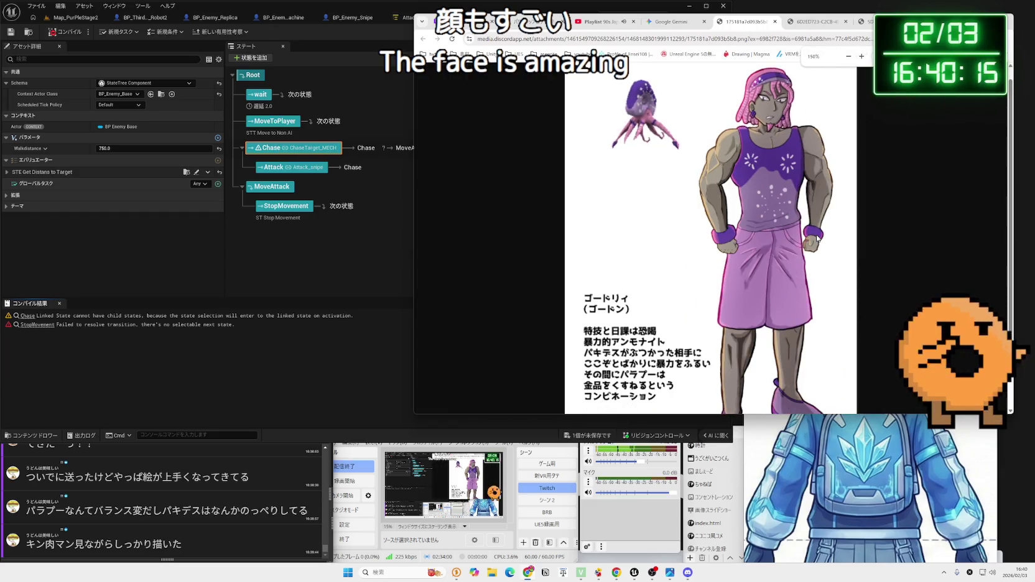
# - Glance at the red-haired and other images, then zoom into the ゴードリィ purple-outfit artwork
pyautogui.click(819, 24)
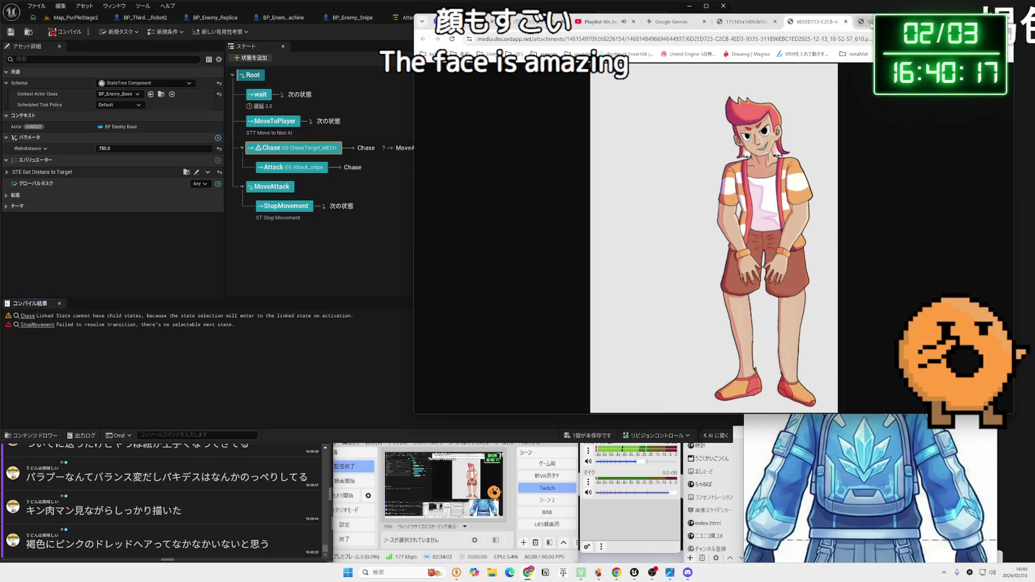
pyautogui.click(870, 23)
pyautogui.click(815, 22)
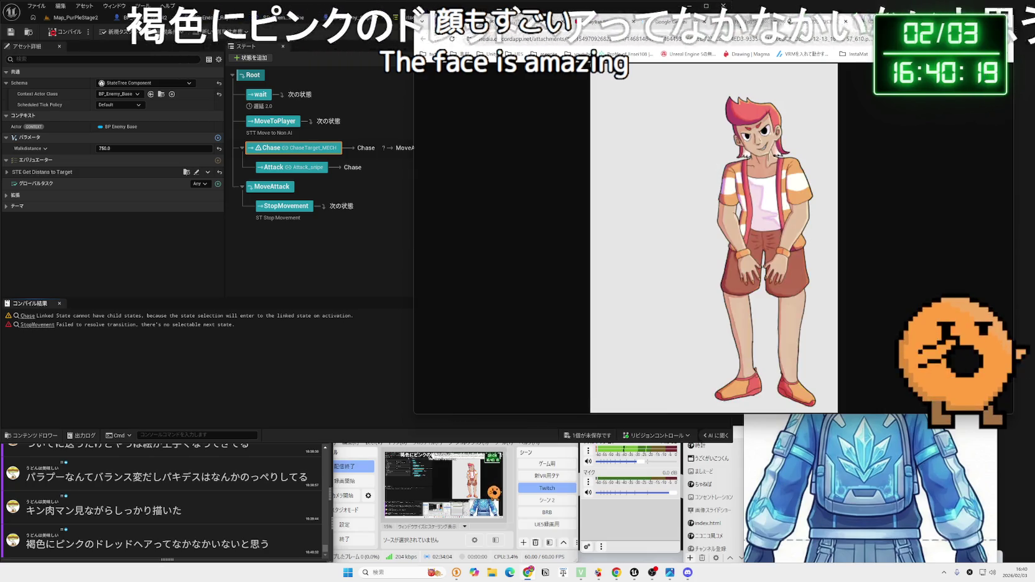
pyautogui.click(743, 23)
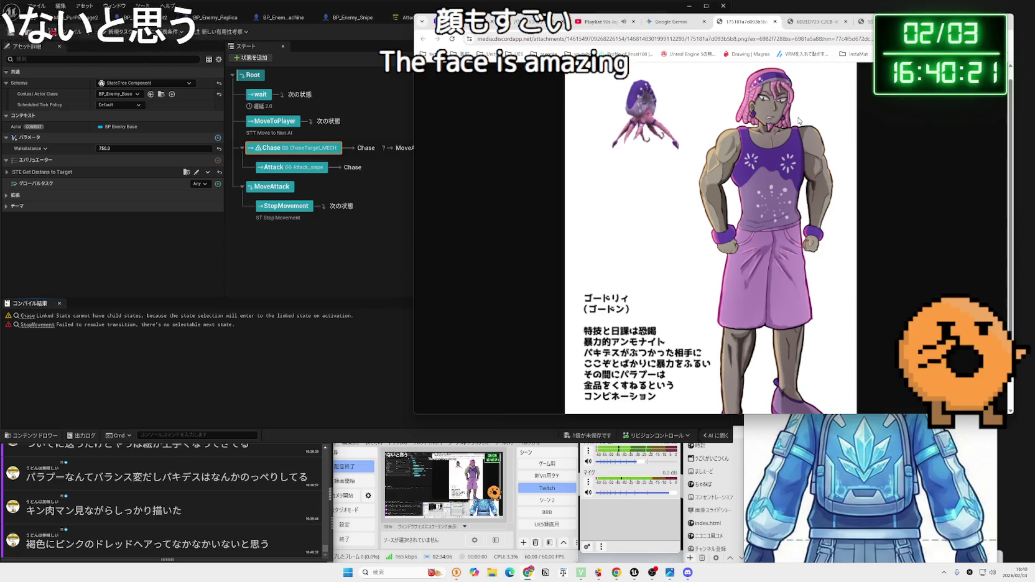
pyautogui.keyDown('ctrl'); pyautogui.scroll(1, 810, 122); pyautogui.keyUp('ctrl')
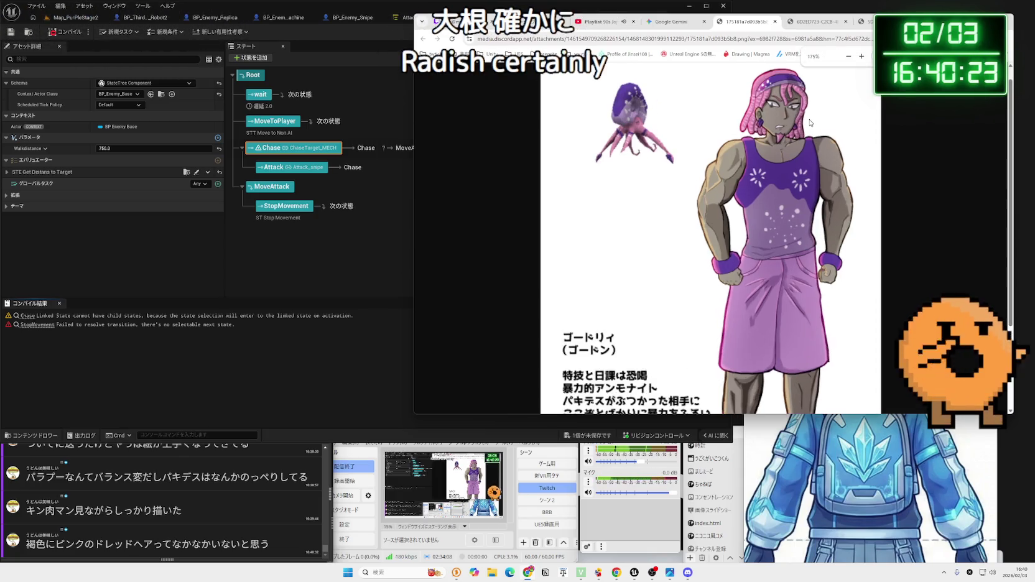
pyautogui.keyDown('ctrl'); pyautogui.scroll(2, 810, 123); pyautogui.keyUp('ctrl')
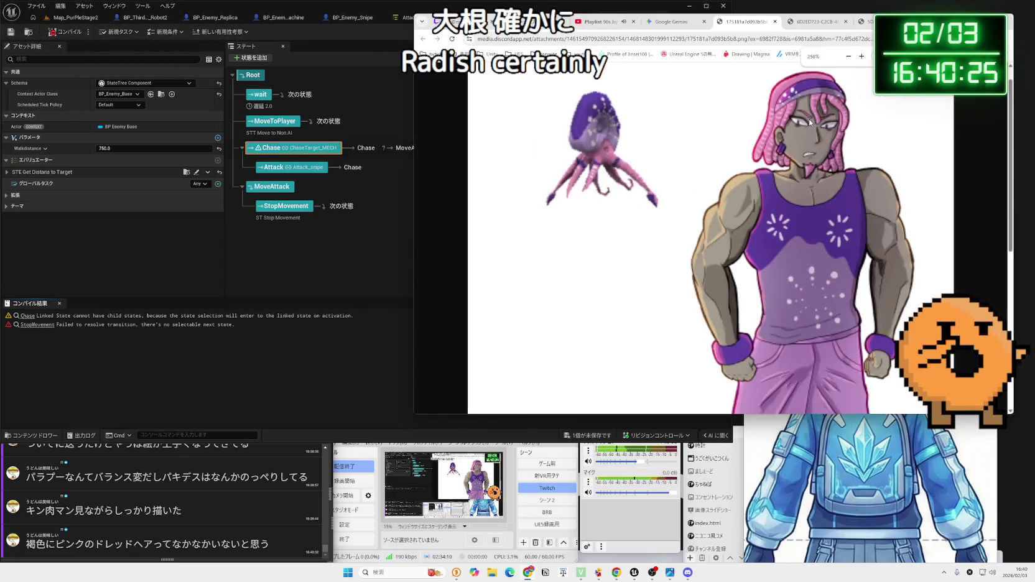
pyautogui.keyDown('ctrl'); pyautogui.scroll(-1, 810, 123); pyautogui.keyUp('ctrl')
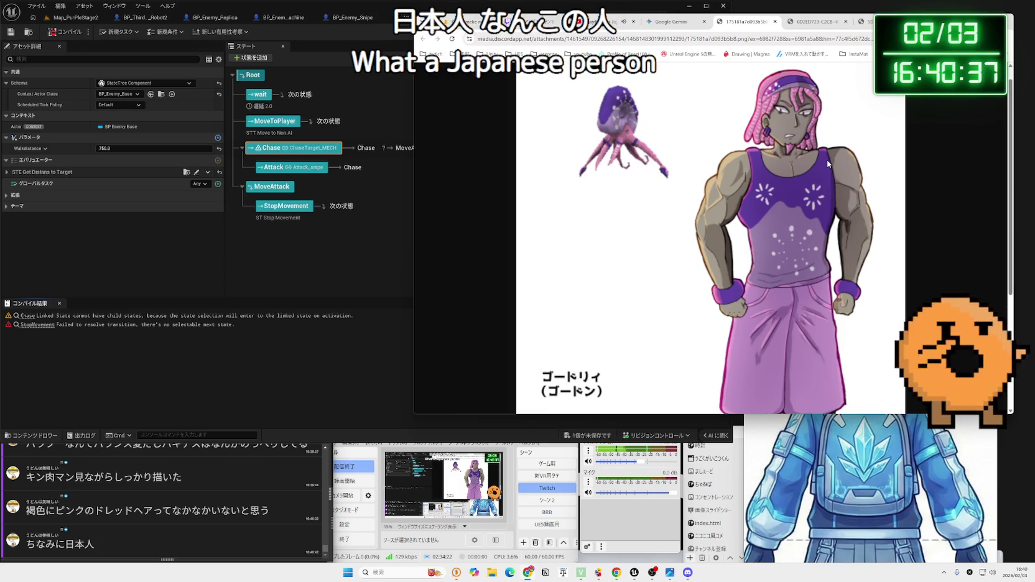
pyautogui.scroll(-2, 829, 164)
pyautogui.scroll(-1, 830, 250)
pyautogui.scroll(3, 829, 249)
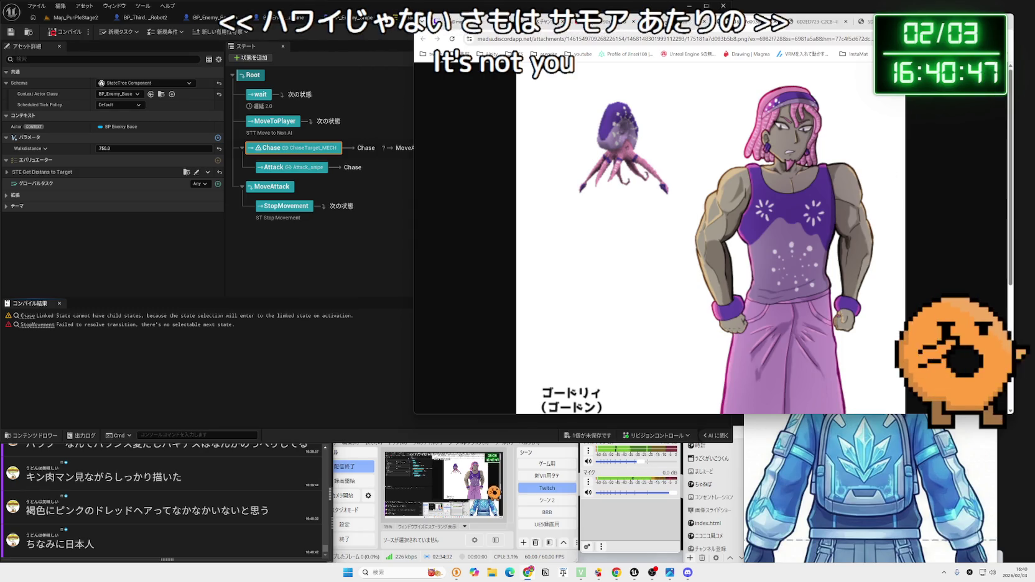
# - Search Google for サモア in a new tab using Japanese input
pyautogui.hotkey('ctrl', 't')
pyautogui.write('sam')
pyautogui.press('BackSpace')
pyautogui.press('BackSpace')
pyautogui.press('BackSpace')
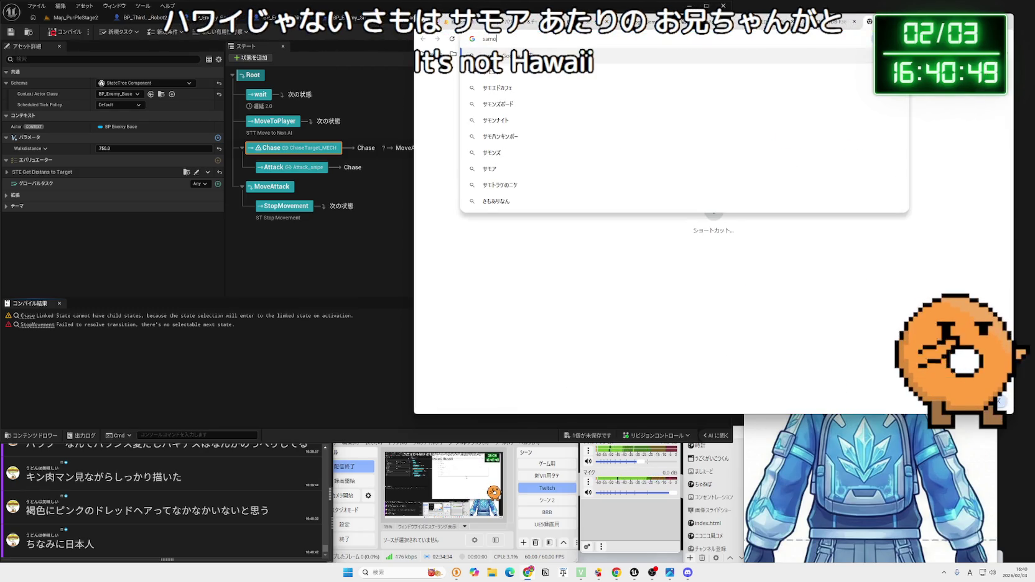
pyautogui.press('Zenkaku_Hankaku')
pyautogui.write('さもあ')
pyautogui.press('space')
pyautogui.press('Return')
pyautogui.press('Return')
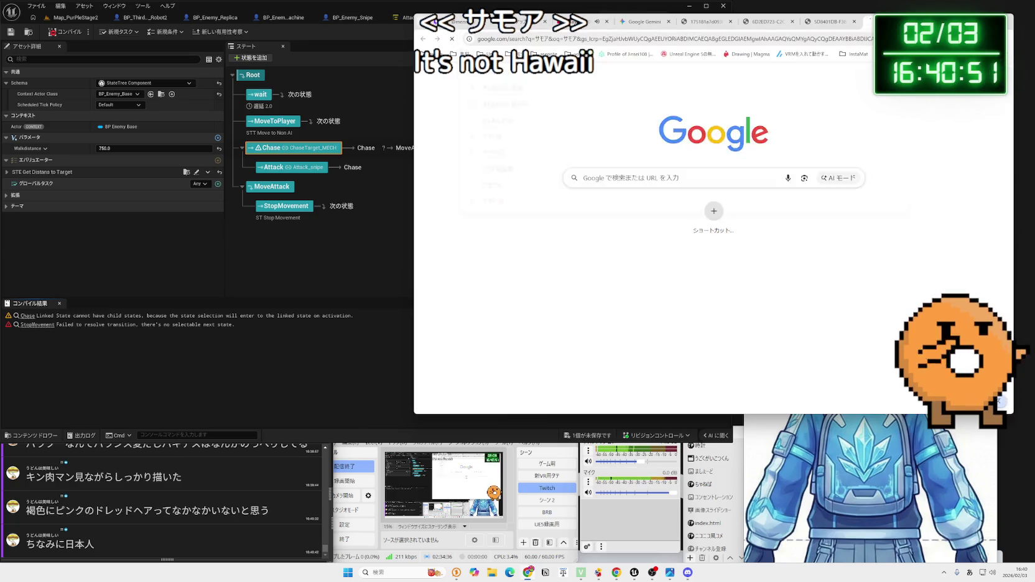
# - Switch to image results for サモア人 and preview a couple of results, including a Threads image
pyautogui.click(554, 109)
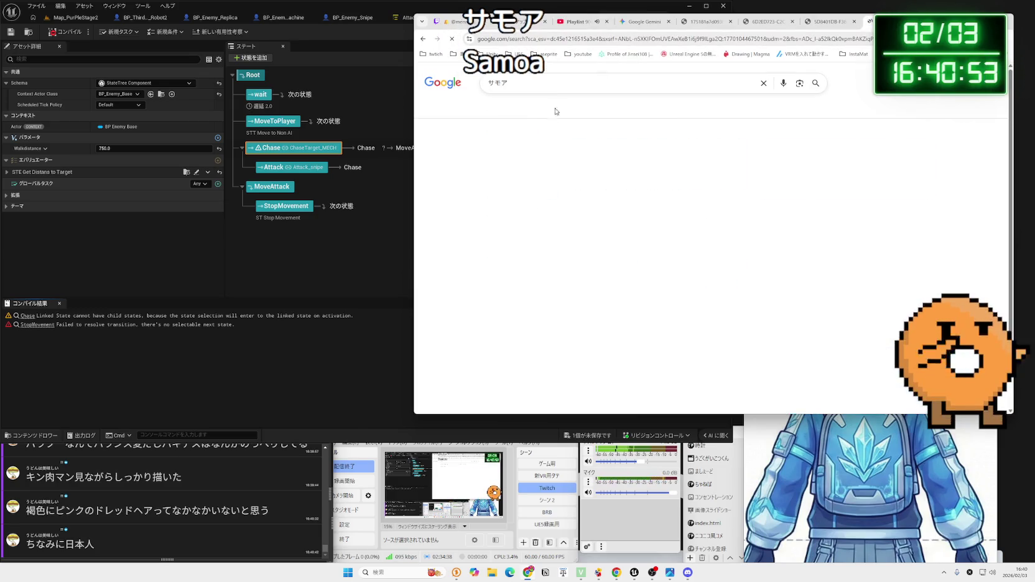
pyautogui.click(562, 85)
pyautogui.write('inn')
pyautogui.press('space')
pyautogui.press('Return')
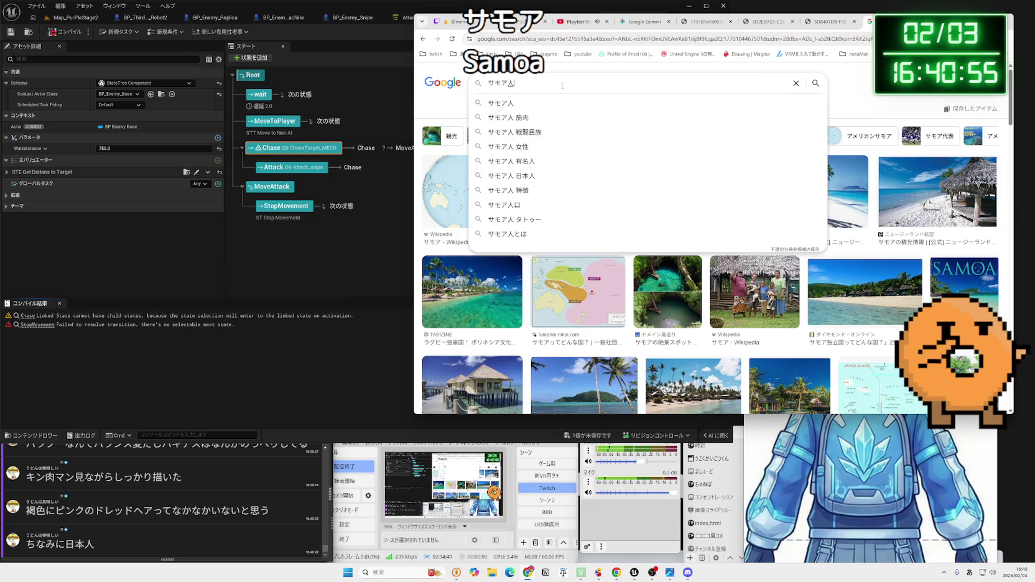
pyautogui.press('Return')
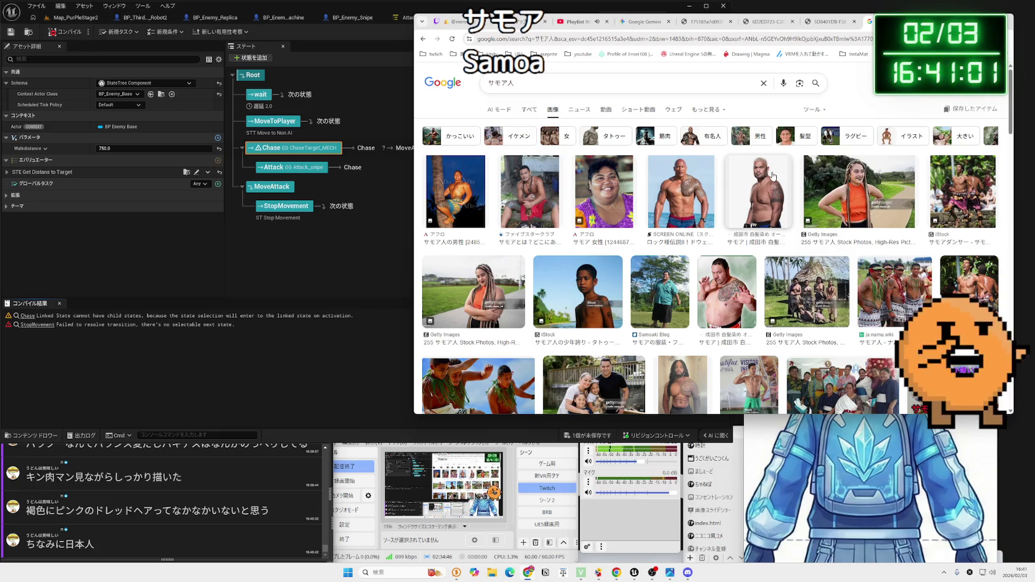
pyautogui.click(774, 177)
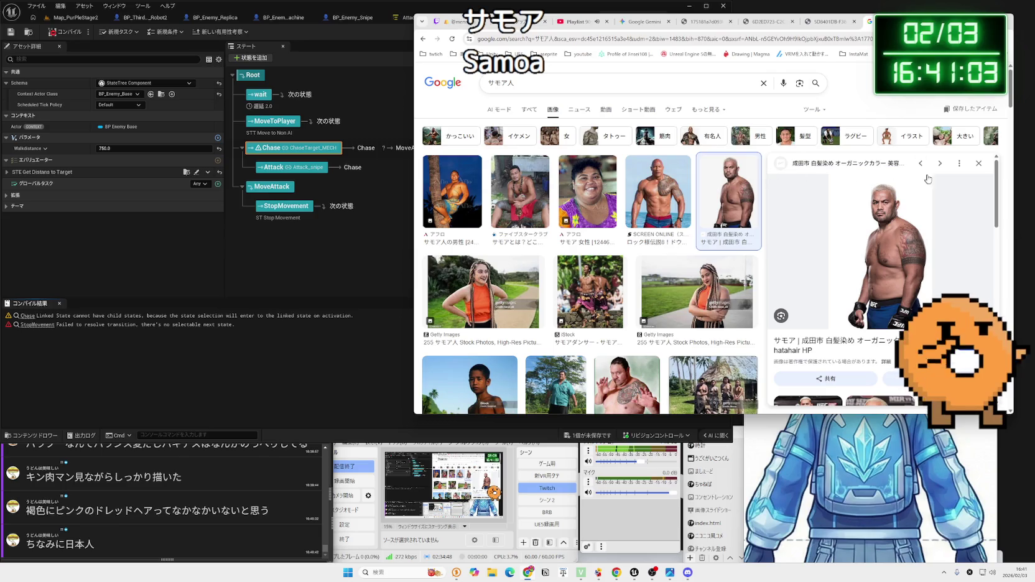
pyautogui.click(979, 164)
pyautogui.scroll(-3, 777, 157)
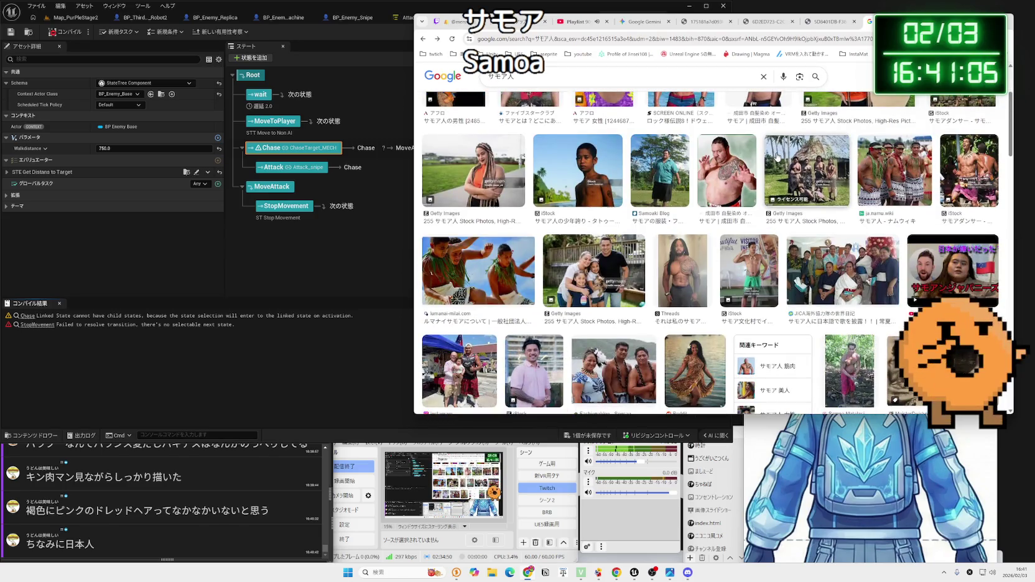
pyautogui.scroll(-2, 777, 158)
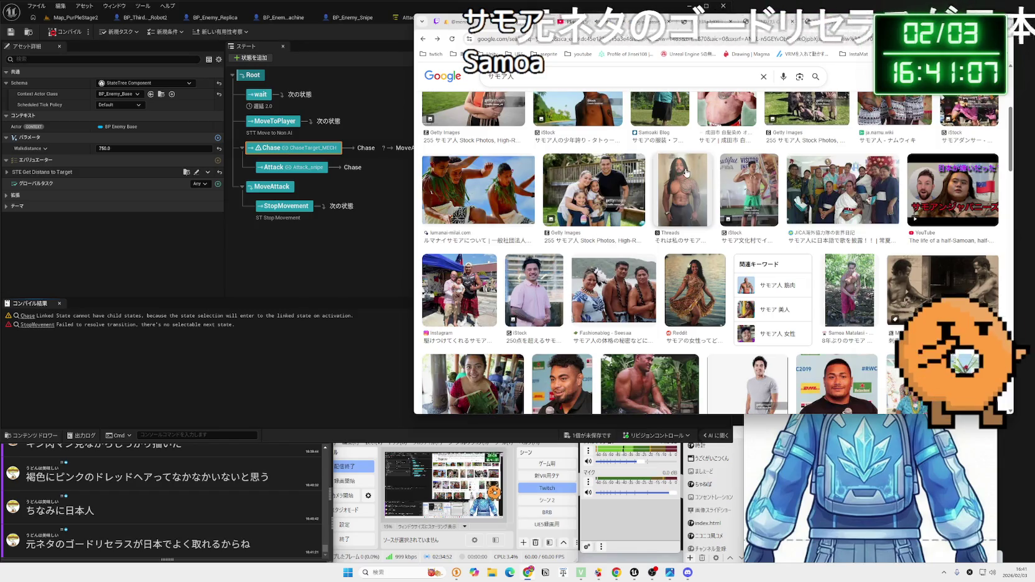
pyautogui.click(683, 177)
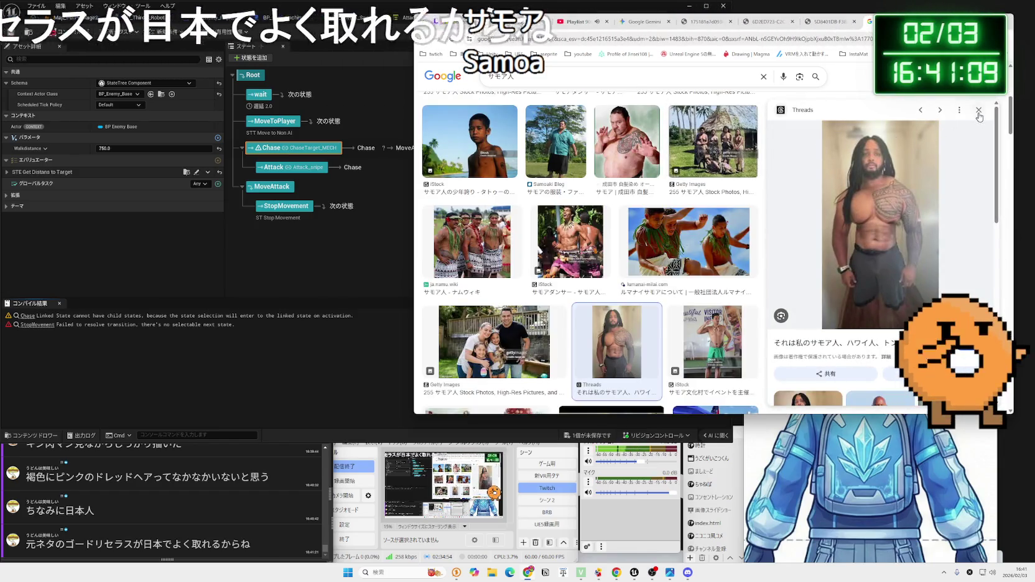
# - Glance back at the character images, then search Google for ゴードリセラス in a new tab
pyautogui.click(820, 22)
pyautogui.click(766, 22)
pyautogui.click(702, 22)
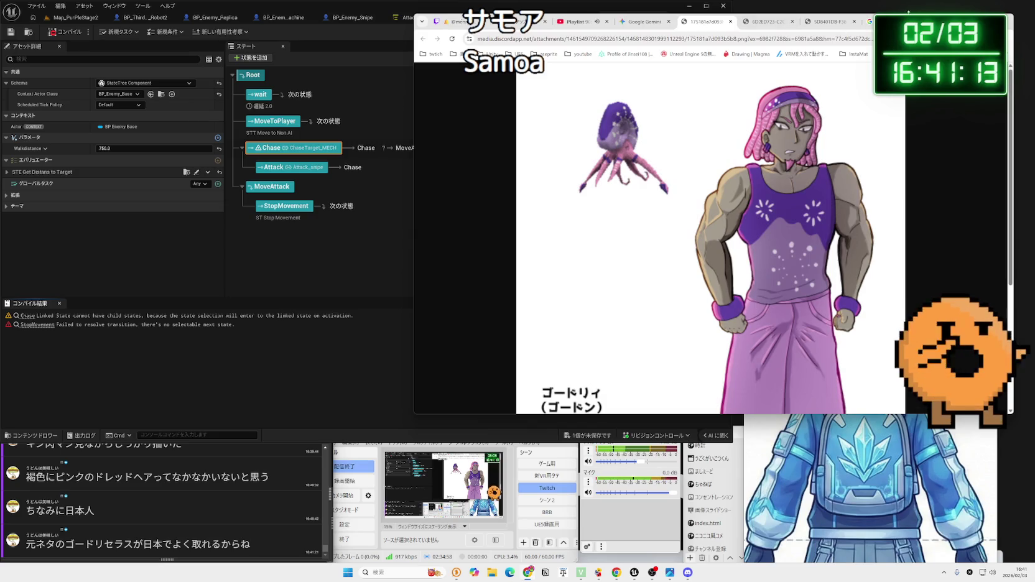
pyautogui.hotkey('ctrl', 't')
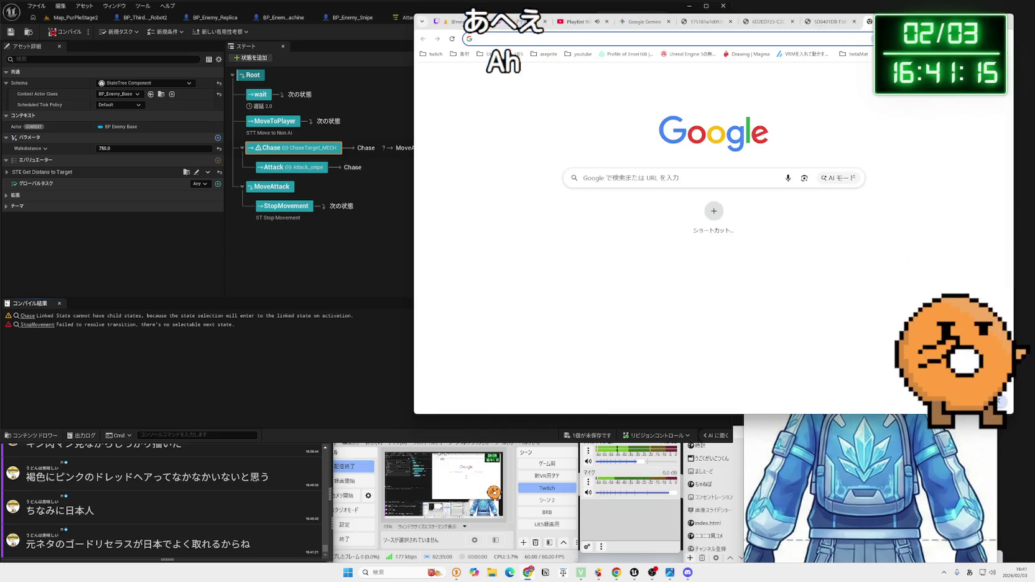
pyautogui.write('ご')
pyautogui.write('ーりせ')
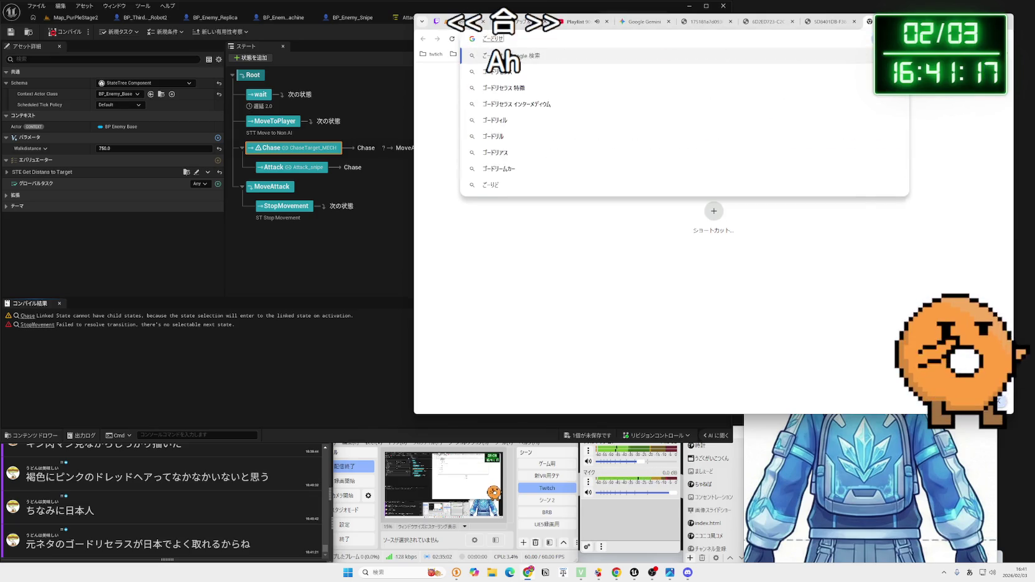
pyautogui.write('らす')
pyautogui.press('Return')
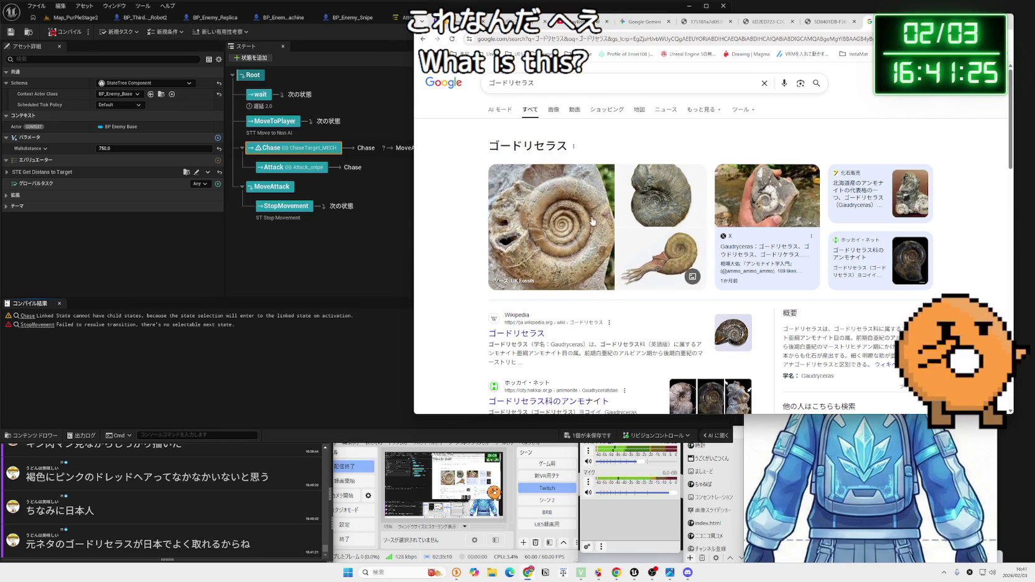
# - Open and skim the Wikipedia article on ゴードリセラス, then go back to the search results
pyautogui.scroll(-2, 582, 211)
pyautogui.click(533, 213)
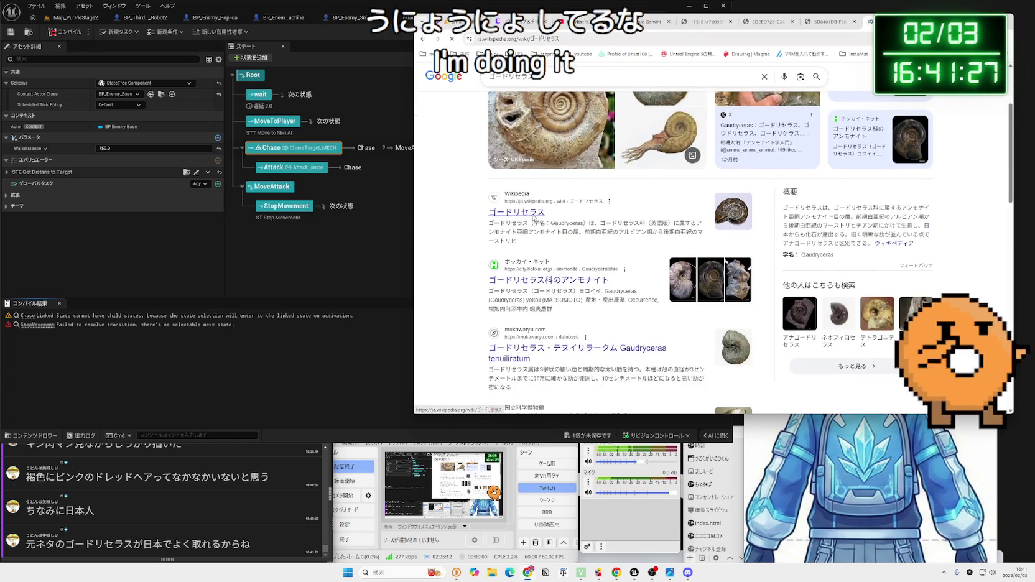
pyautogui.scroll(-10, 533, 216)
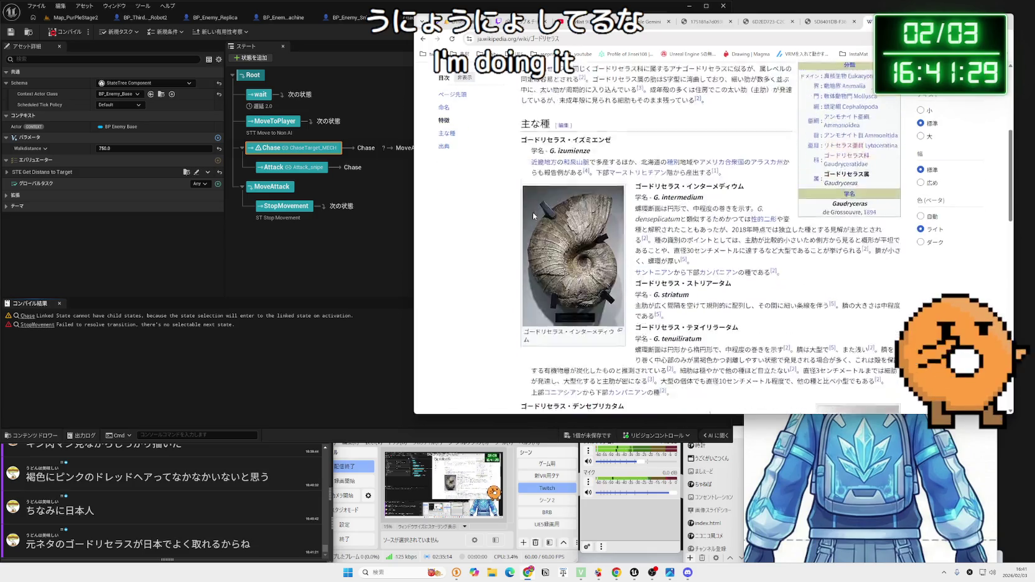
pyautogui.scroll(-4, 528, 231)
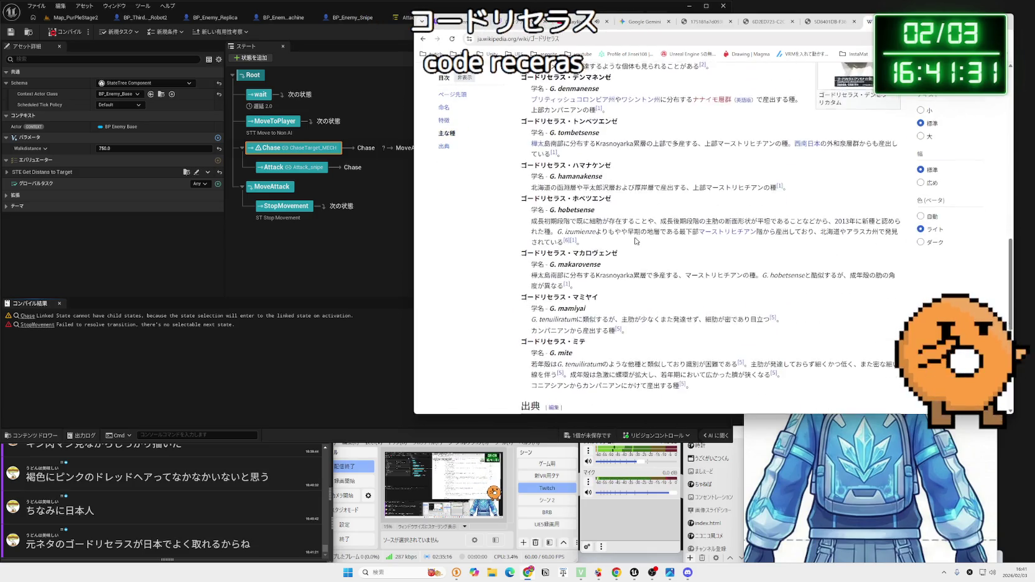
pyautogui.scroll(5, 808, 258)
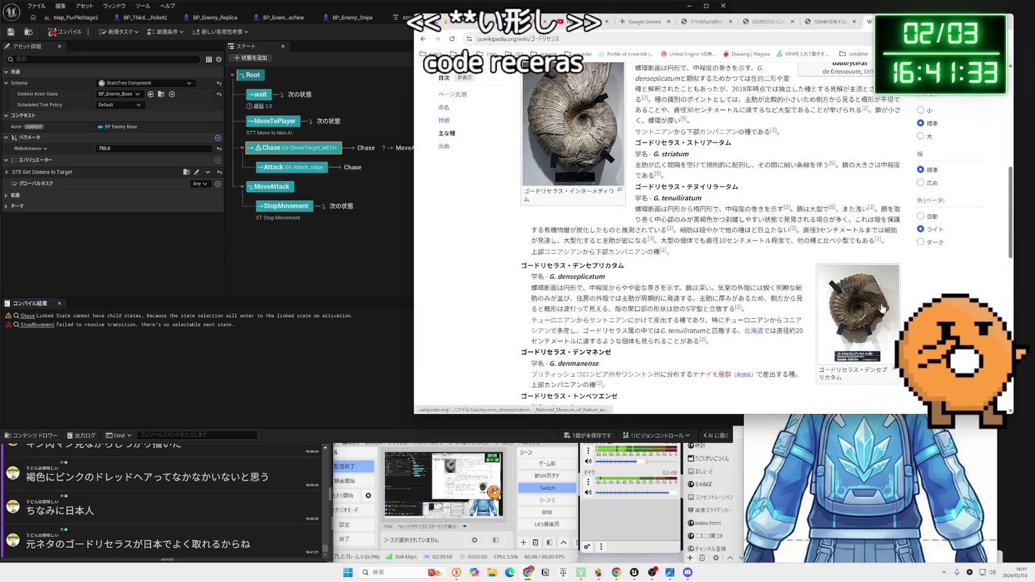
pyautogui.scroll(3, 886, 309)
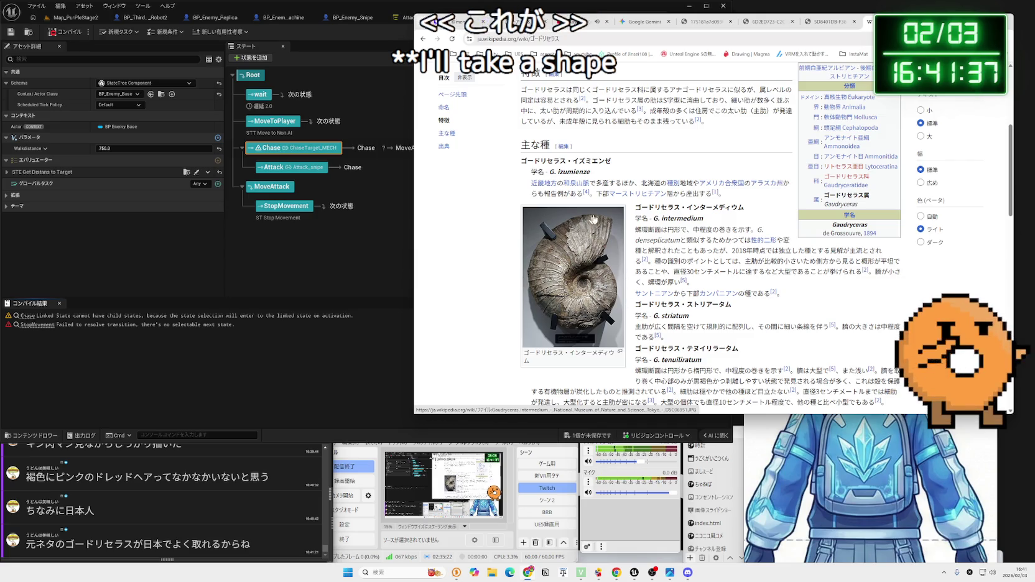
pyautogui.scroll(3, 649, 235)
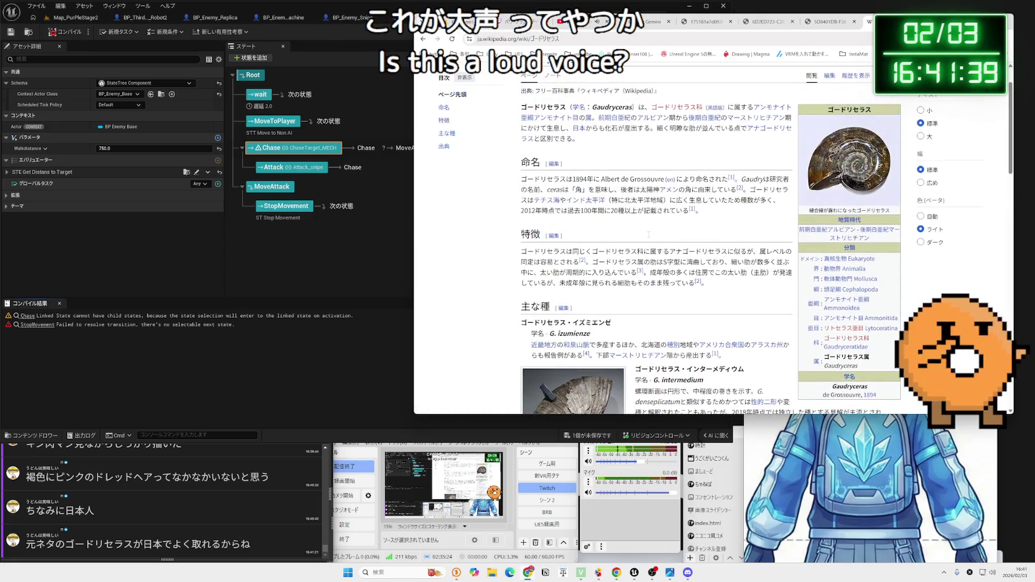
pyautogui.hotkey('alt', 'Left')
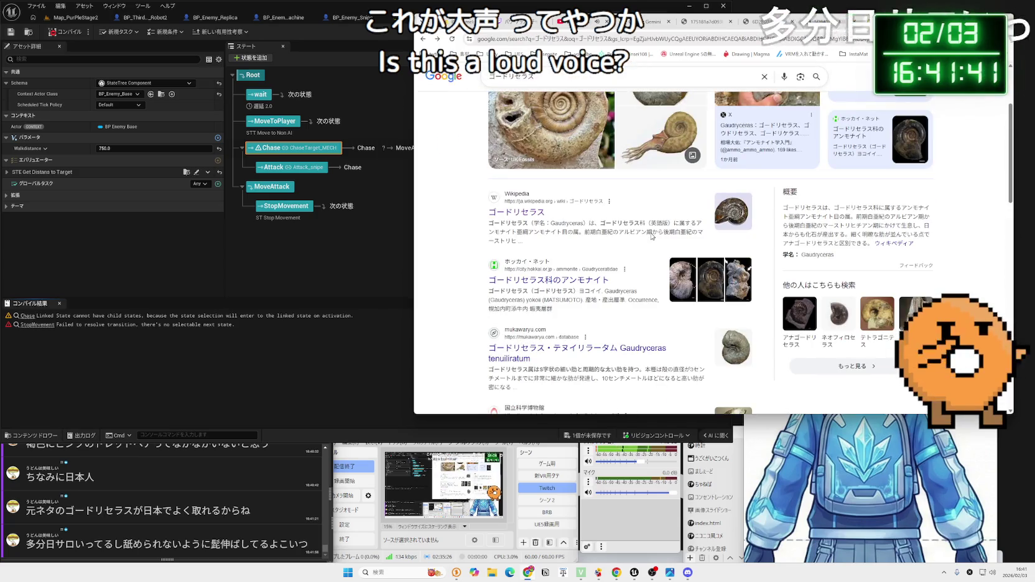
# - Close the search tab and scroll the ゴードリィ artwork to its description text
pyautogui.scroll(-5, 665, 231)
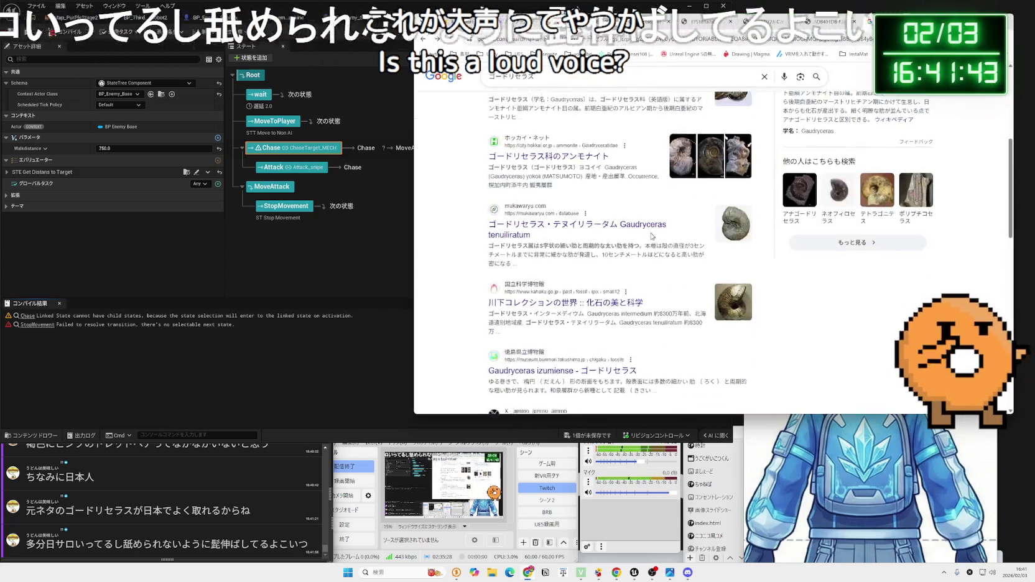
pyautogui.scroll(10, 667, 229)
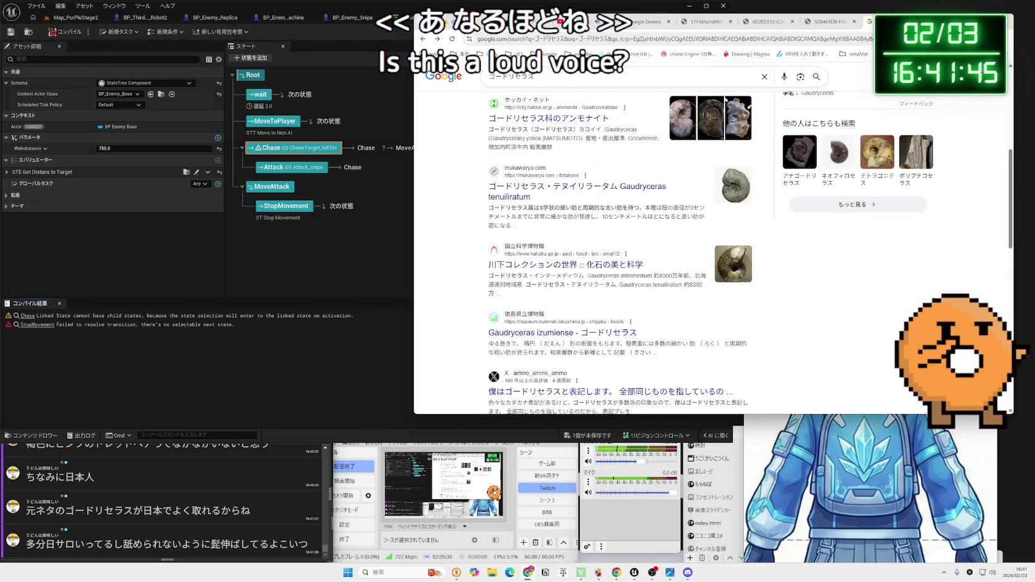
pyautogui.hotkey('ctrl', 'w')
pyautogui.scroll(-3, 851, 179)
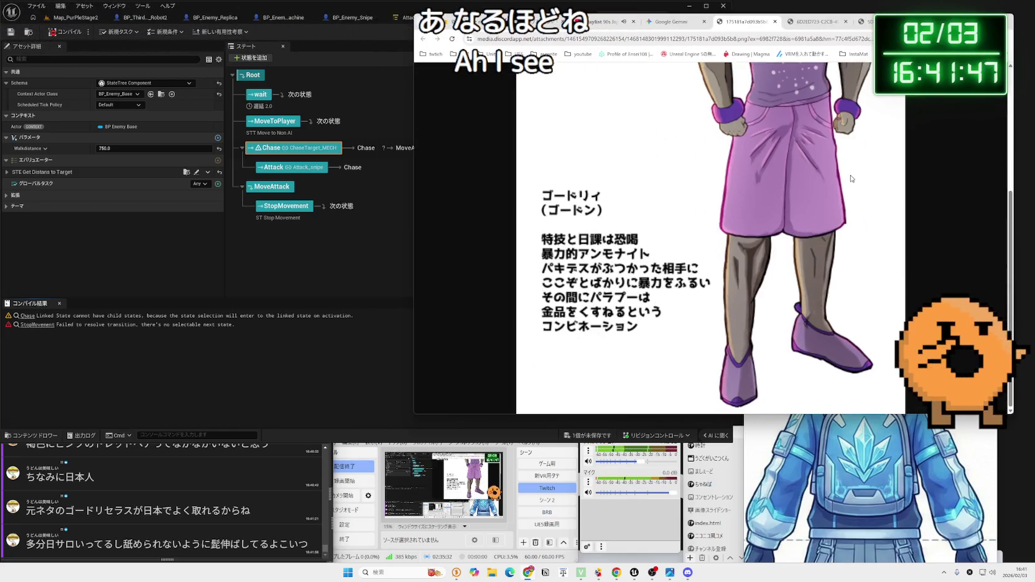
# - Close both character image tabs and bring the Unreal Editor's ST_Snipe state tree back up
pyautogui.scroll(-1, 840, 184)
pyautogui.scroll(1, 831, 190)
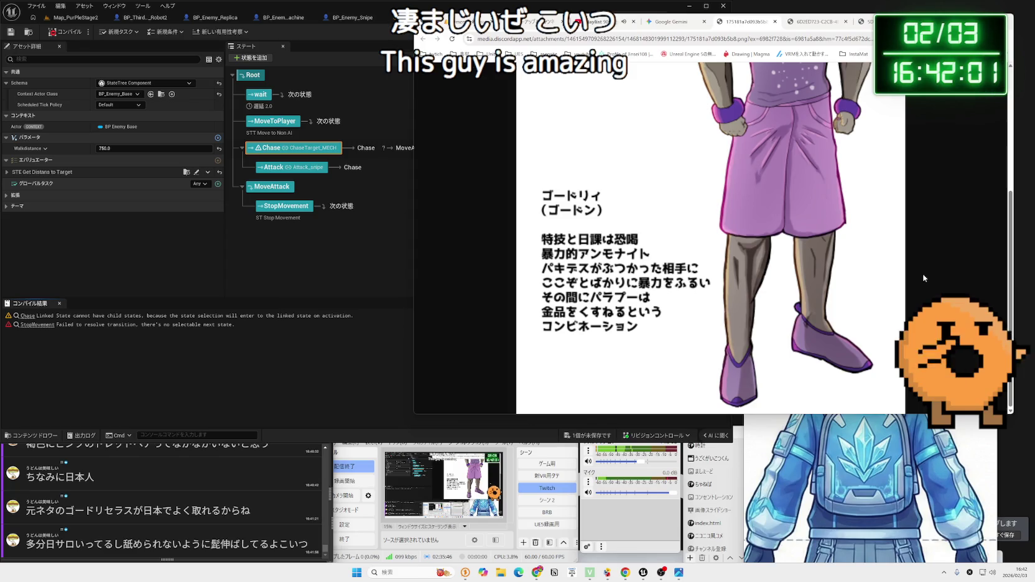
pyautogui.scroll(5, 924, 278)
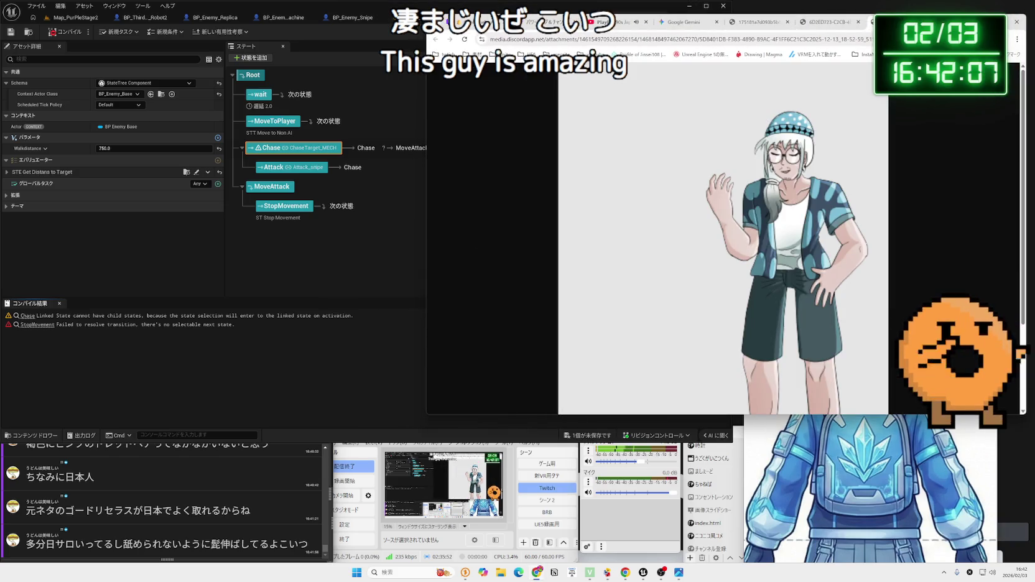
pyautogui.hotkey('ctrl', 'w')
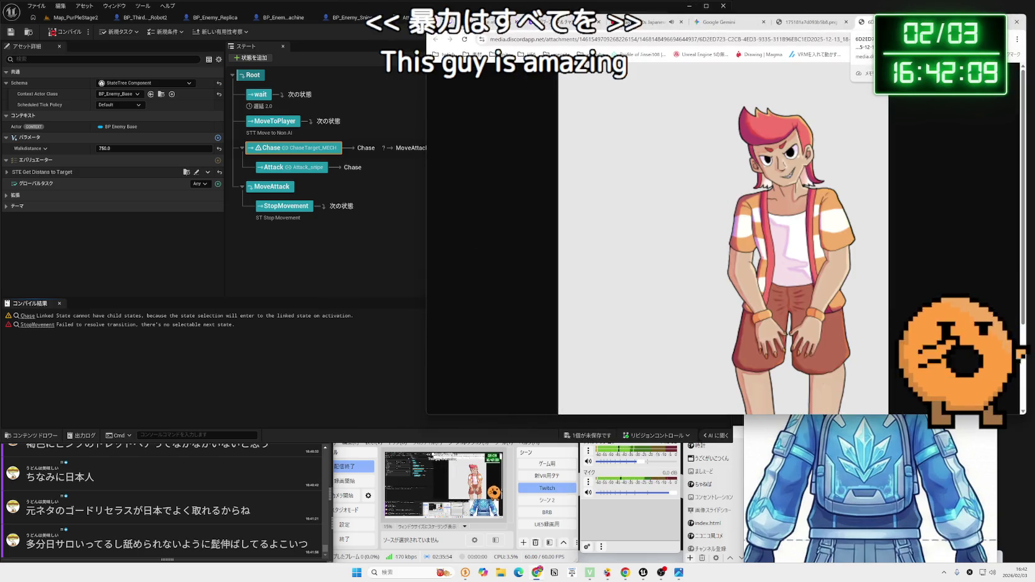
pyautogui.hotkey('ctrl', 'w')
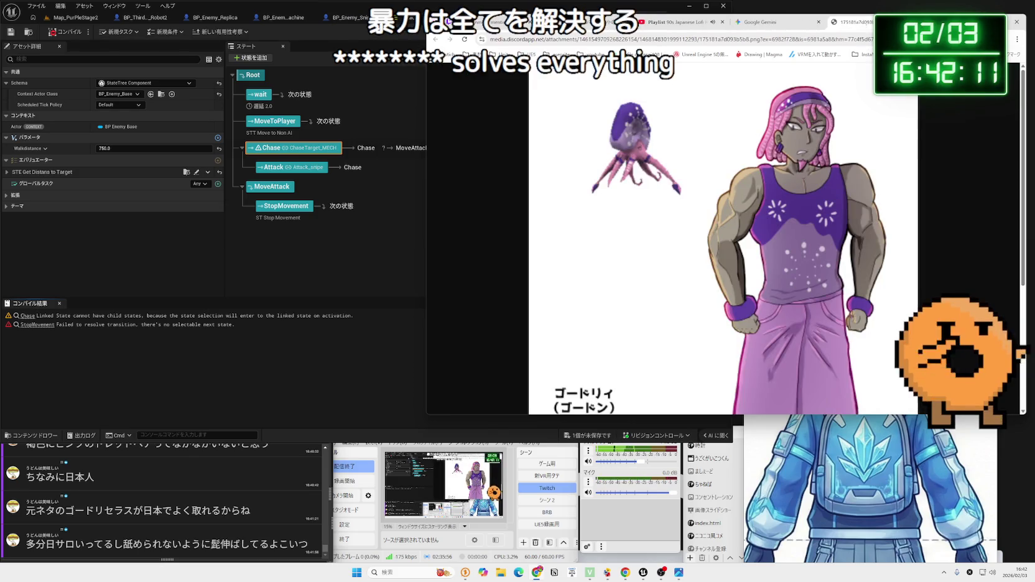
pyautogui.hotkey('alt', 'Tab')
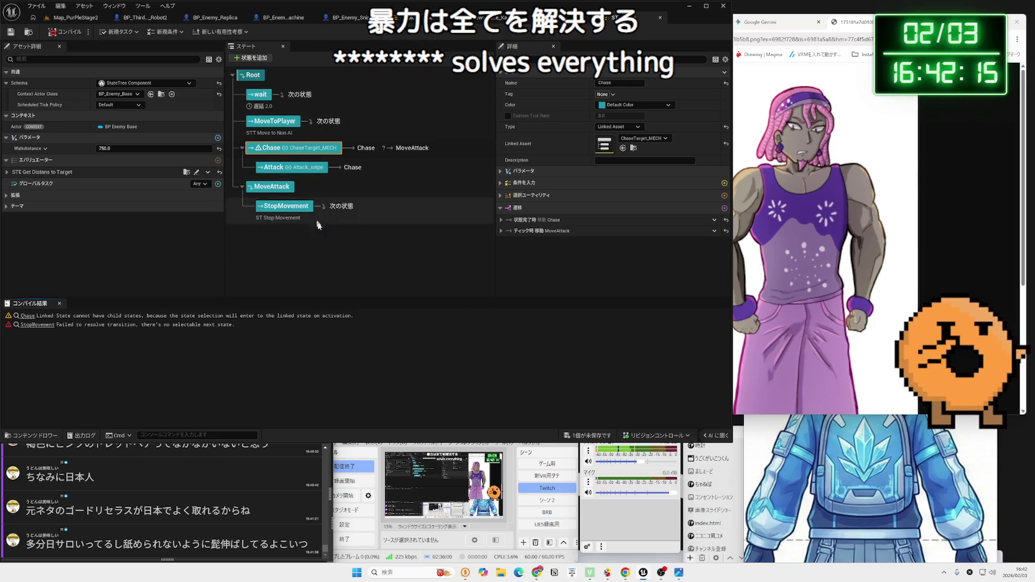
# - Check Chase's linked-state compile error and undo the move, returning Attack under MoveAttack
pyautogui.click(322, 246)
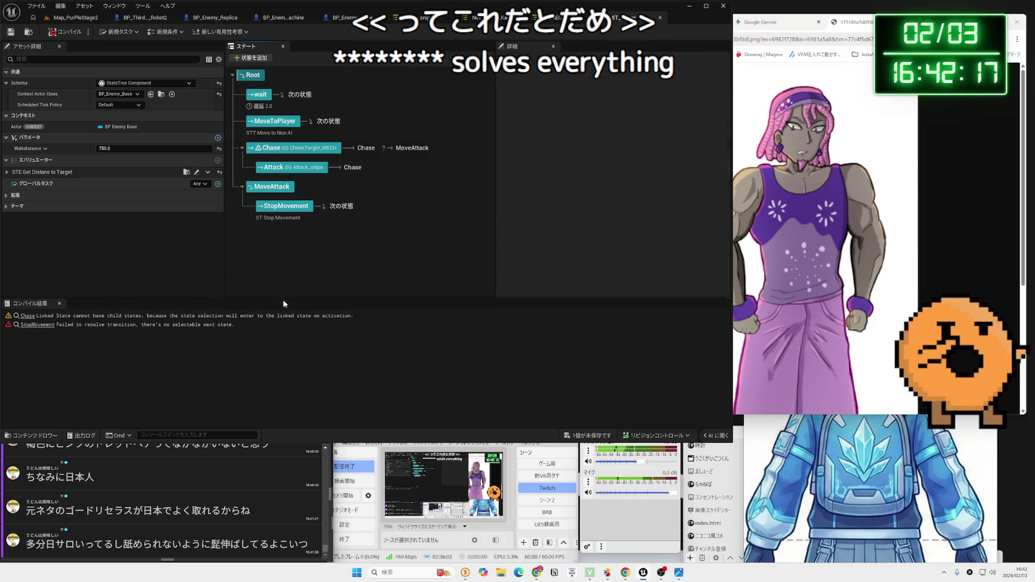
pyautogui.click(87, 316)
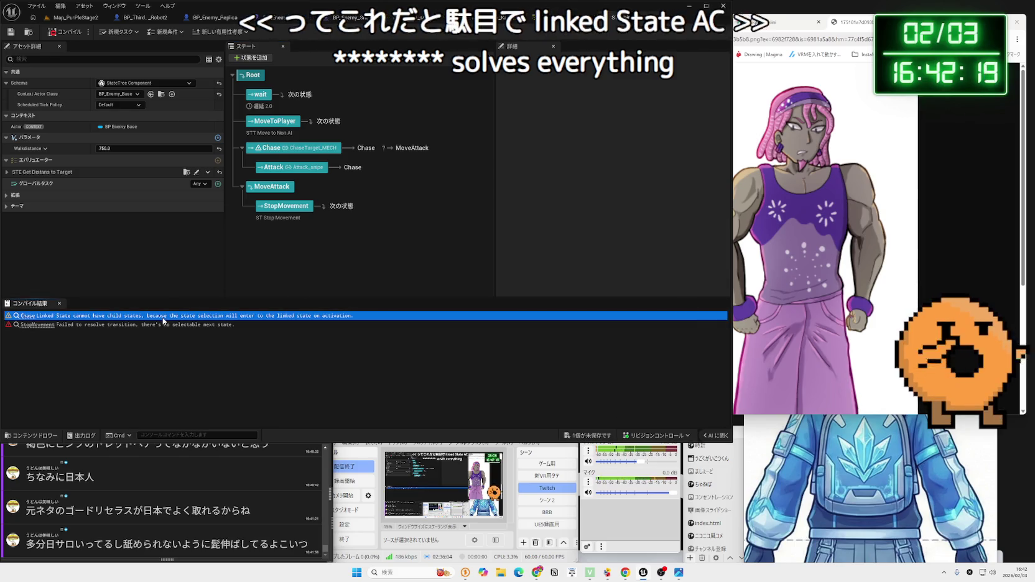
pyautogui.hotkey('ctrl', 'z')
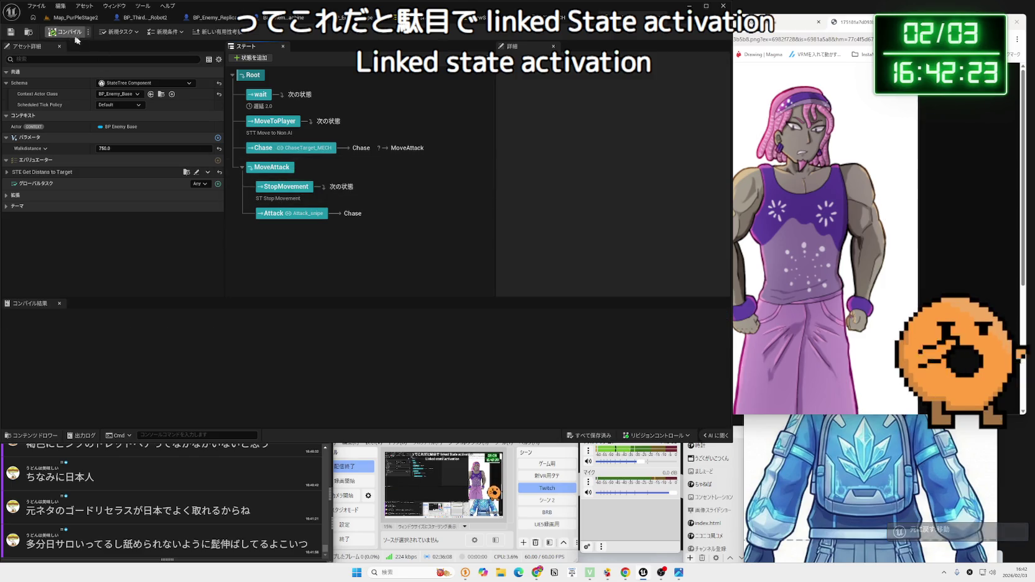
pyautogui.click(292, 214)
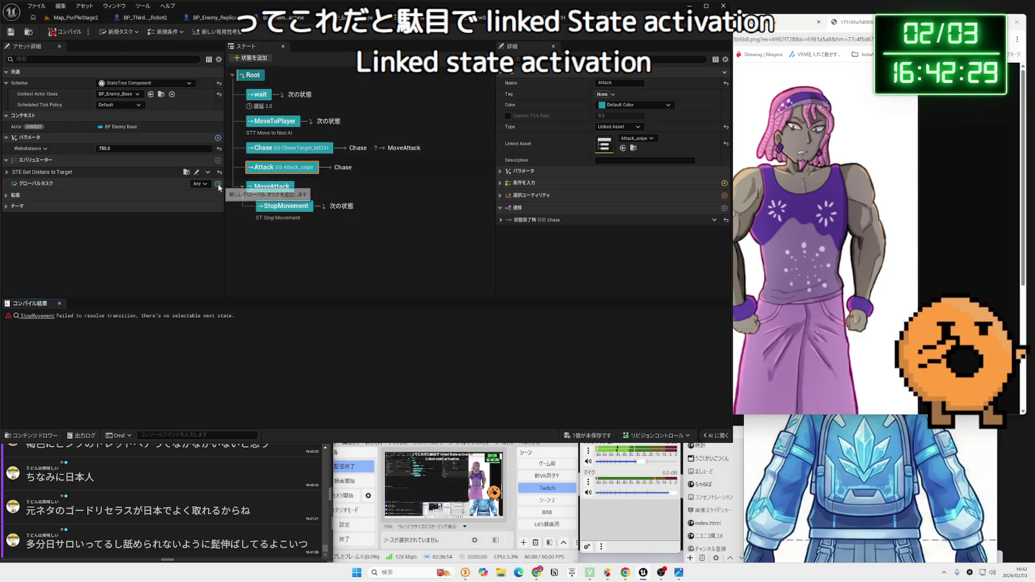
# - Delete StopMovement's next-state transition from its item actions menu
pyautogui.click(304, 207)
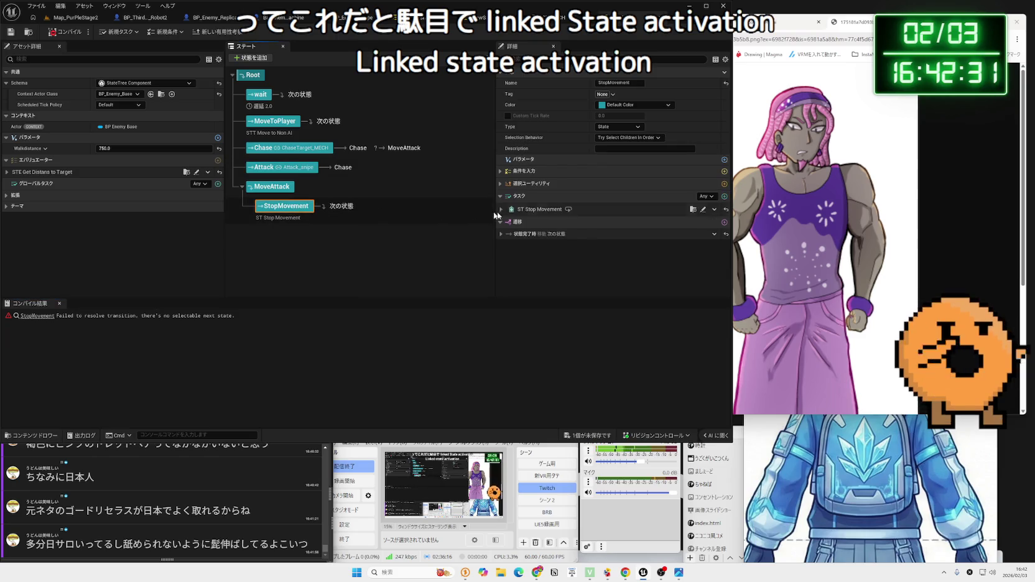
pyautogui.click(715, 235)
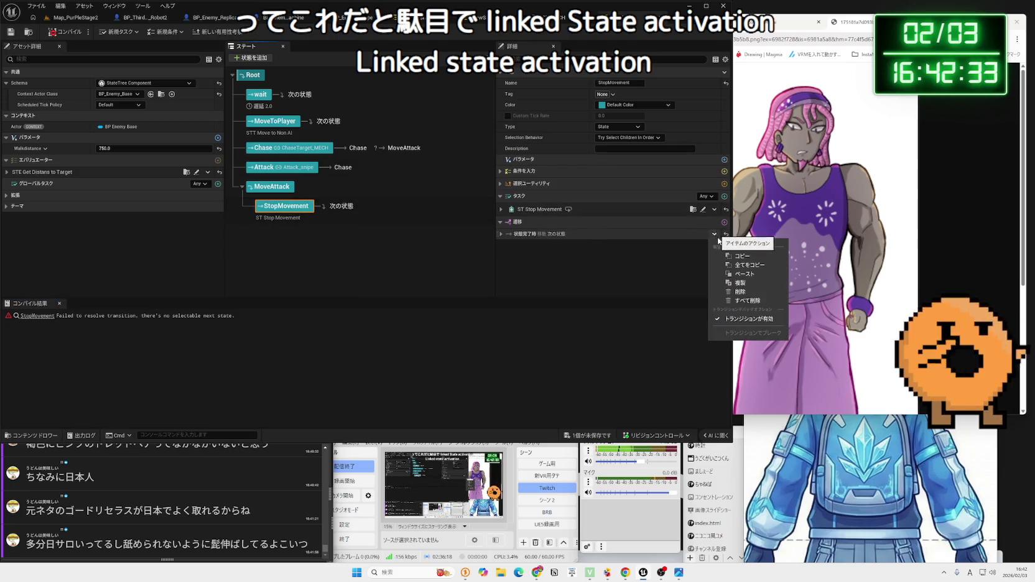
pyautogui.click(738, 292)
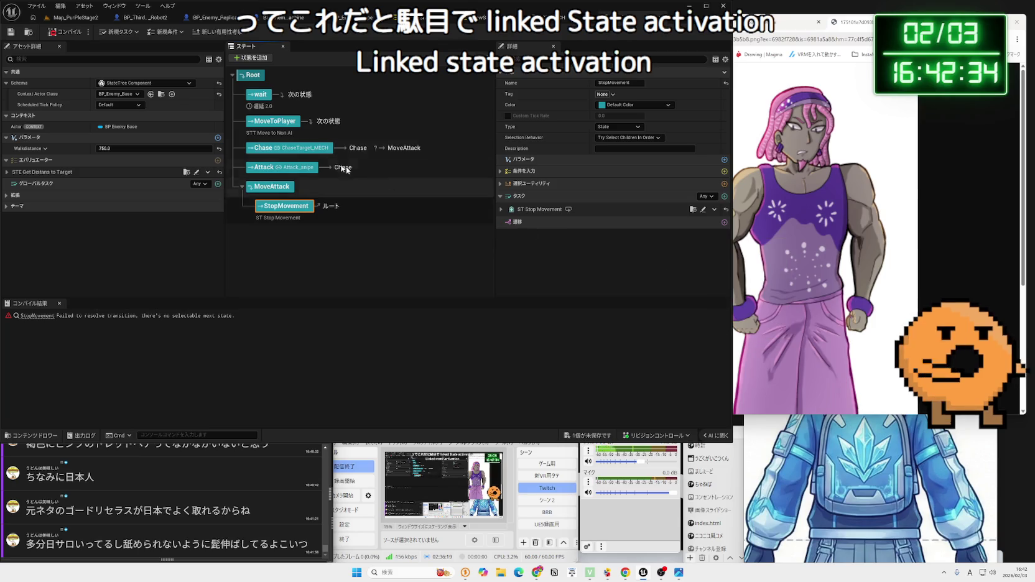
# - Start a play test of Map_PurpleStage2 and move the player character
pyautogui.click(75, 23)
pyautogui.hotkey('alt', 'p')
pyautogui.press('a')
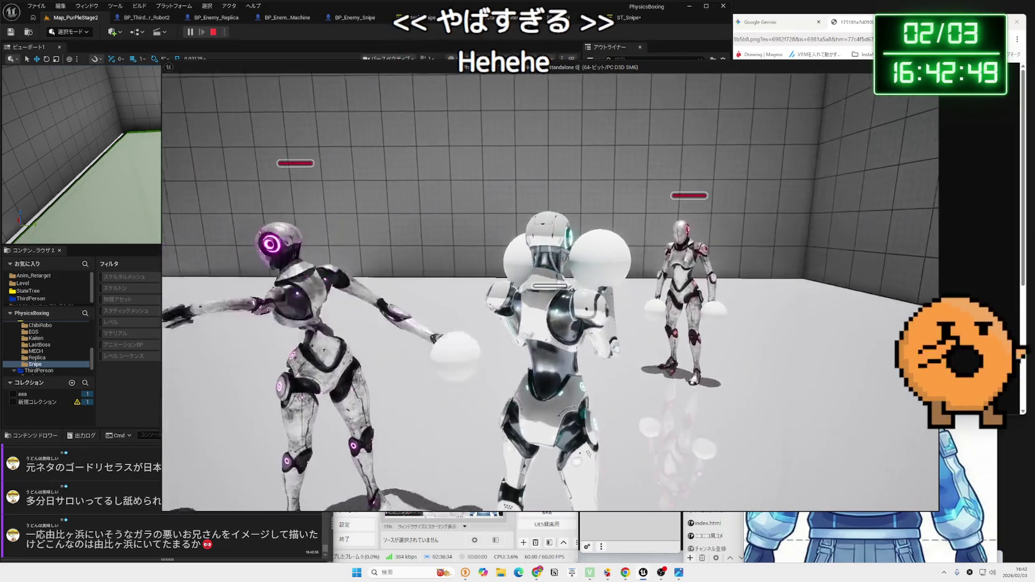
# - Stop the play test and reopen ST_Snipe with the Attack state selected
pyautogui.press('Escape')
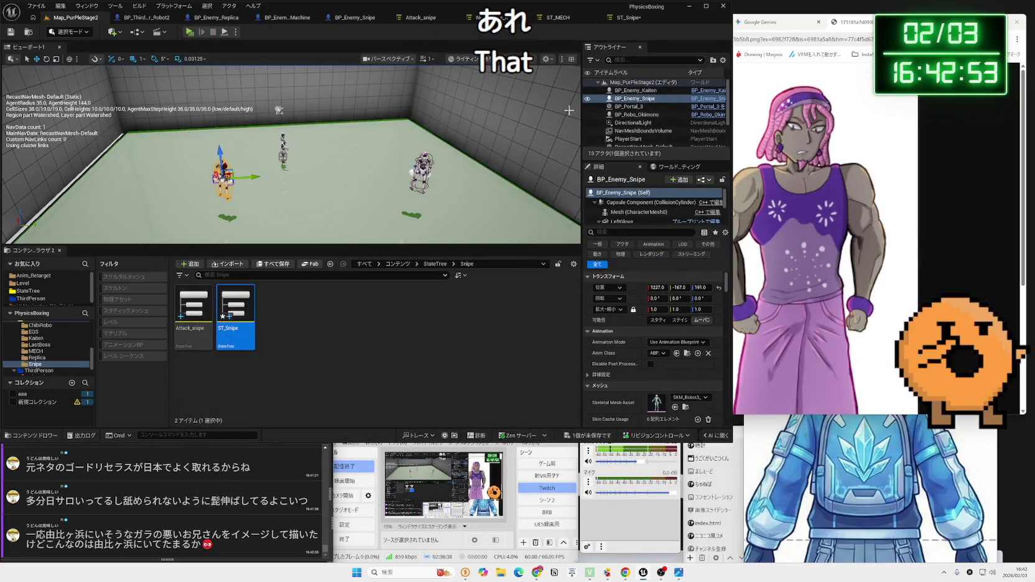
pyautogui.click(619, 17)
pyautogui.click(288, 167)
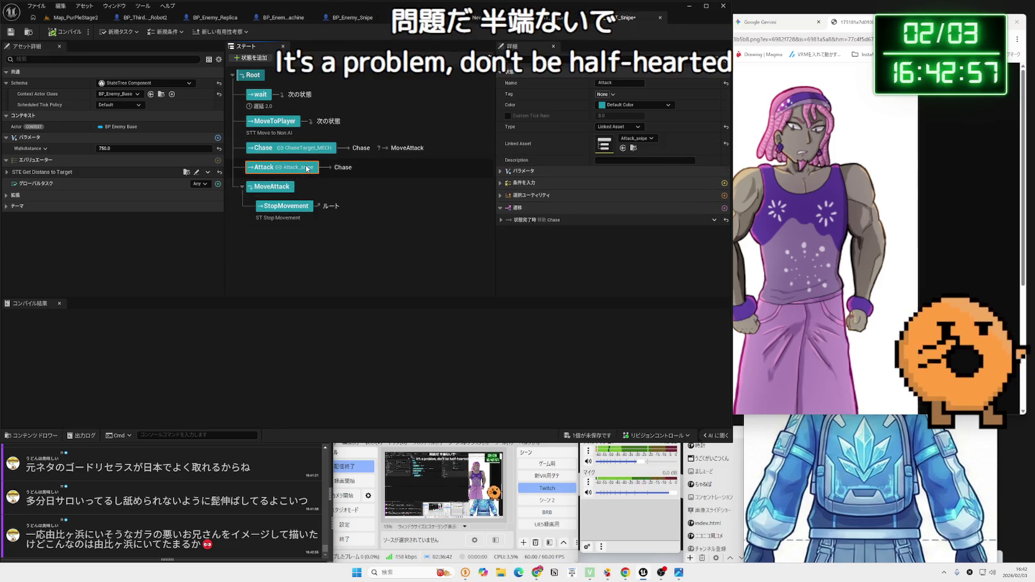
# - Inspect Attack's on-completion transition and peek at the linked Attack_snipe state tree
pyautogui.click(501, 220)
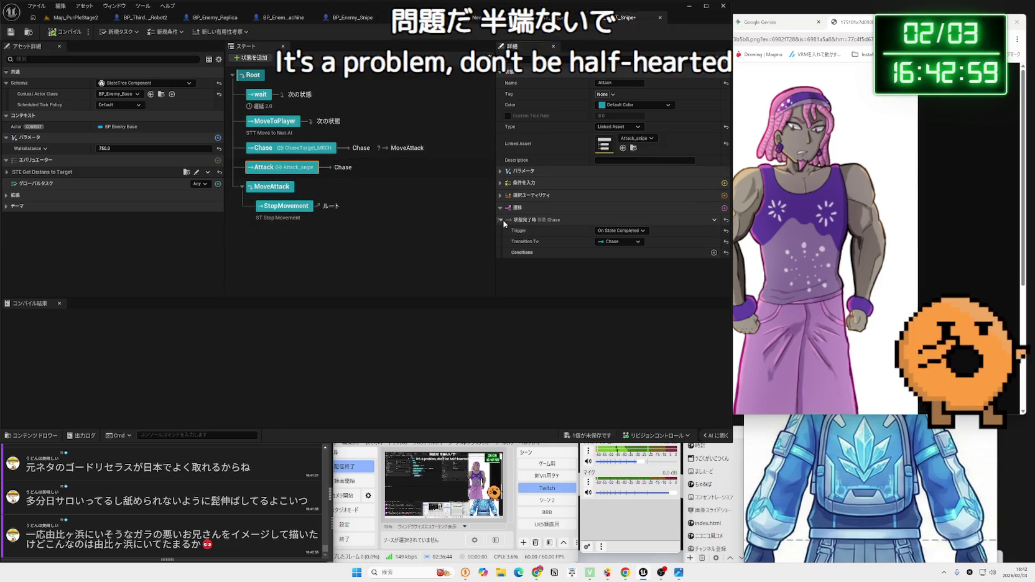
pyautogui.click(504, 219)
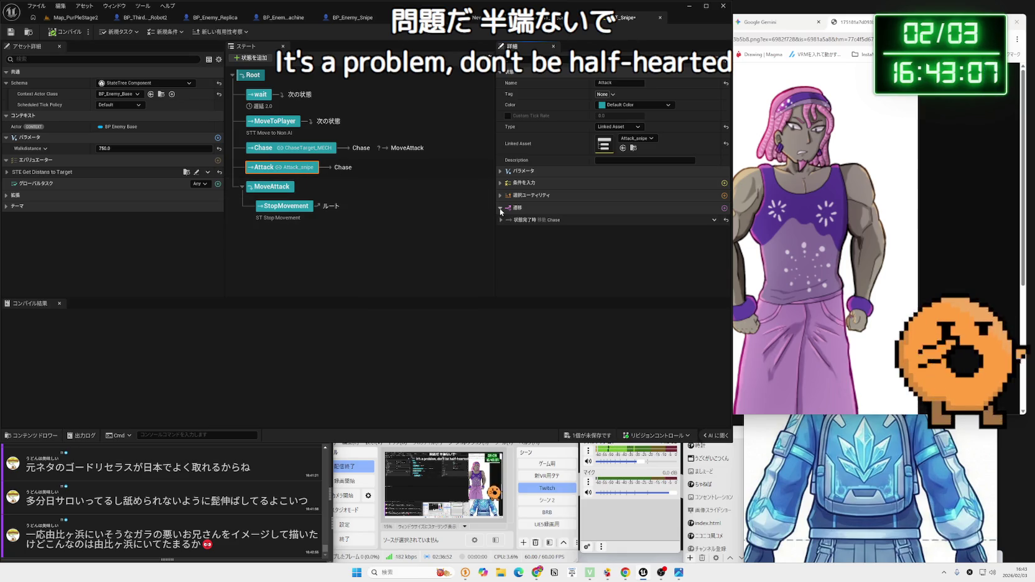
pyautogui.click(501, 221)
pyautogui.click(501, 221)
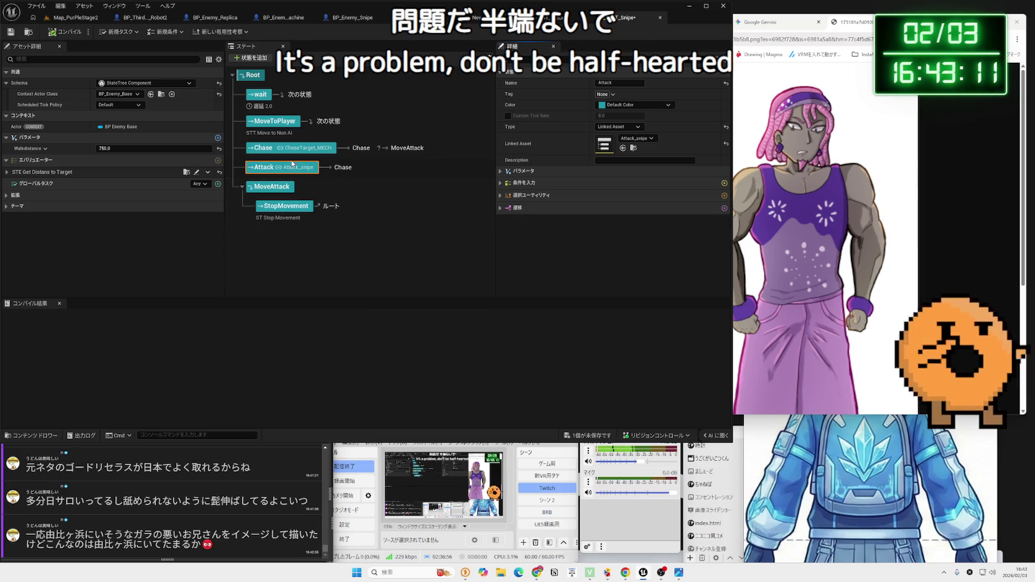
pyautogui.click(473, 18)
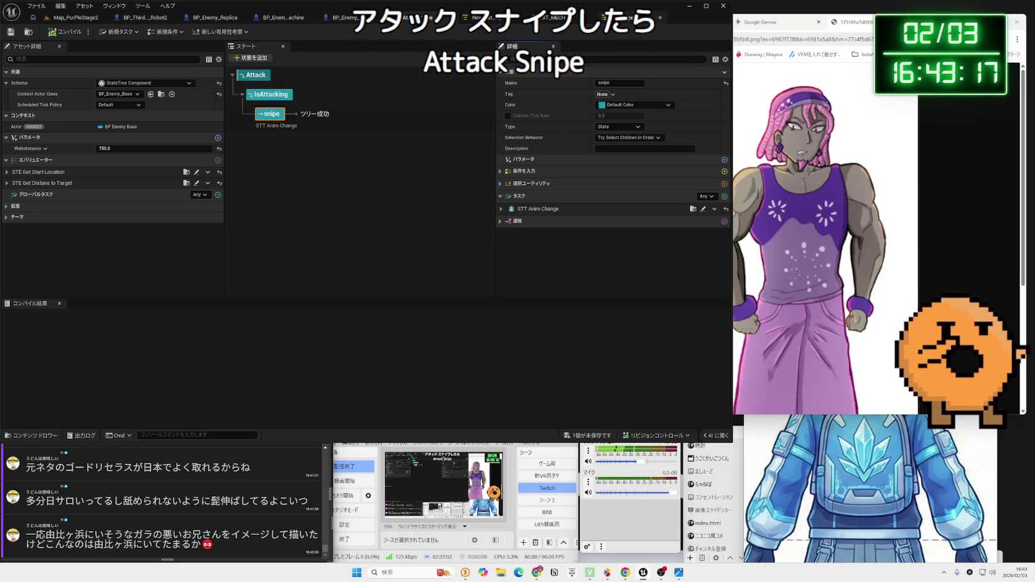
pyautogui.click(660, 17)
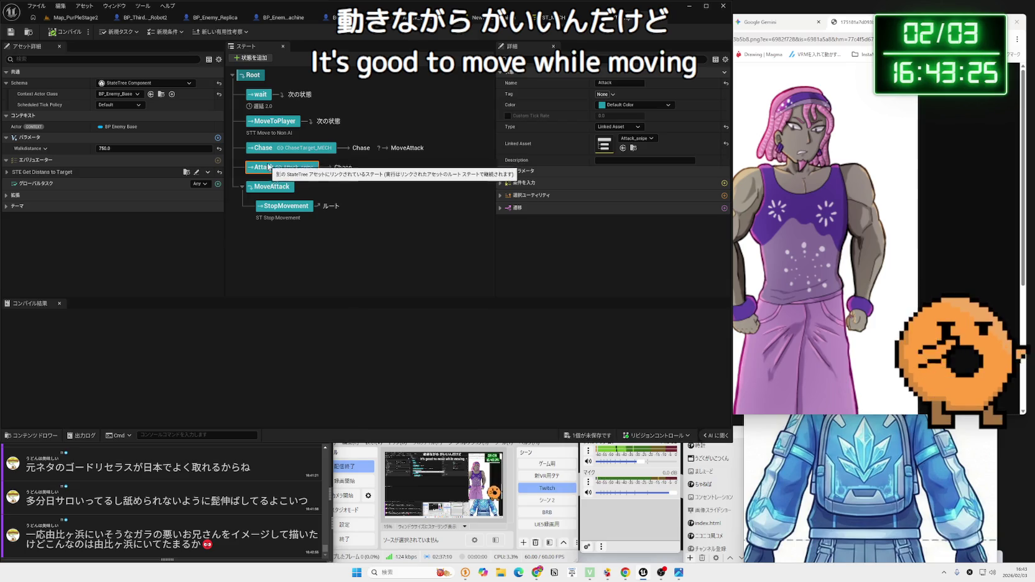
# - Move Attack under MoveAttack, delete the StopMovement state, and switch to Map_PurPleStage2
pyautogui.moveTo(273, 173); pyautogui.dragTo(292, 225)
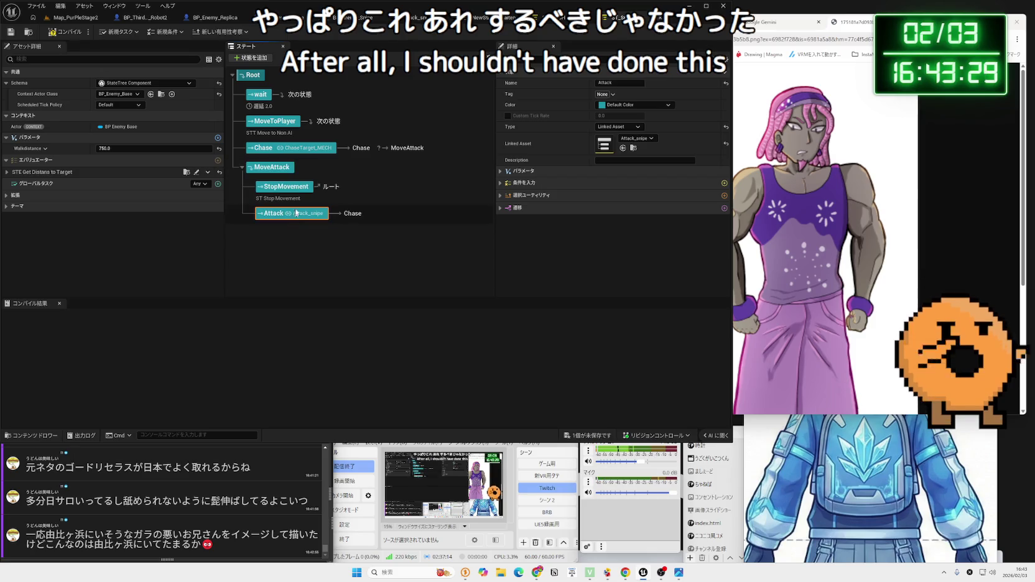
pyautogui.click(291, 190)
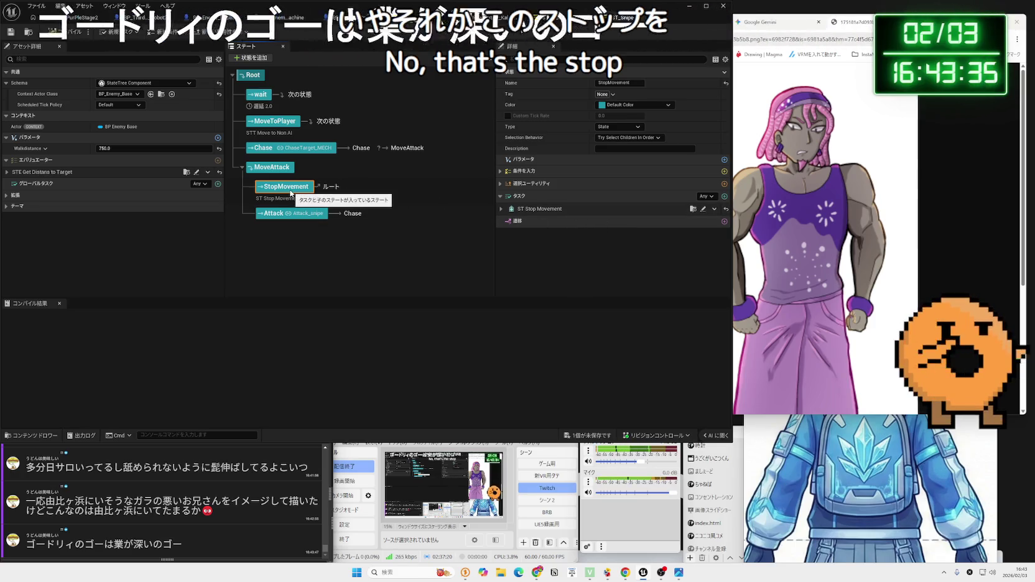
pyautogui.press('Delete')
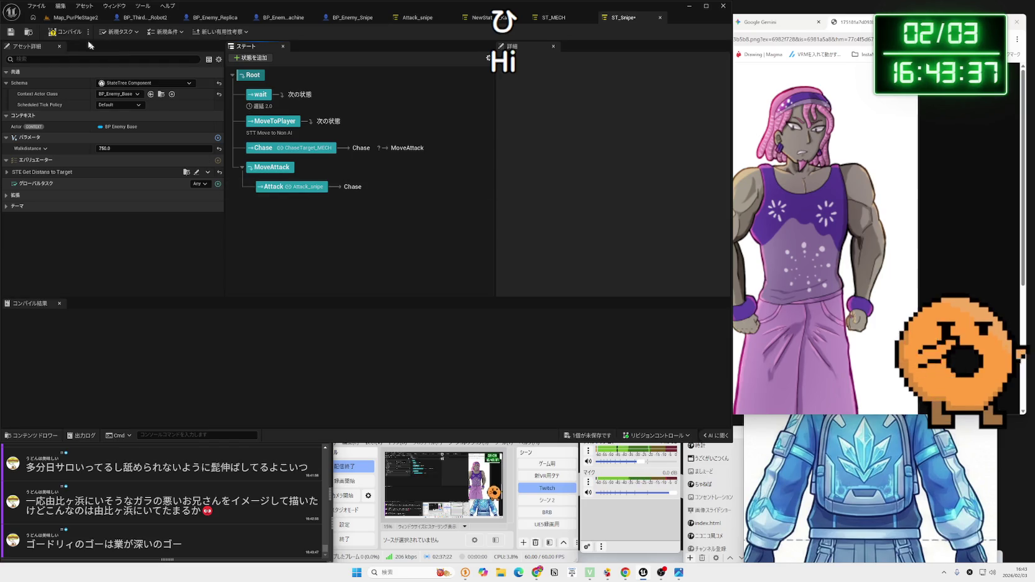
pyautogui.click(73, 17)
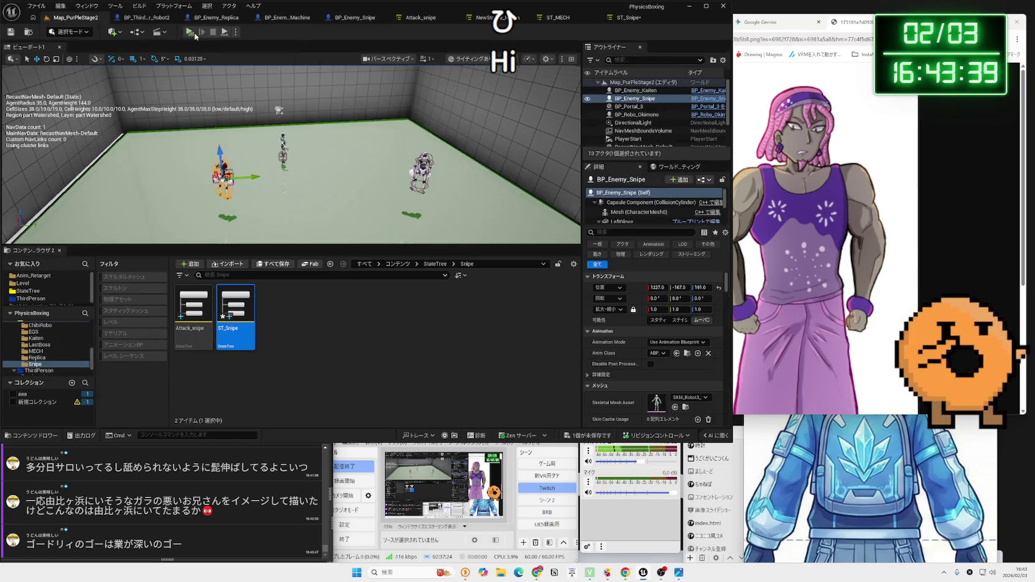
# - Run a short Map_PurPleStage2 play test, then stop it and reopen ST_Snipe
pyautogui.click(190, 32)
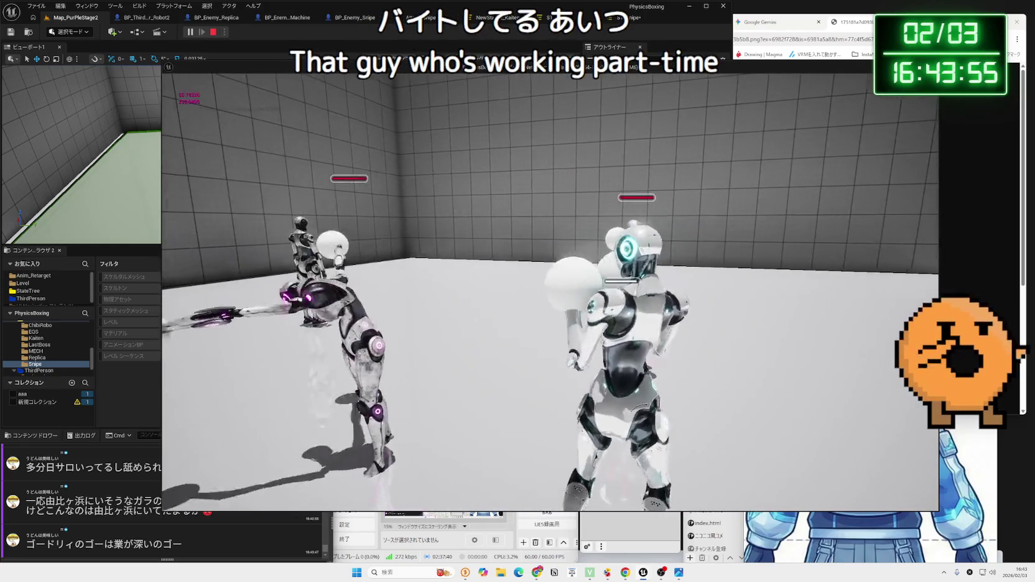
pyautogui.press('Escape')
pyautogui.click(650, 17)
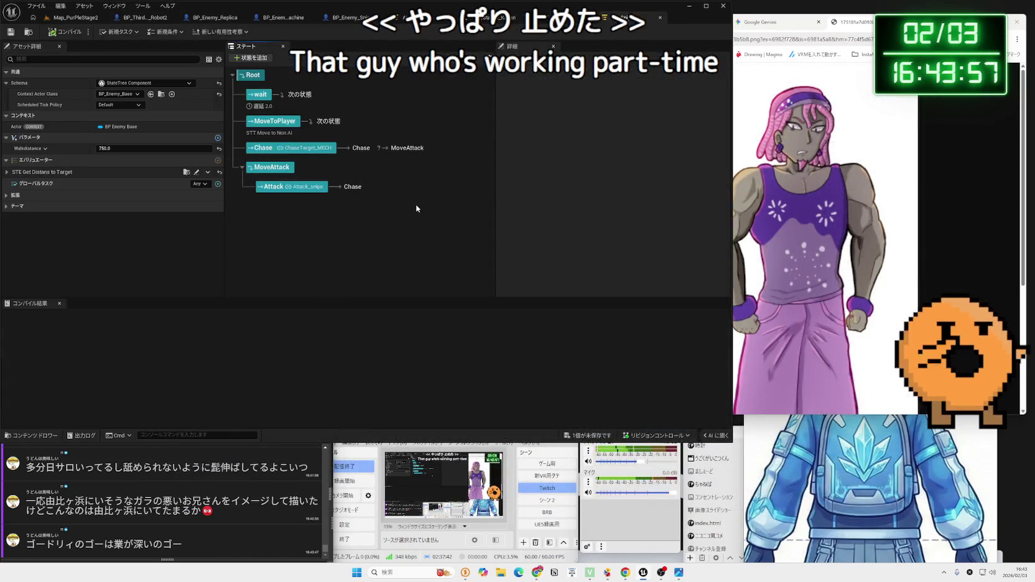
# - Restore StopMovement under MoveAttack, set its transition to 次の状態, and play-test again
pyautogui.hotkey('ctrl', 'z')
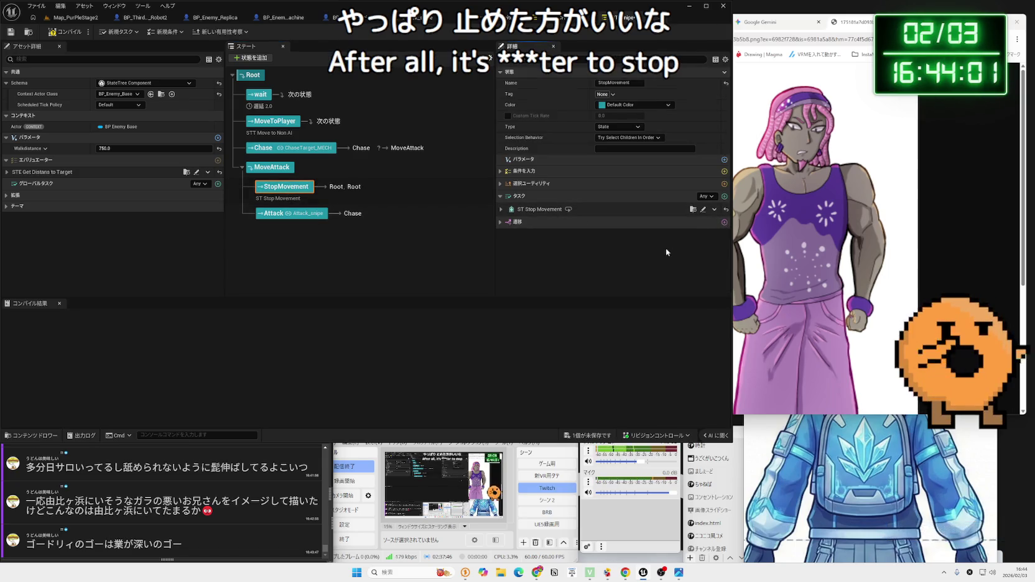
pyautogui.hotkey('ctrl', 'z')
pyautogui.click(501, 234)
pyautogui.click(619, 256)
pyautogui.click(632, 269)
pyautogui.click(501, 235)
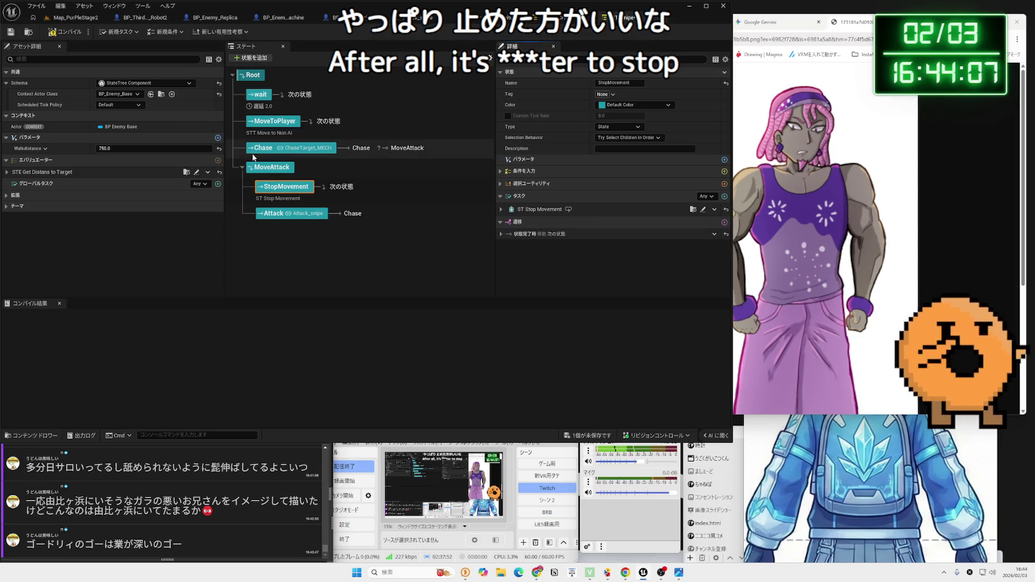
pyautogui.click(70, 18)
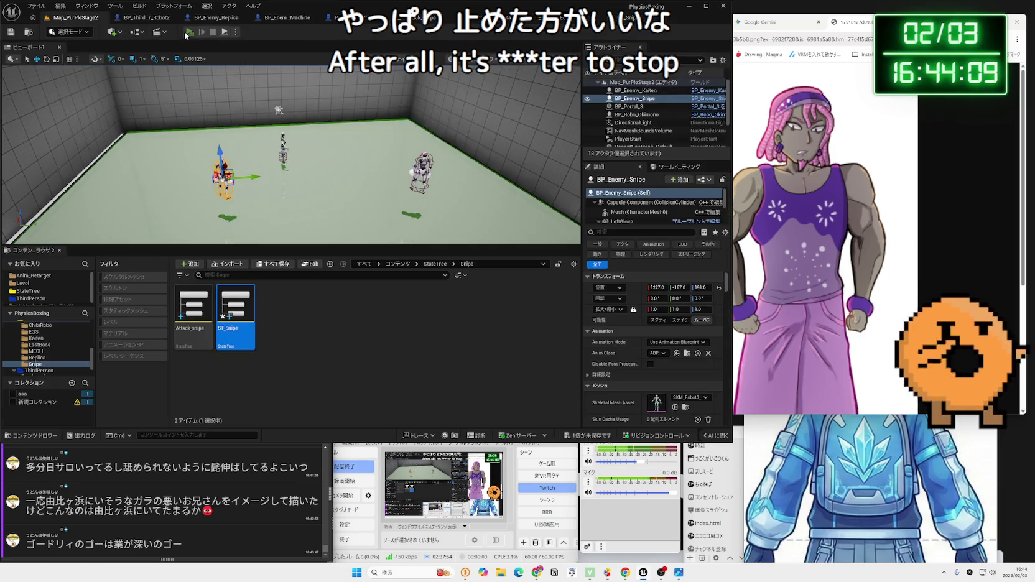
pyautogui.click(189, 32)
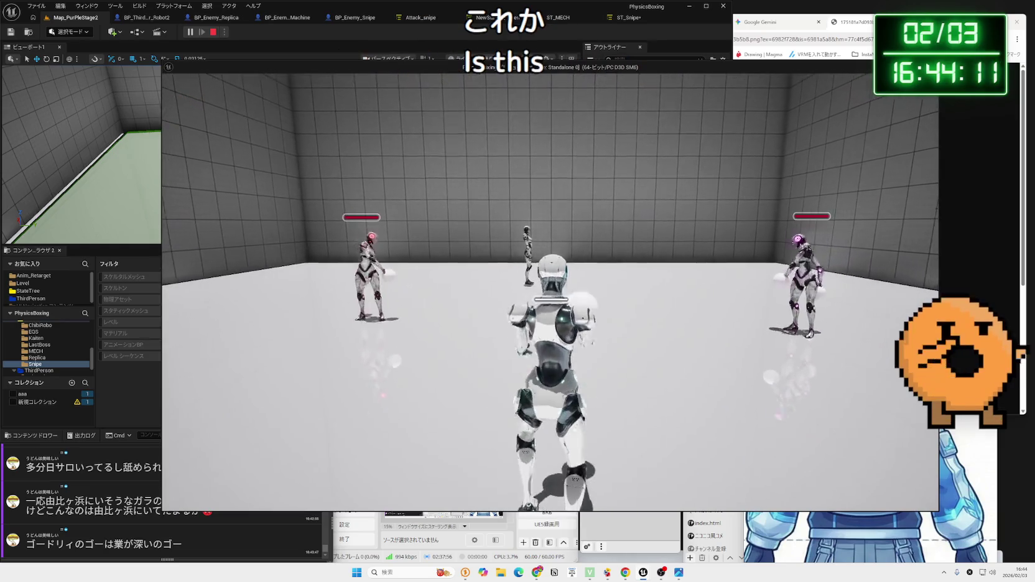
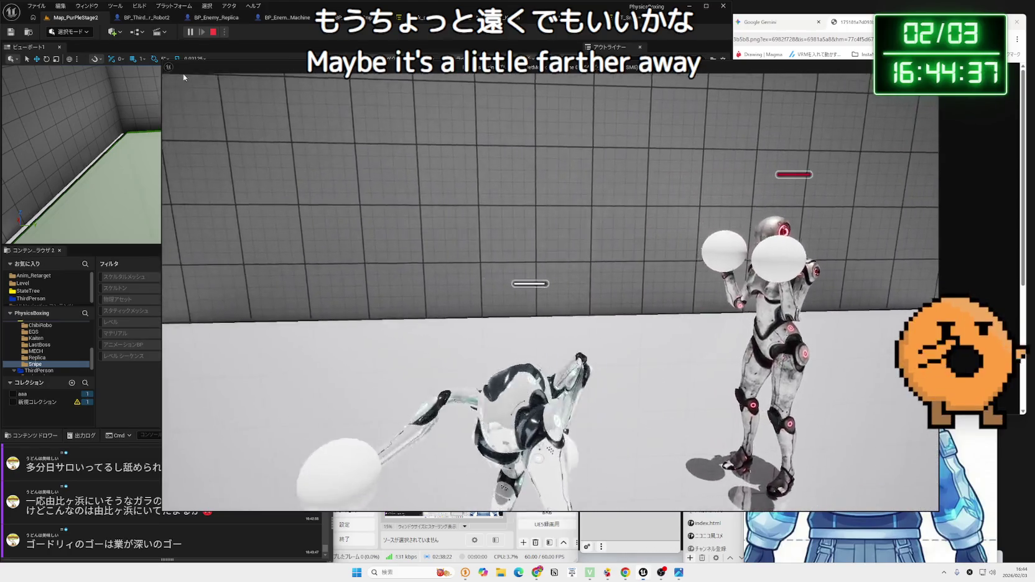
# - Stop the play test and save the one unsaved asset
pyautogui.press('Escape')
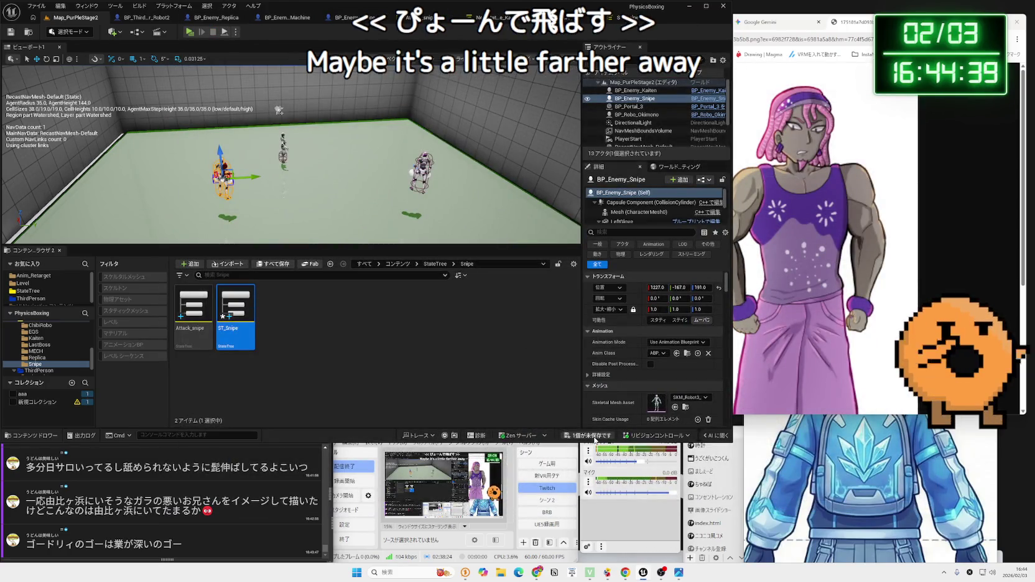
pyautogui.click(595, 440)
pyautogui.click(613, 355)
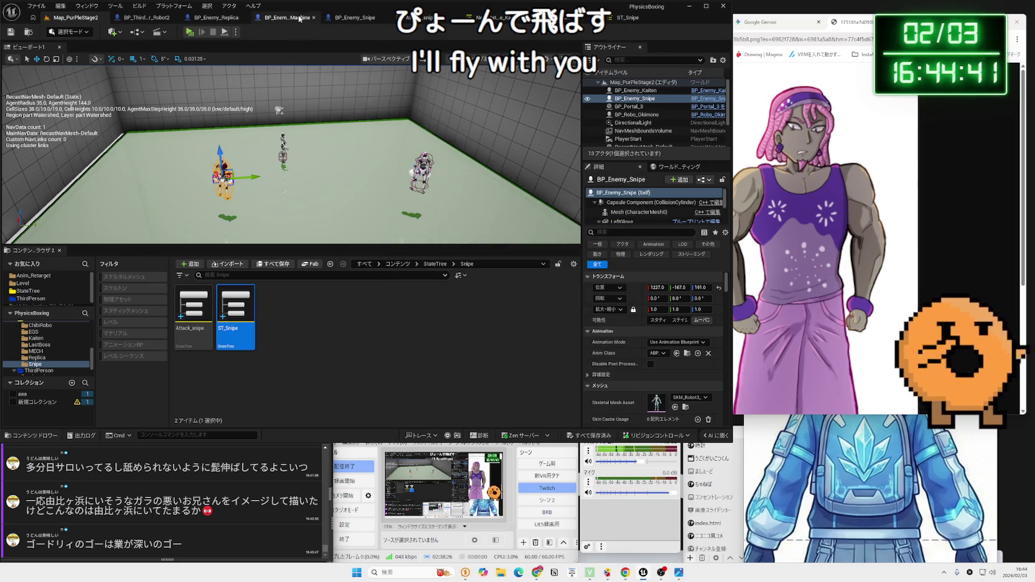
# - Switch to the BP_Enemy_Snipe blueprint and show its 3D viewport preview
pyautogui.click(302, 19)
pyautogui.click(340, 23)
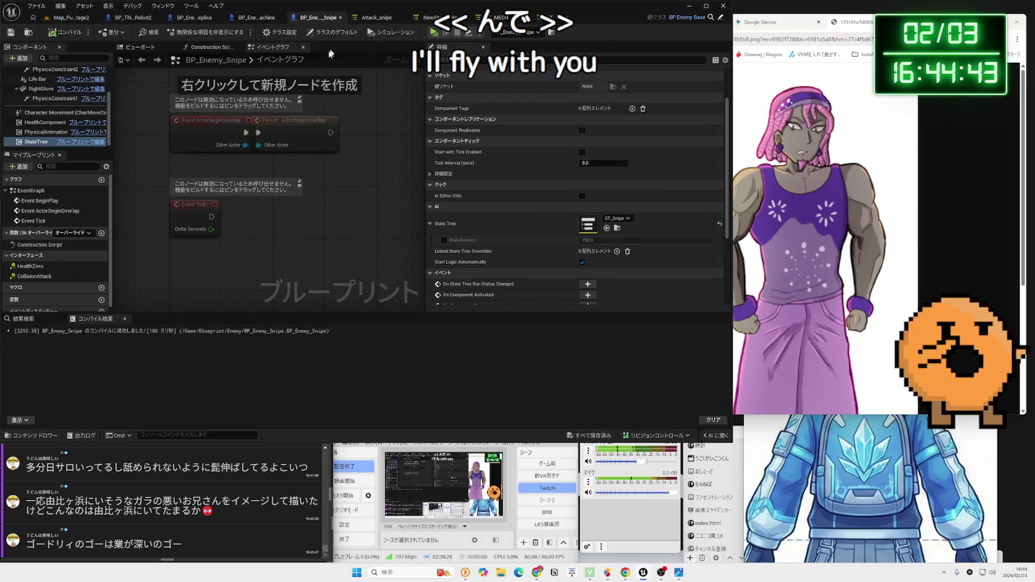
pyautogui.scroll(-2, 289, 223)
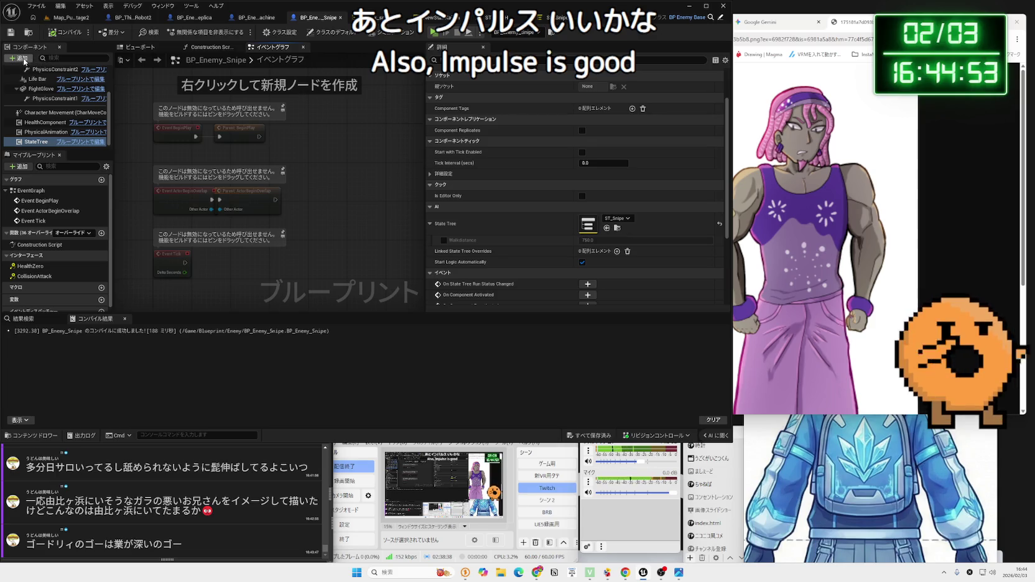
pyautogui.click(140, 47)
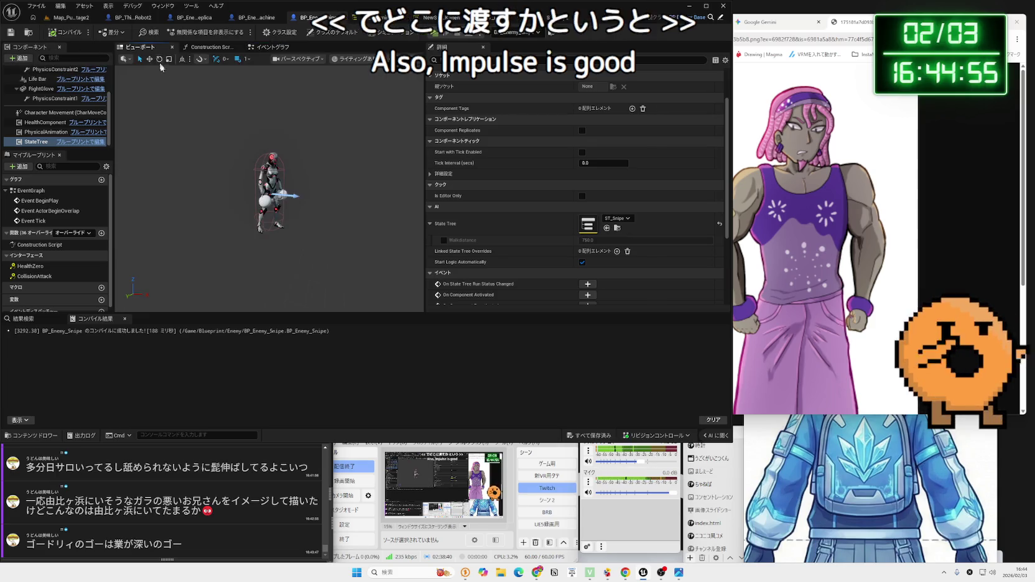
# - Zoom the preview toward the robot, browse the Add Component list, and inspect the Capsule and Mesh components
pyautogui.moveTo(171, 111); pyautogui.dragTo(199, 87)
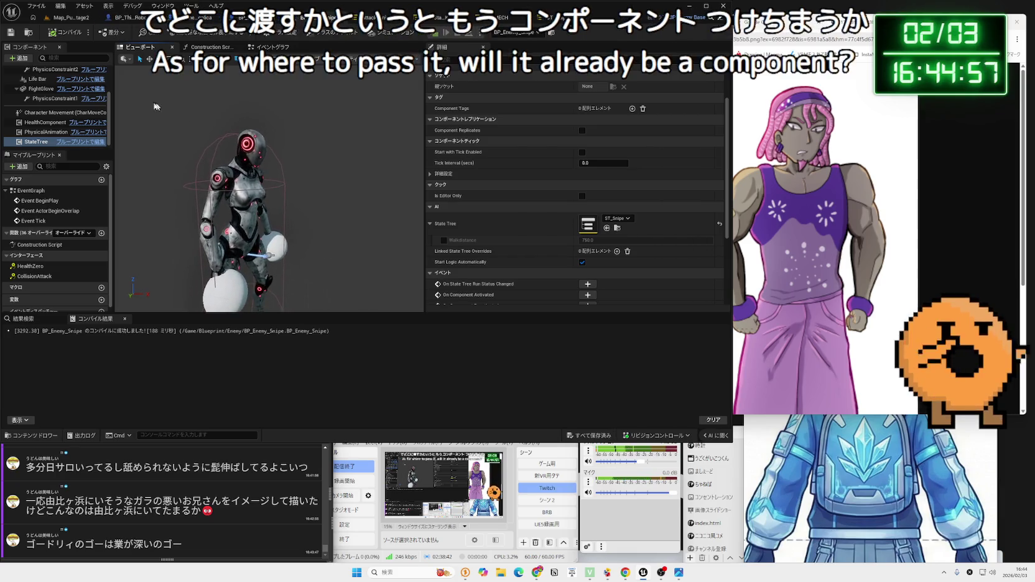
pyautogui.click(21, 58)
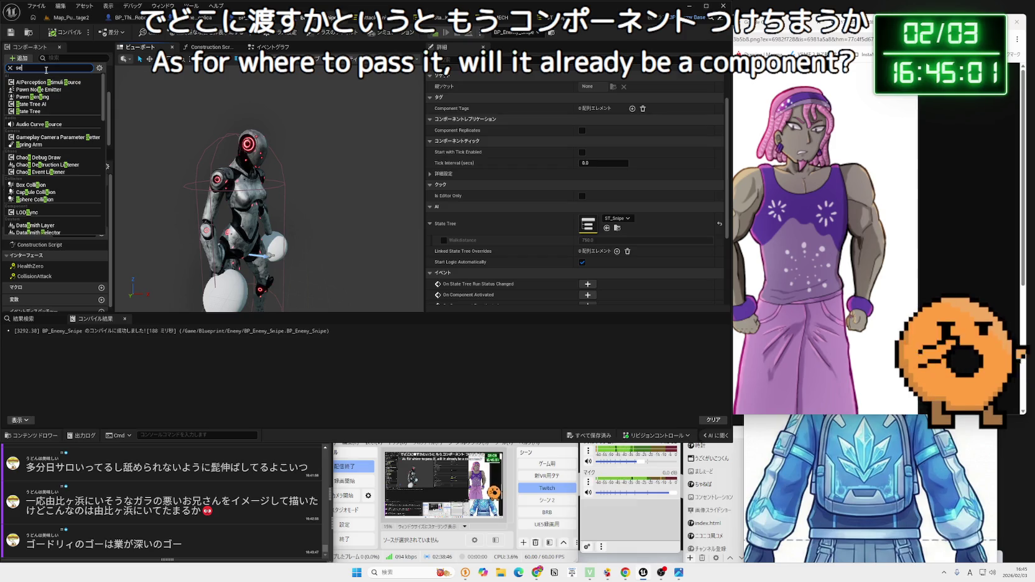
pyautogui.write('ene')
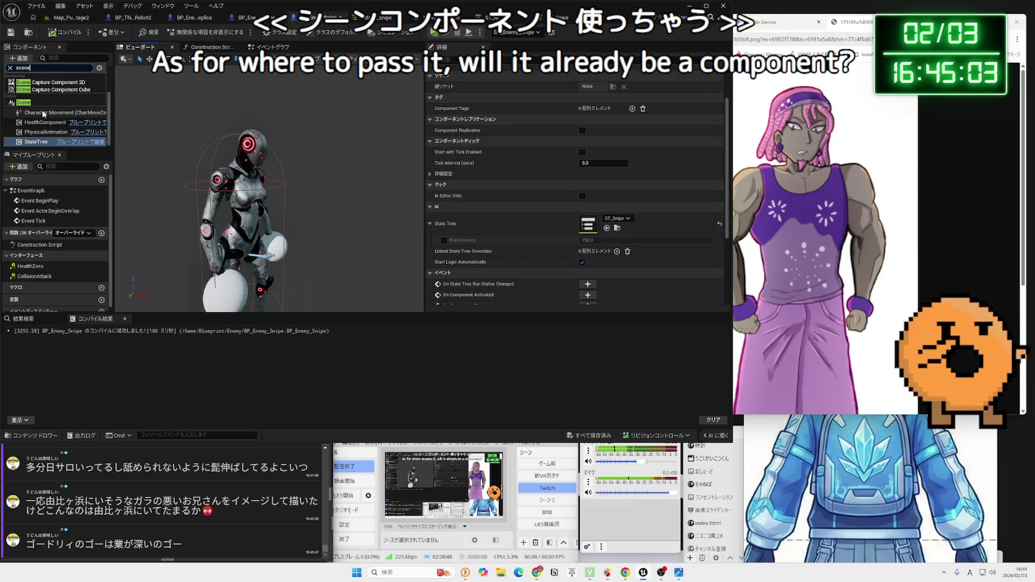
pyautogui.click(25, 102)
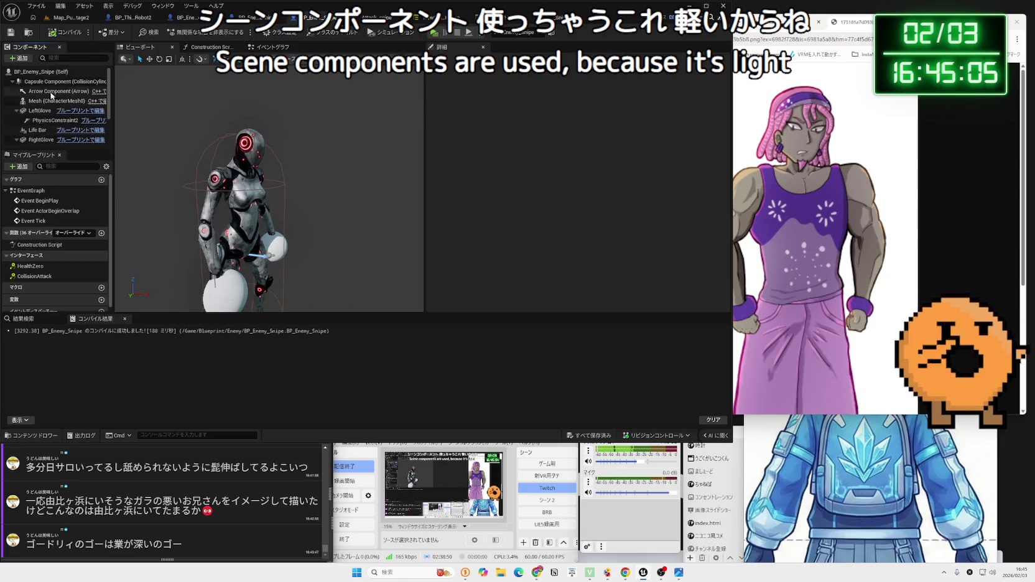
pyautogui.scroll(-1, 57, 107)
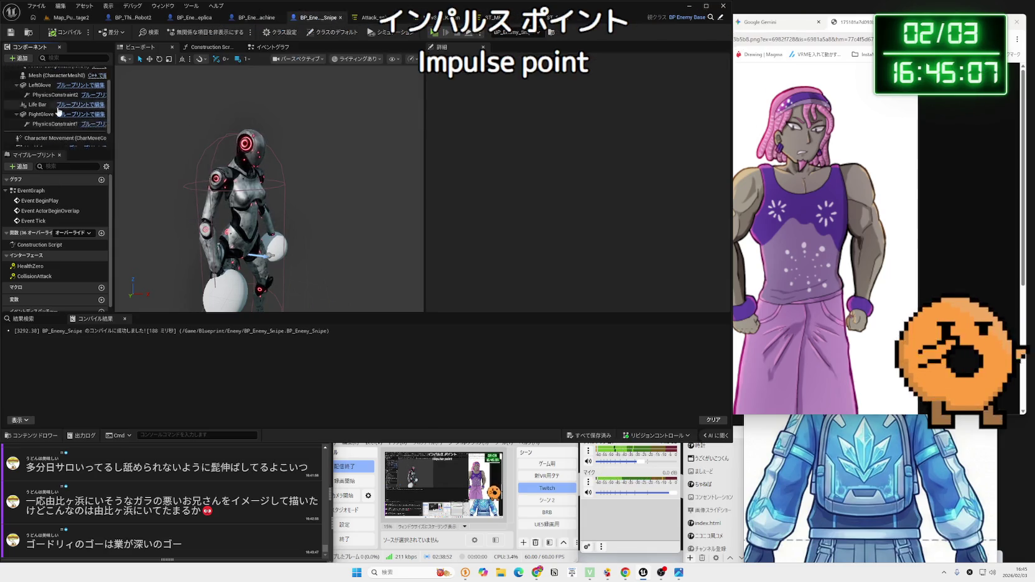
pyautogui.scroll(-4, 57, 111)
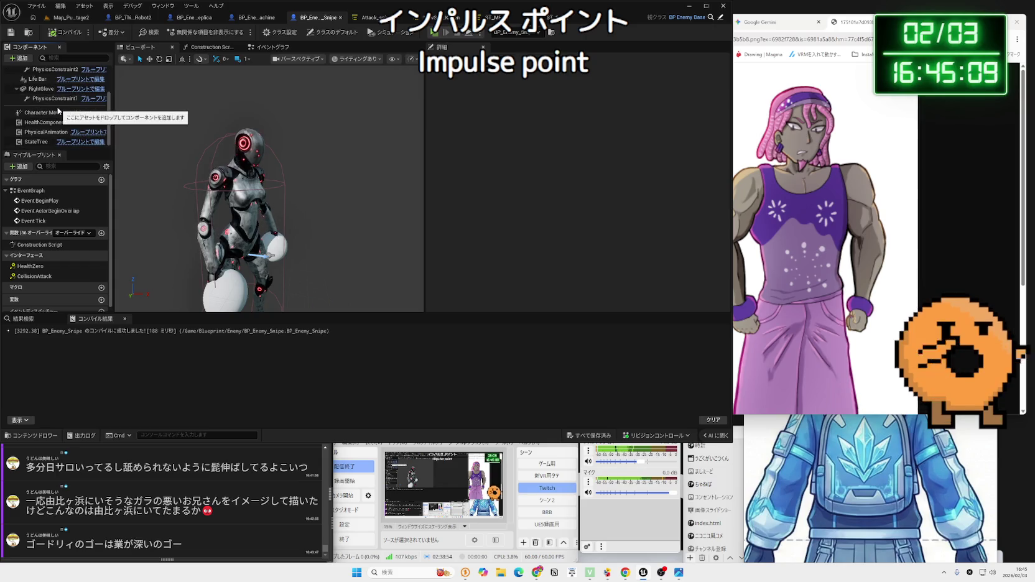
pyautogui.scroll(5, 55, 99)
pyautogui.click(50, 86)
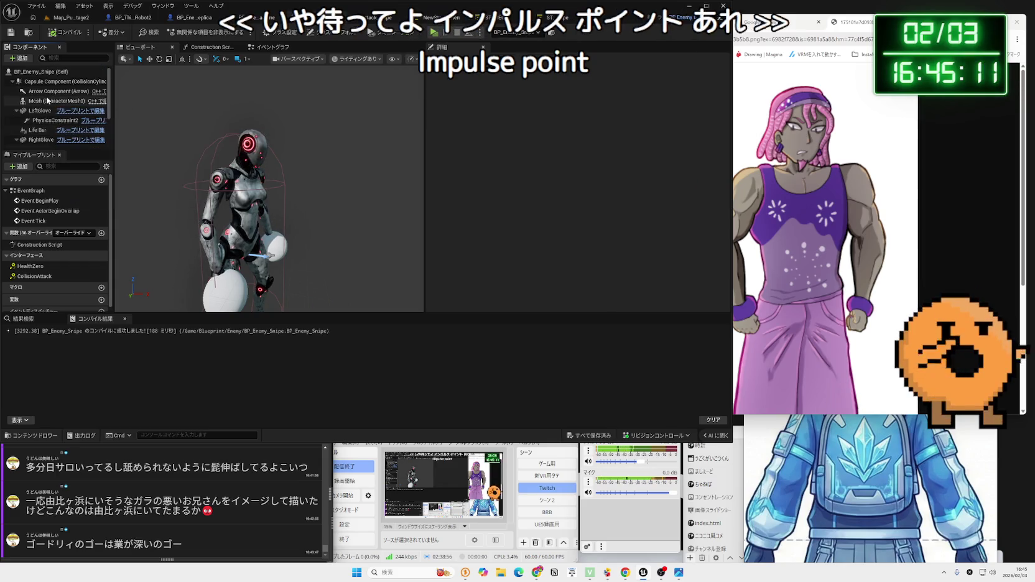
pyautogui.click(50, 100)
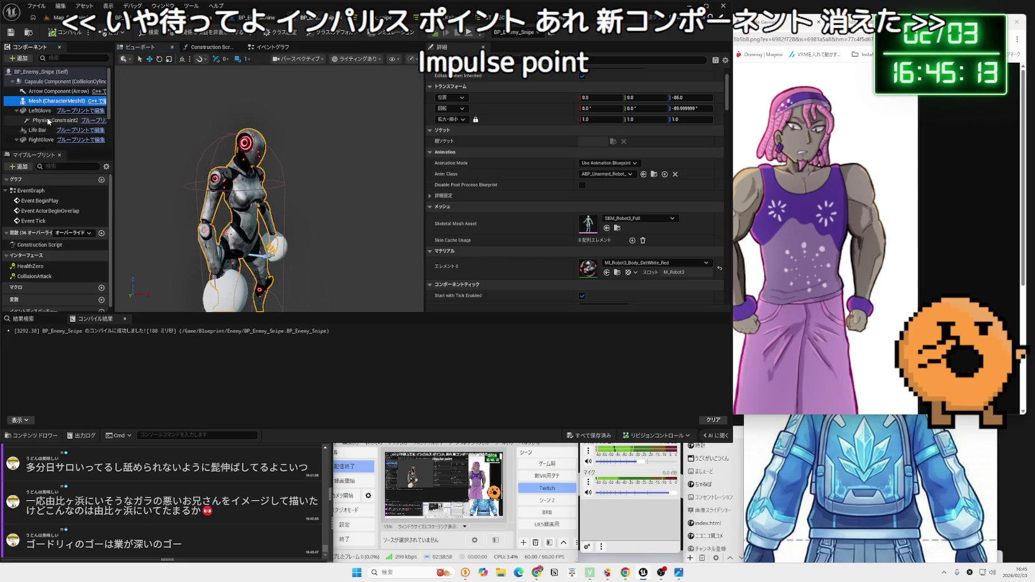
# - Search Add Component for impulse and force components, cancel without adding, and leave LeftGlove deselected
pyautogui.click(21, 58)
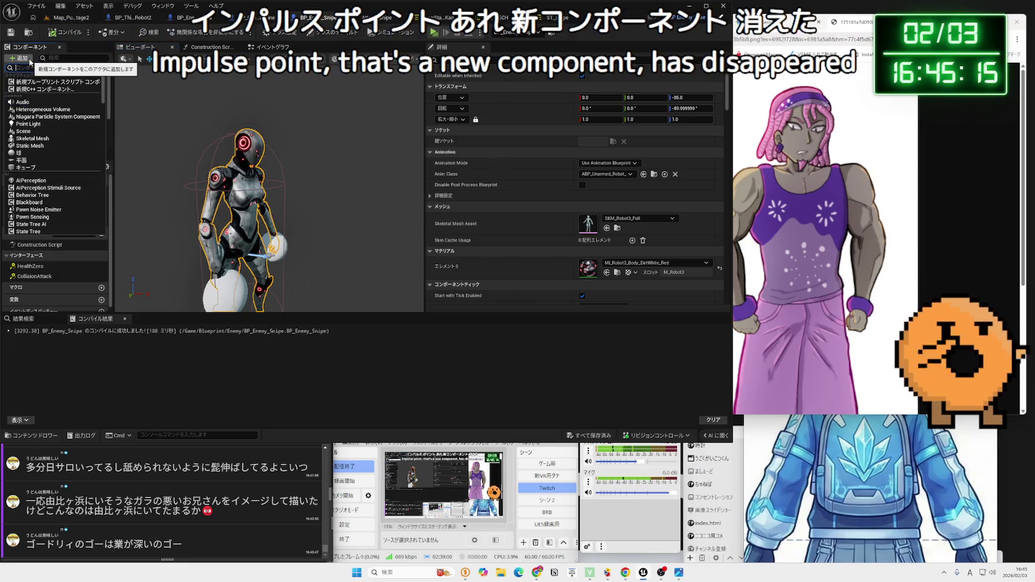
pyautogui.write('impl')
pyautogui.click(44, 67)
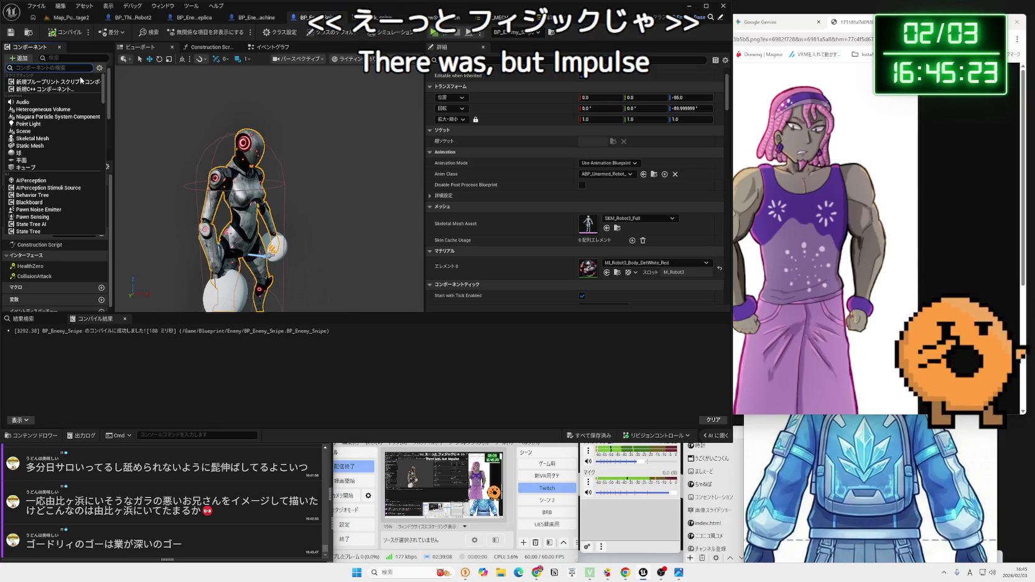
pyautogui.write('force')
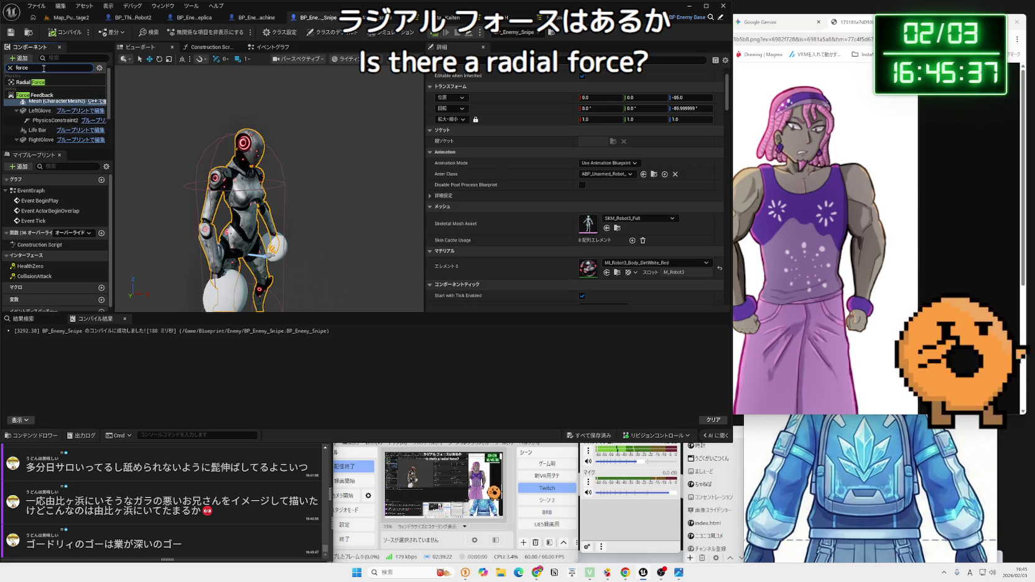
pyautogui.press('Escape')
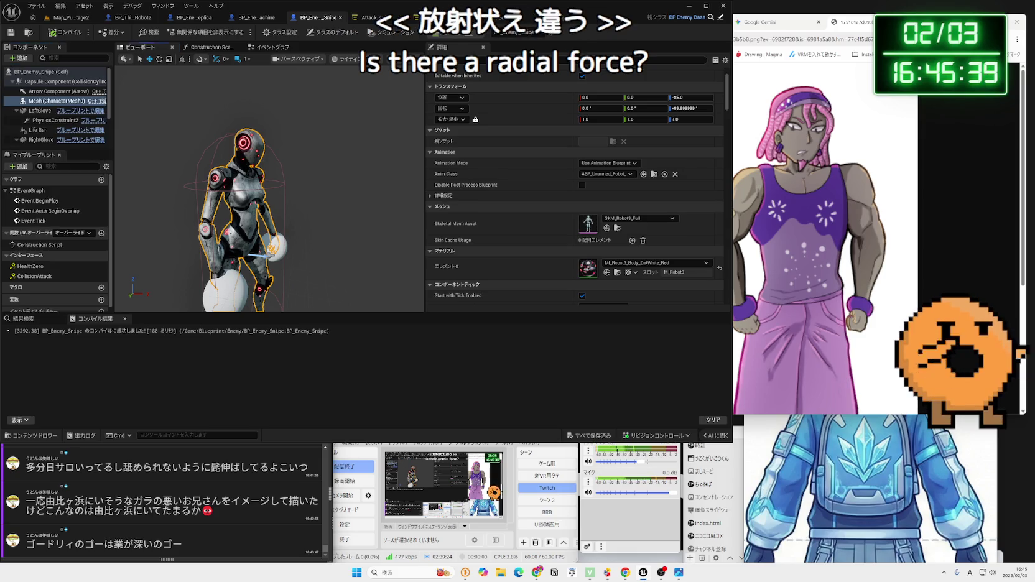
pyautogui.click(39, 111)
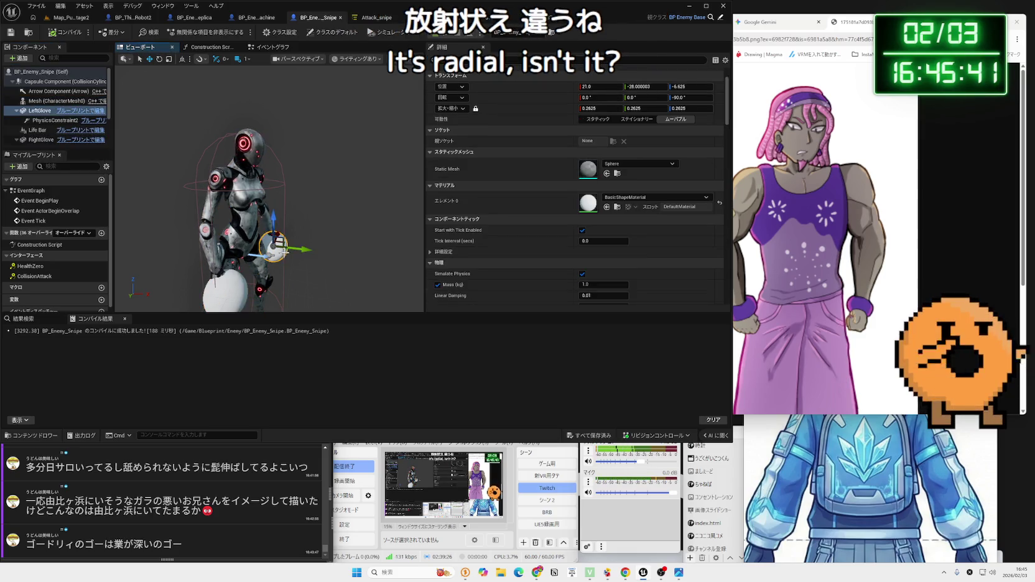
pyautogui.scroll(-4, 270, 205)
pyautogui.click(324, 200)
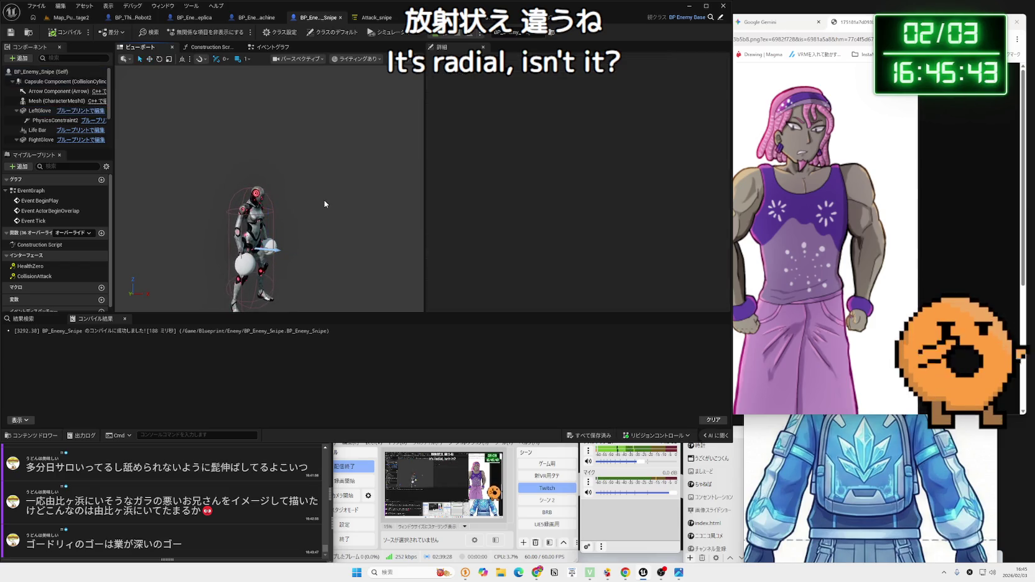
# - Add a 2.0-second Delay node after BeginPlay in the Snipe event graph
pyautogui.click(268, 49)
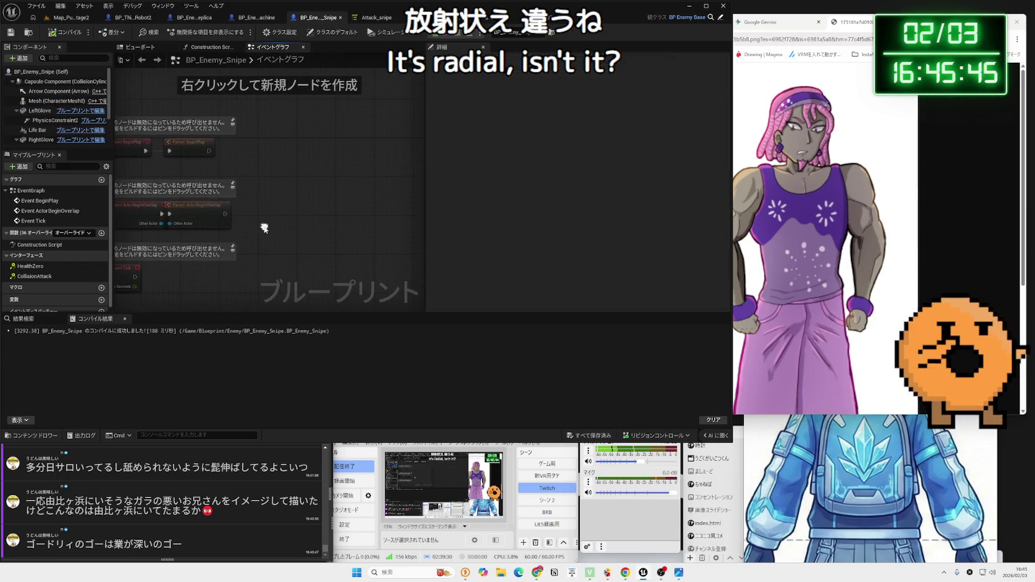
pyautogui.moveTo(211, 151); pyautogui.dragTo(266, 154)
pyautogui.write('delay')
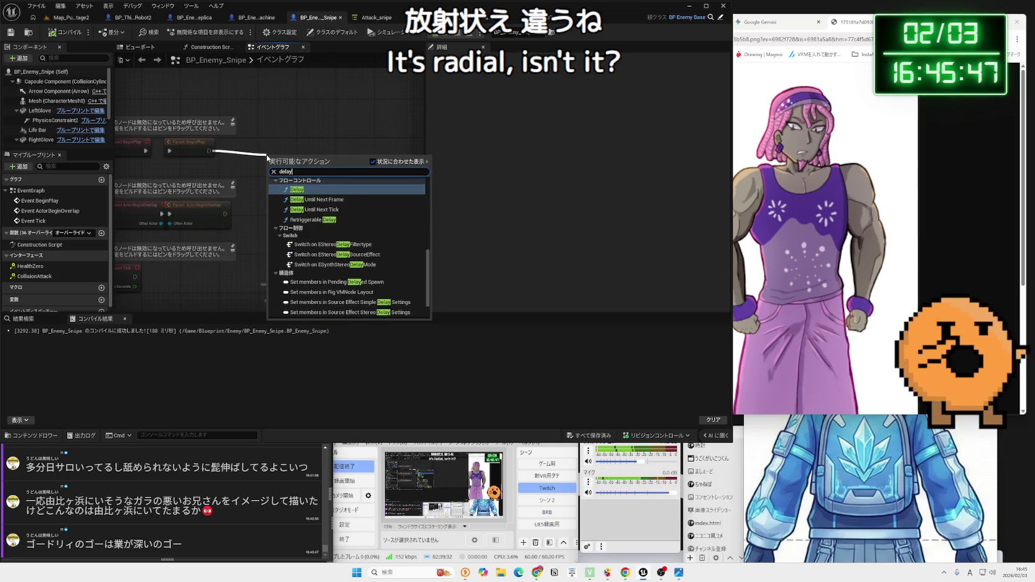
pyautogui.click(299, 189)
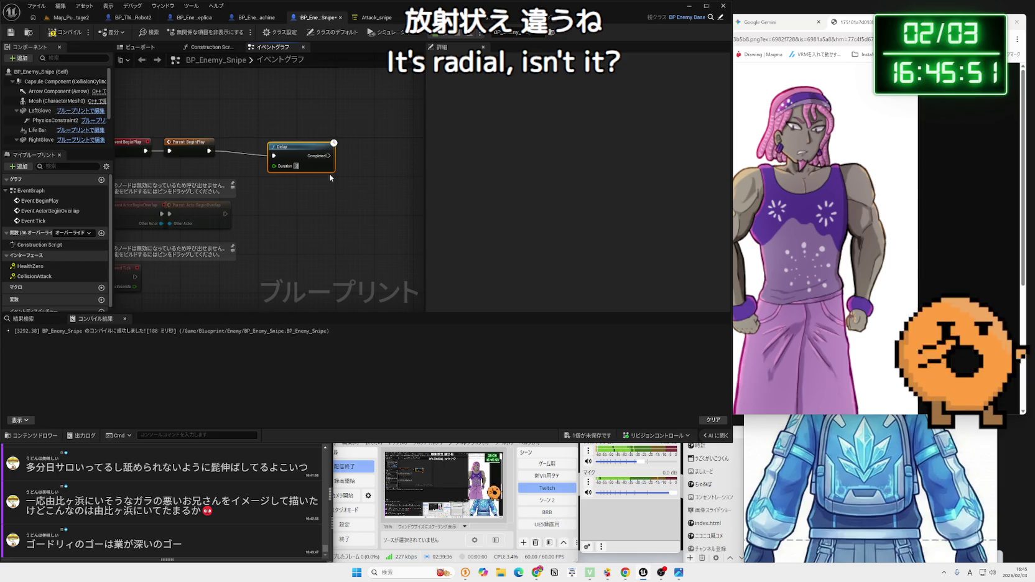
pyautogui.moveTo(298, 156); pyautogui.dragTo(292, 152)
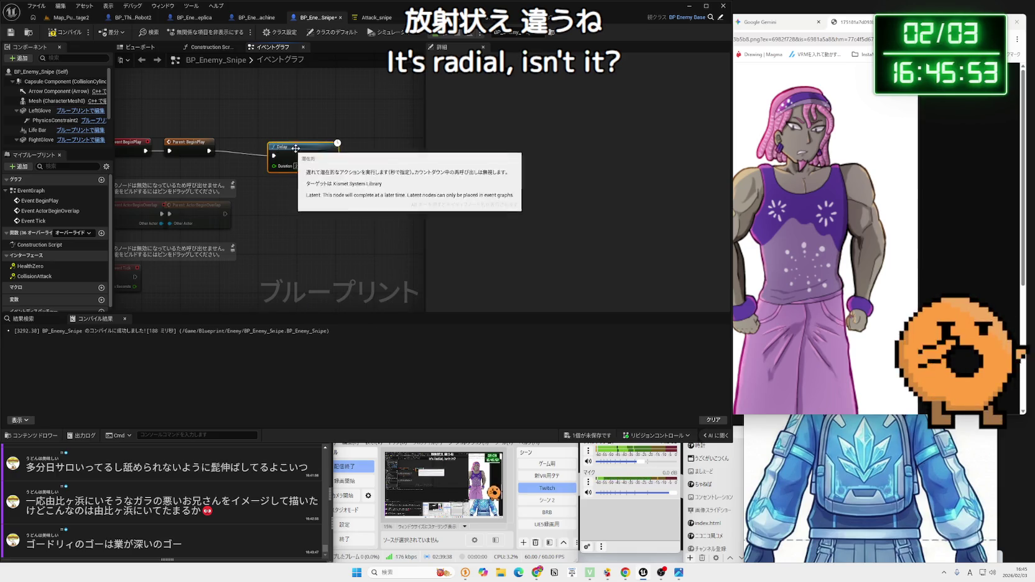
# - Add an Add Impulse node from the Delay's Completed output, targeting Right Glove
pyautogui.scroll(-1, 291, 185)
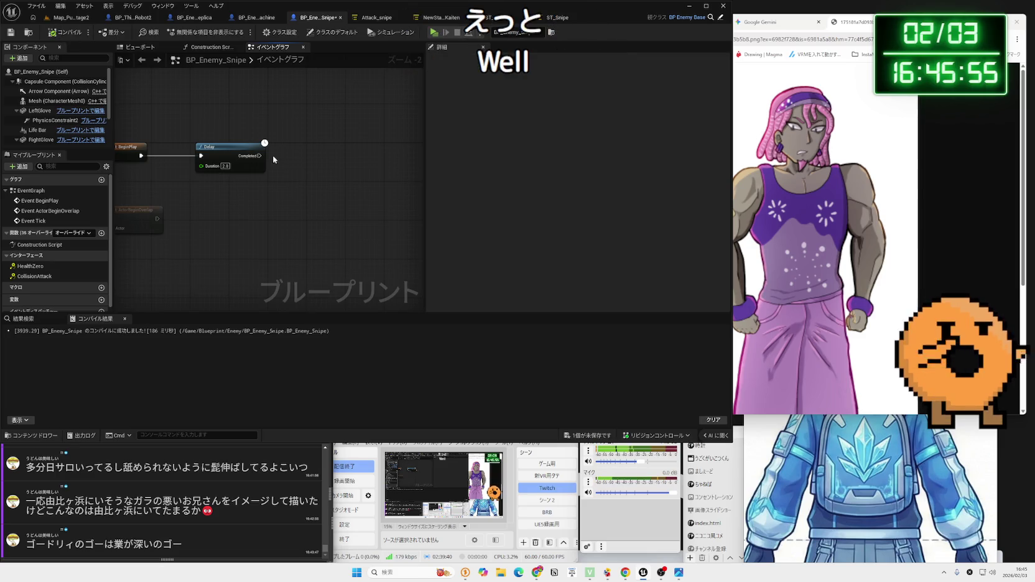
pyautogui.moveTo(296, 157); pyautogui.dragTo(299, 157)
pyautogui.write('add impl')
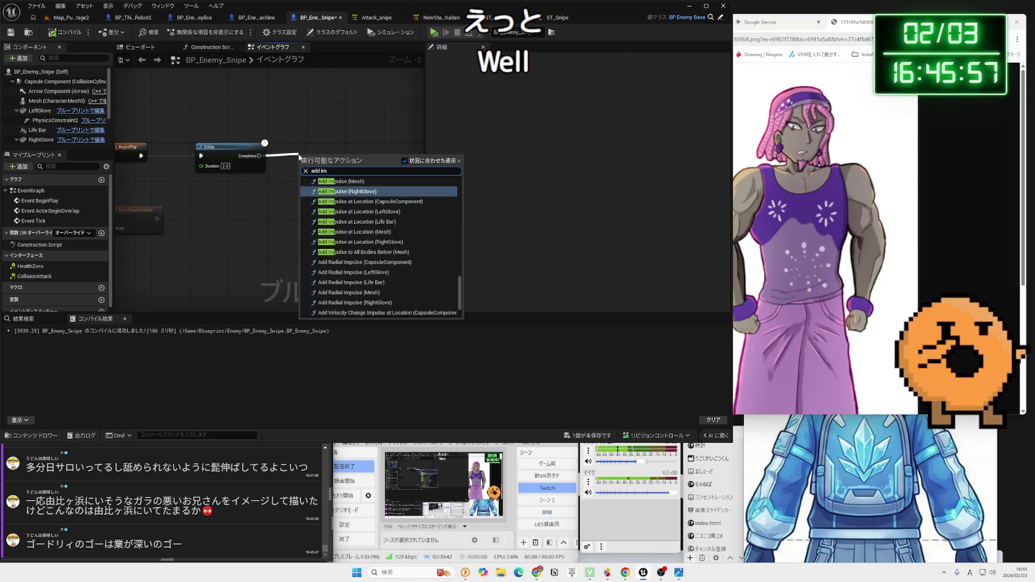
pyautogui.press('BackSpace')
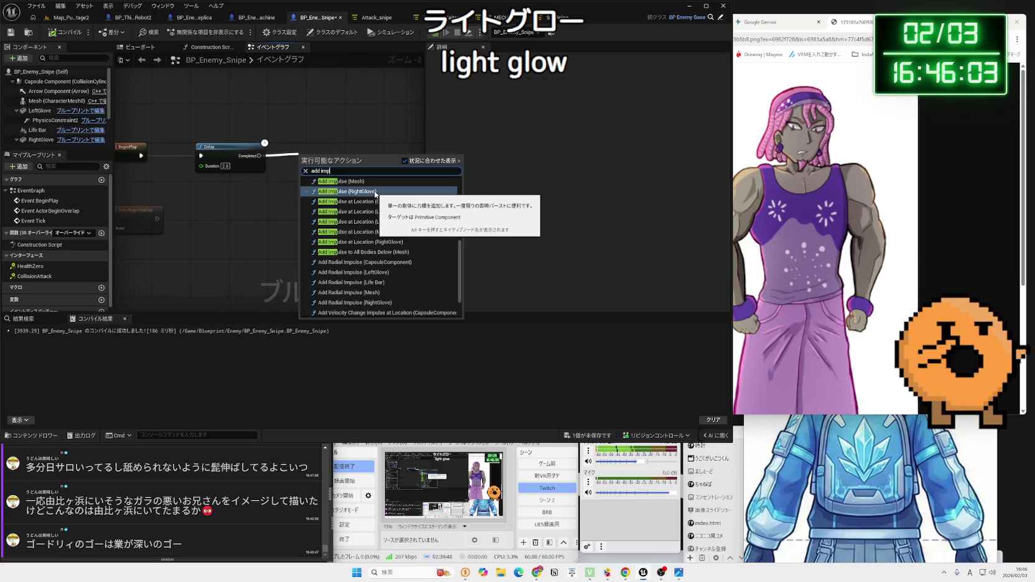
pyautogui.click(376, 192)
pyautogui.moveTo(304, 160); pyautogui.dragTo(366, 166)
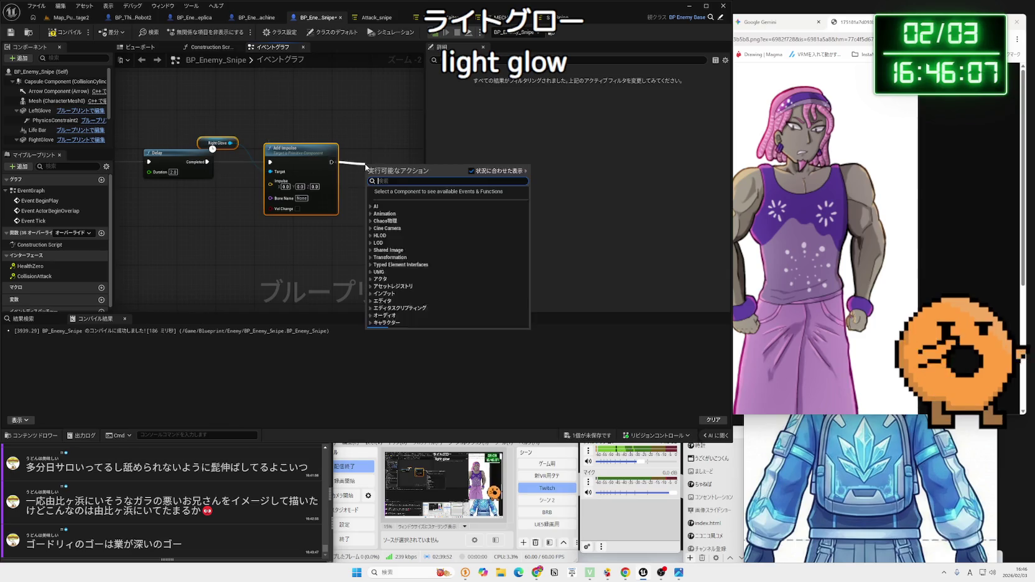
pyautogui.write('add imu')
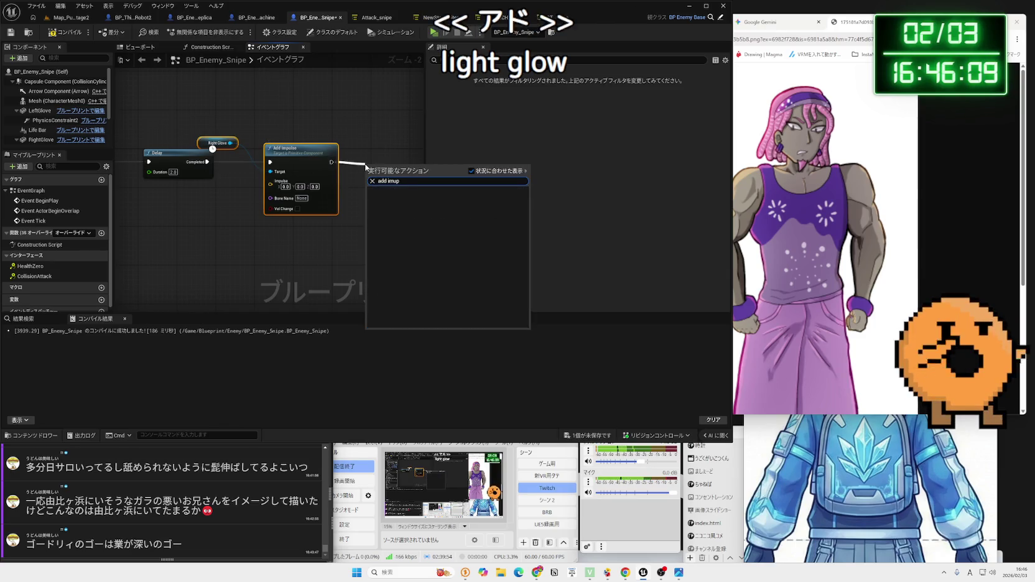
pyautogui.click(224, 173)
# - Wire Left Glove into the Add Impulse Target beside Right Glove and tidy the node layout
pyautogui.click(39, 110)
pyautogui.moveTo(39, 111)
pyautogui.mouseDown()
pyautogui.moveTo(292, 196)
pyautogui.moveTo(269, 171)
pyautogui.mouseUp()
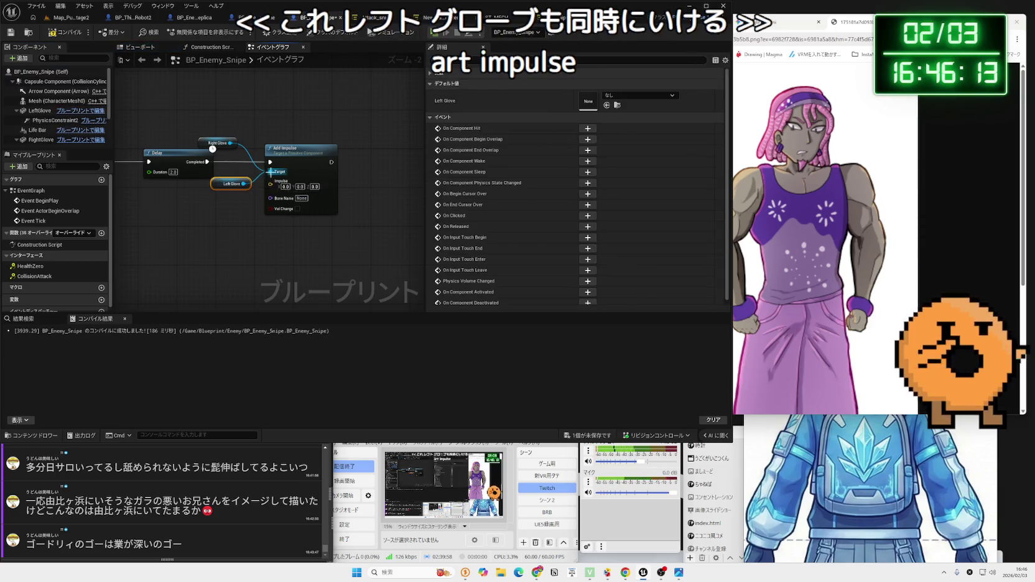
pyautogui.moveTo(217, 144); pyautogui.dragTo(242, 194)
pyautogui.click(243, 194)
pyautogui.moveTo(280, 148); pyautogui.dragTo(299, 148)
pyautogui.scroll(3, 265, 211)
pyautogui.rightClick(173, 214)
pyautogui.write('get player paw')
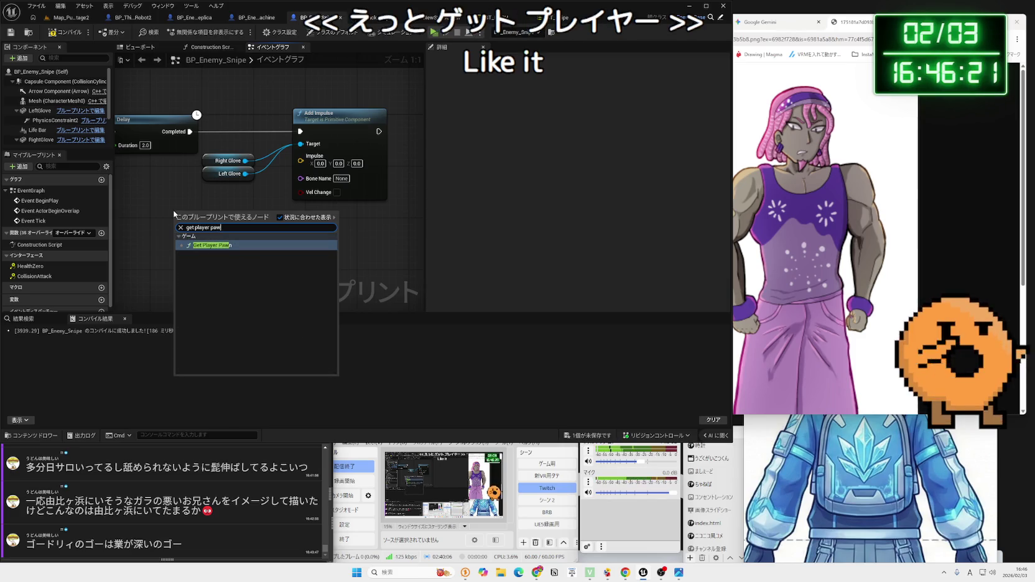
# - Add Get Player Pawn feeding a Get Actor Location node and position them
pyautogui.press('Return')
pyautogui.moveTo(221, 225); pyautogui.dragTo(184, 250)
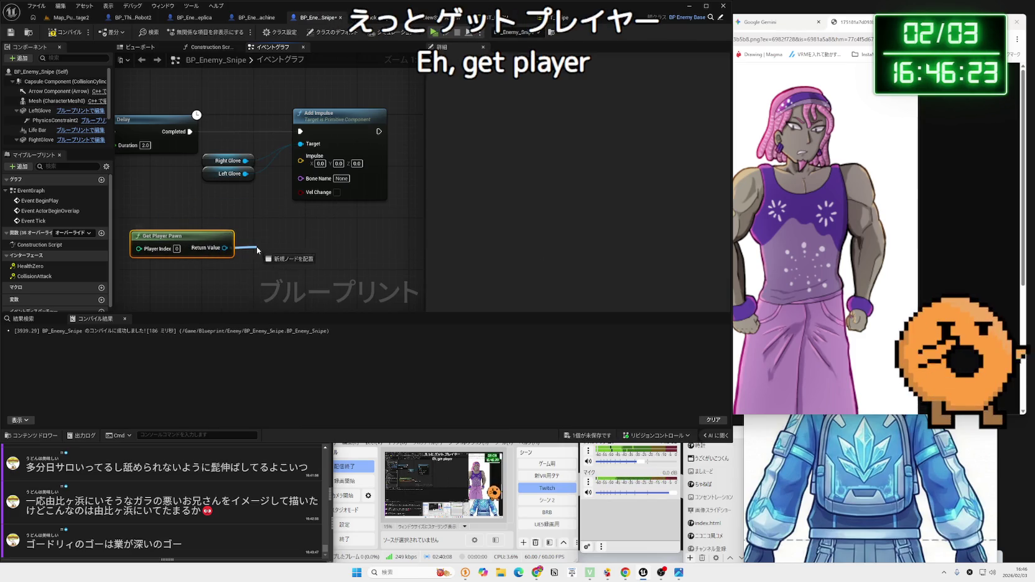
pyautogui.moveTo(257, 249); pyautogui.dragTo(257, 249)
pyautogui.write('get acto location')
pyautogui.press('Return')
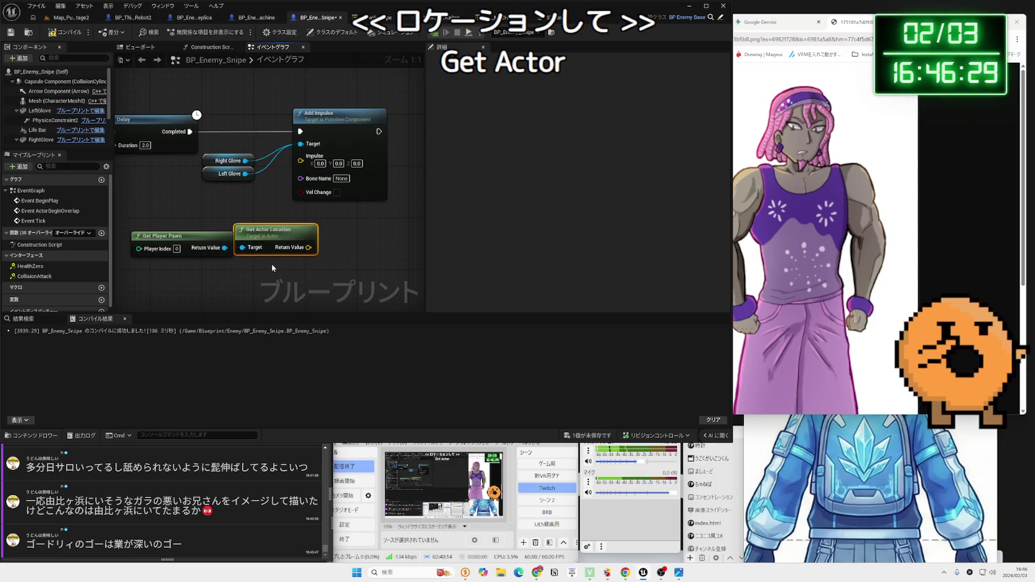
pyautogui.moveTo(274, 233)
pyautogui.mouseDown()
pyautogui.moveTo(287, 272)
pyautogui.moveTo(315, 262)
pyautogui.moveTo(294, 241)
pyautogui.moveTo(235, 264)
pyautogui.mouseUp()
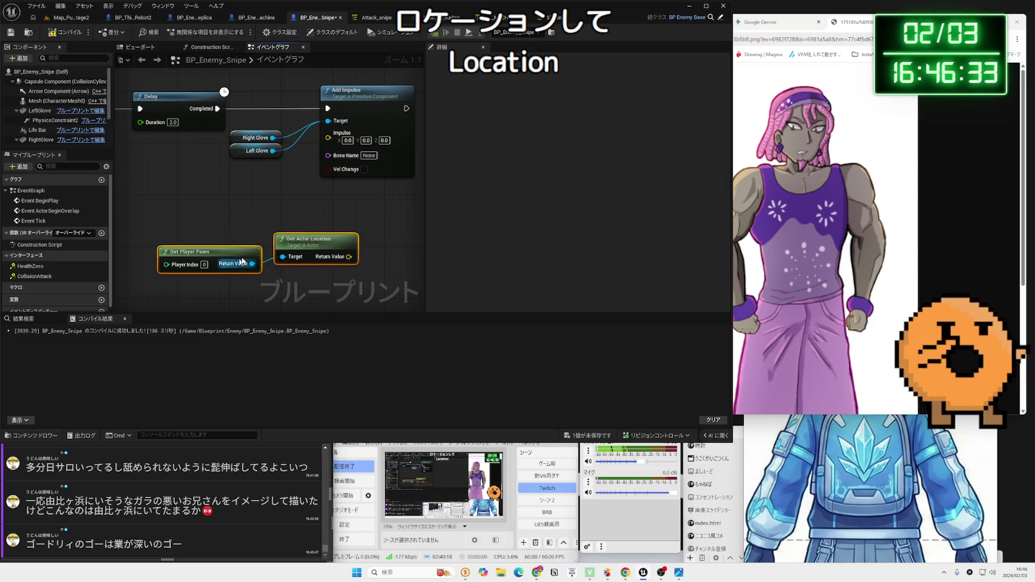
pyautogui.moveTo(310, 246); pyautogui.dragTo(304, 252)
pyautogui.click(294, 229)
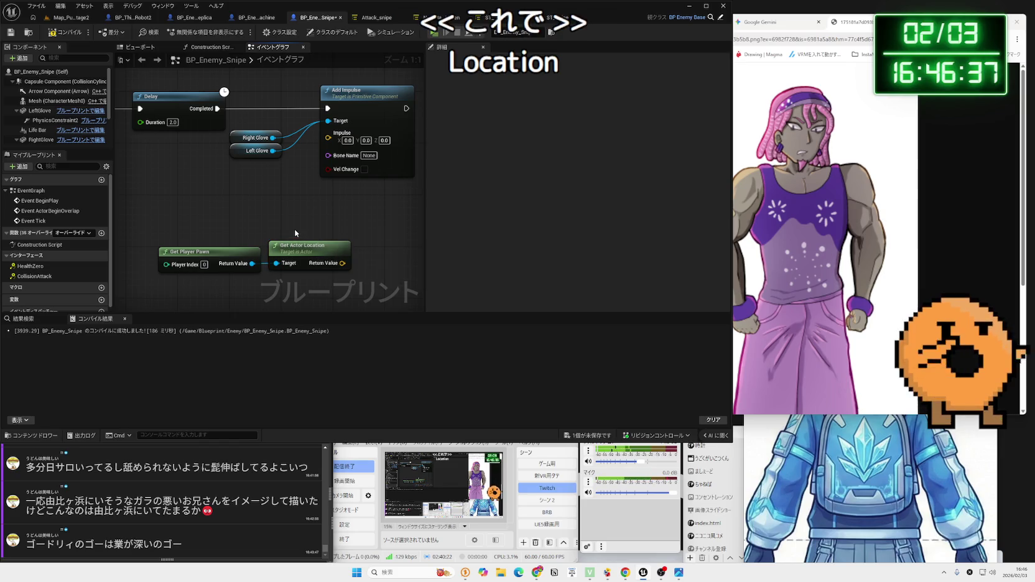
pyautogui.moveTo(294, 229); pyautogui.dragTo(260, 234)
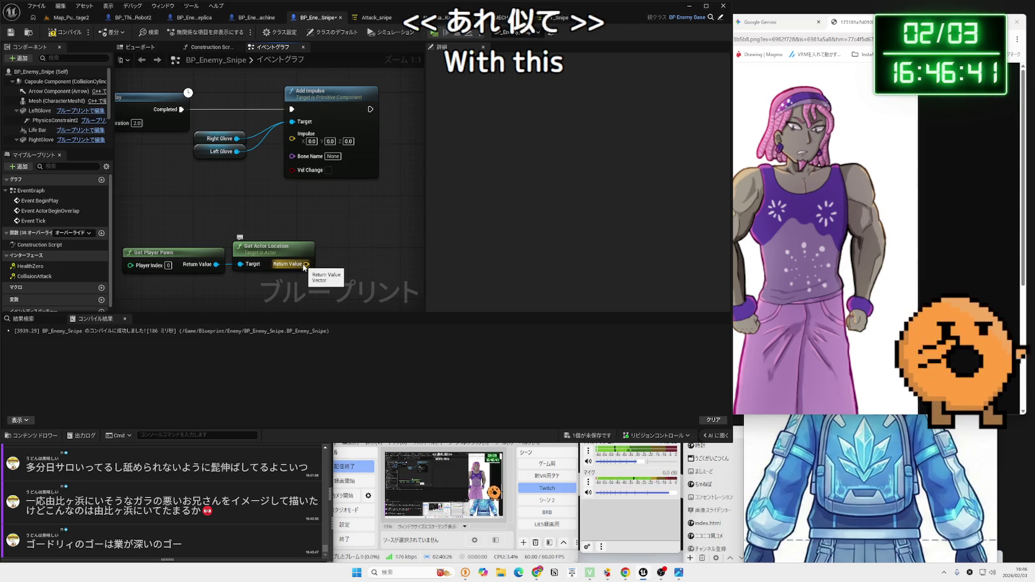
pyautogui.moveTo(166, 226); pyautogui.dragTo(188, 222)
# - Add a self Get Actor Location node above the pawn nodes and rearrange the group
pyautogui.rightClick(188, 222)
pyautogui.write('se')
pyautogui.press('BackSpace')
pyautogui.press('BackSpace')
pyautogui.write('get')
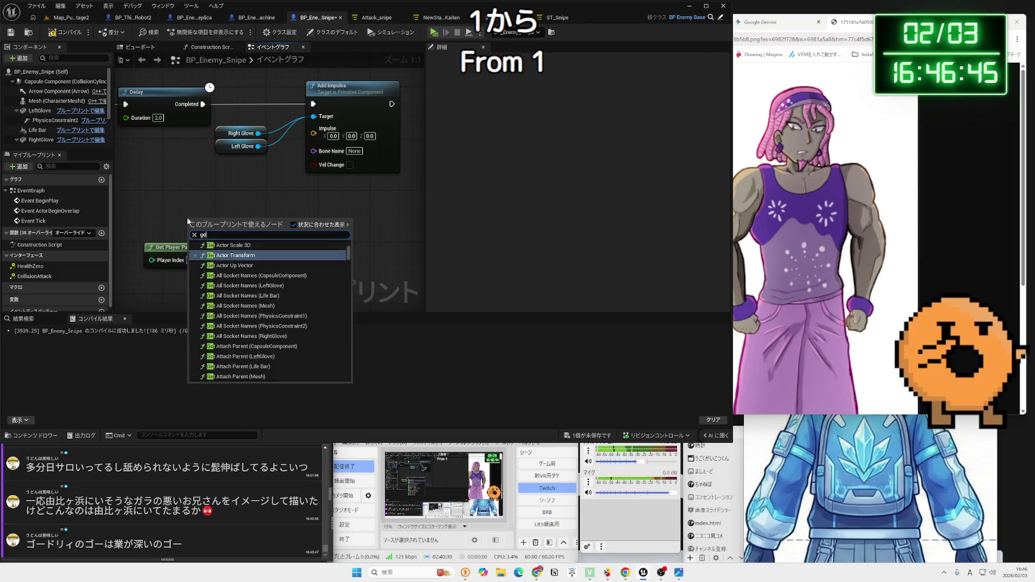
pyautogui.write(' actor locati')
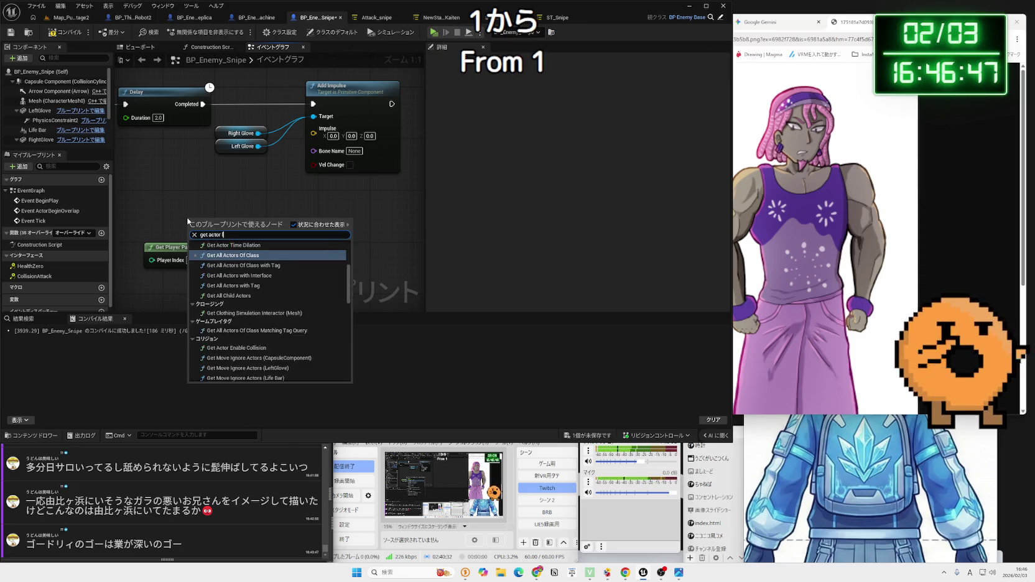
pyautogui.press('Return')
pyautogui.moveTo(228, 230); pyautogui.dragTo(210, 207)
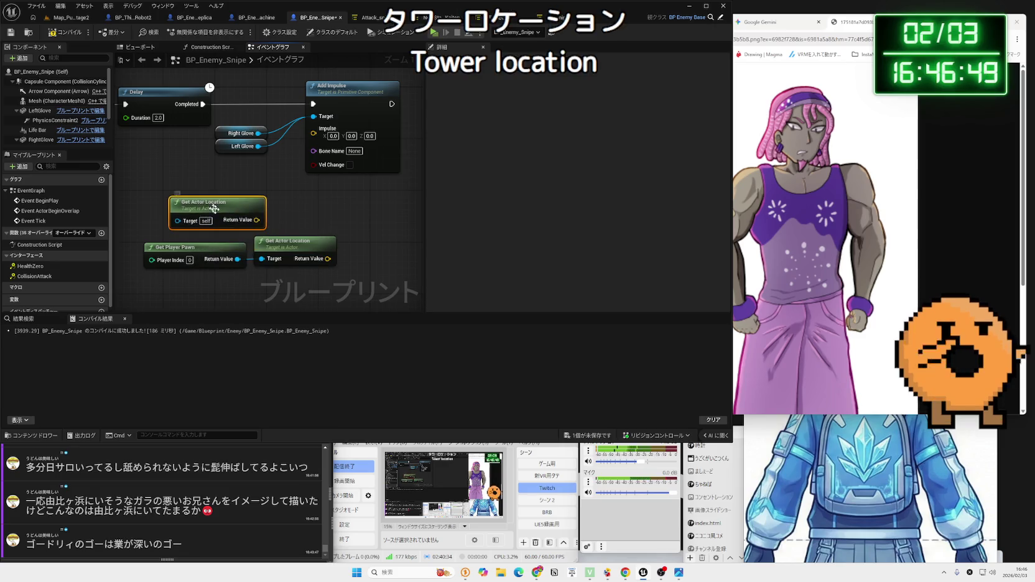
pyautogui.moveTo(295, 275); pyautogui.dragTo(150, 249)
pyautogui.moveTo(308, 247)
pyautogui.mouseDown()
pyautogui.moveTo(268, 247)
pyautogui.moveTo(346, 236)
pyautogui.mouseUp()
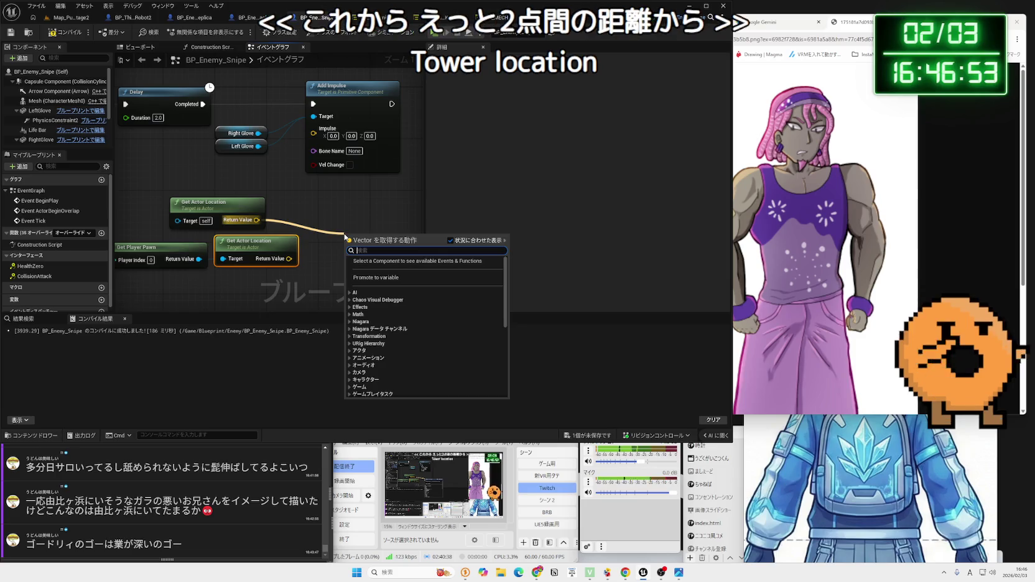
pyautogui.write('radius')
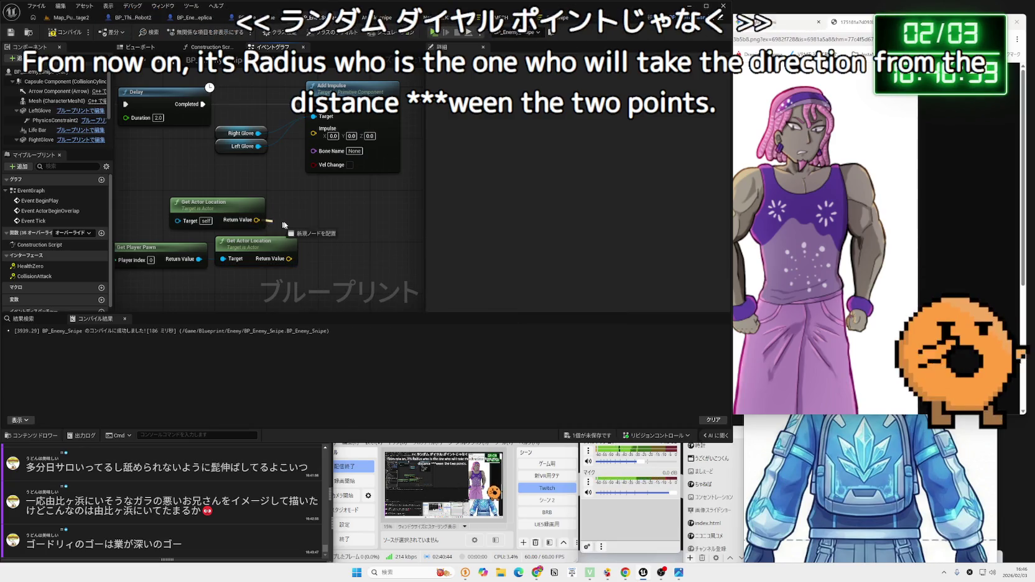
pyautogui.click(316, 211)
pyautogui.click(766, 21)
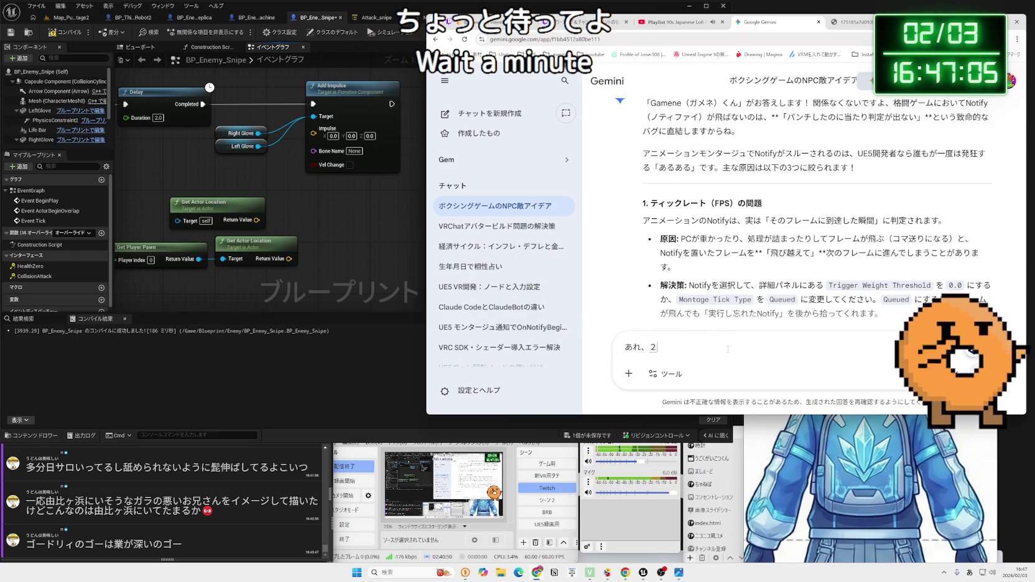
# - Type a Gemini prompt asking which node derives a direction from two Locations
pyautogui.write('つn')
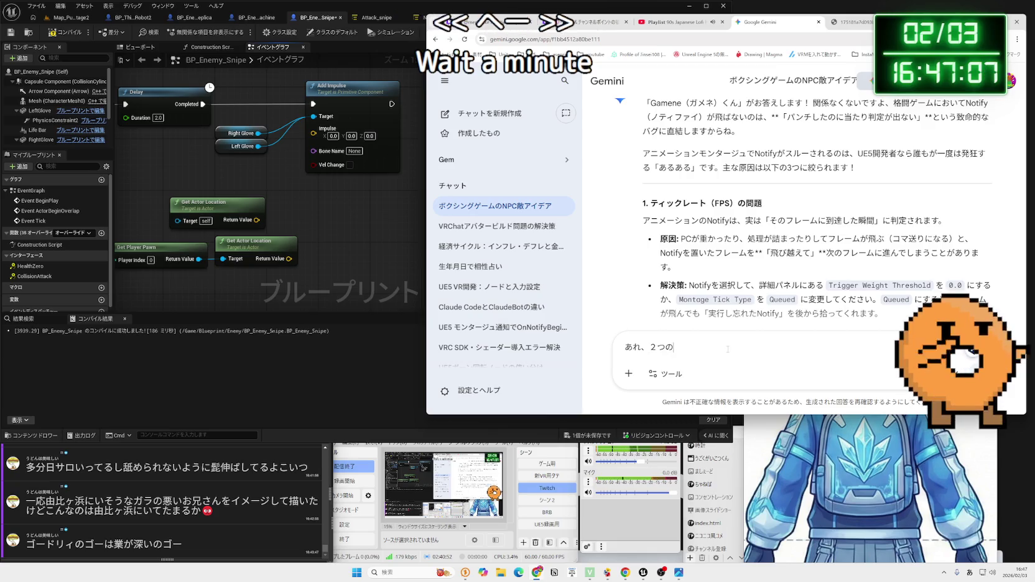
pyautogui.write('Location')
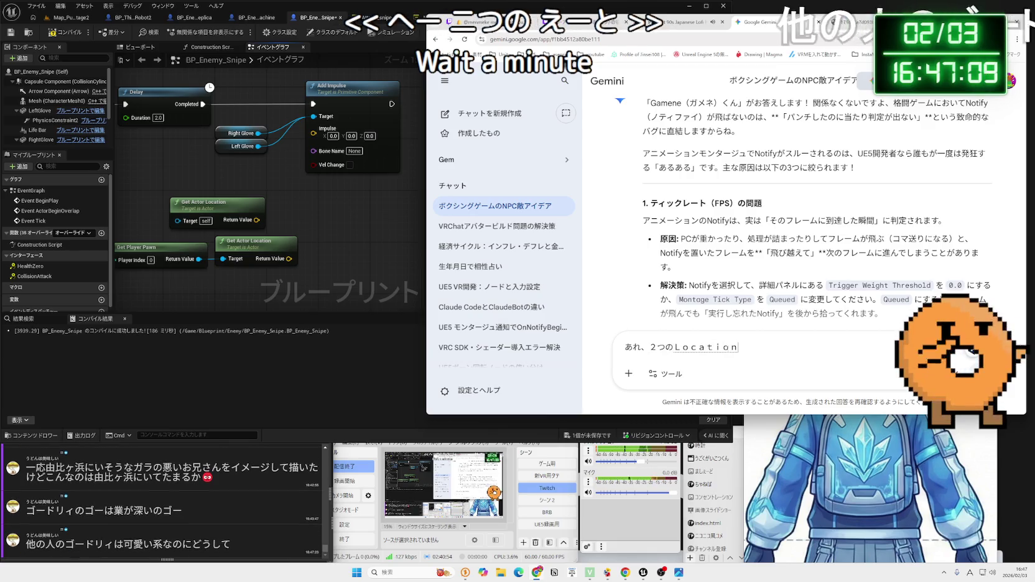
pyautogui.write('か')
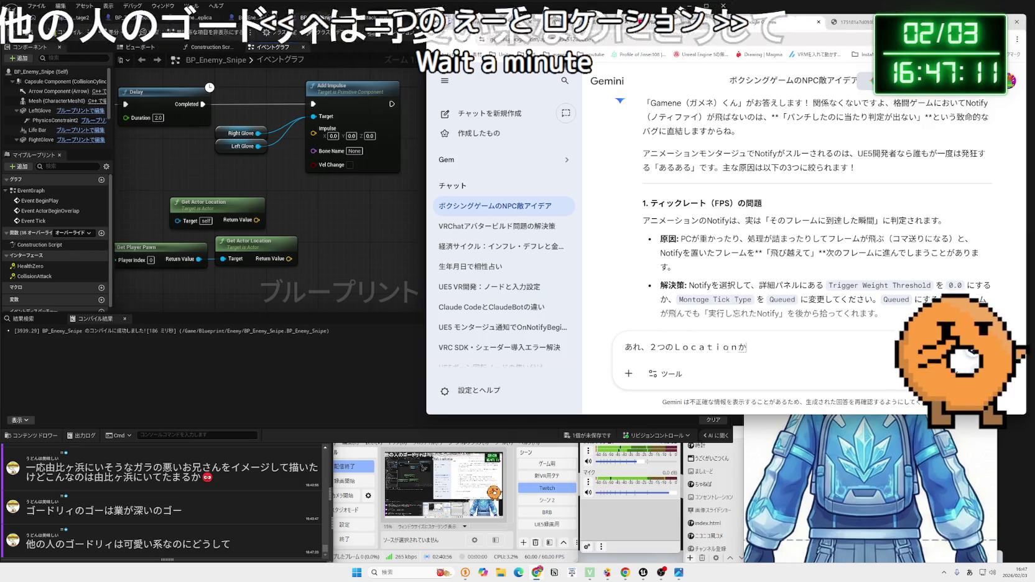
pyautogui.write('らむきだす')
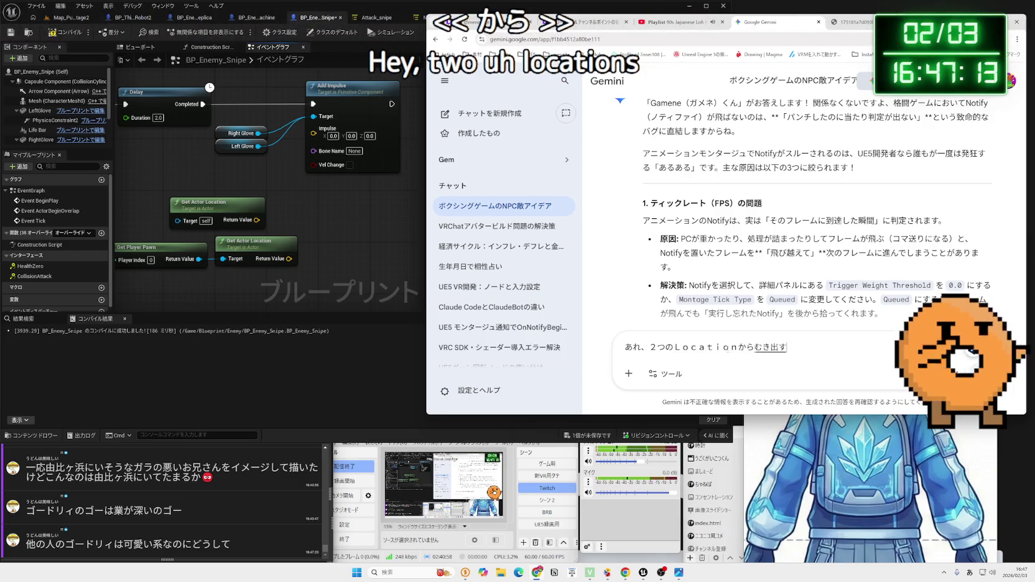
pyautogui.press('space')
pyautogui.press('space')
pyautogui.press('Return')
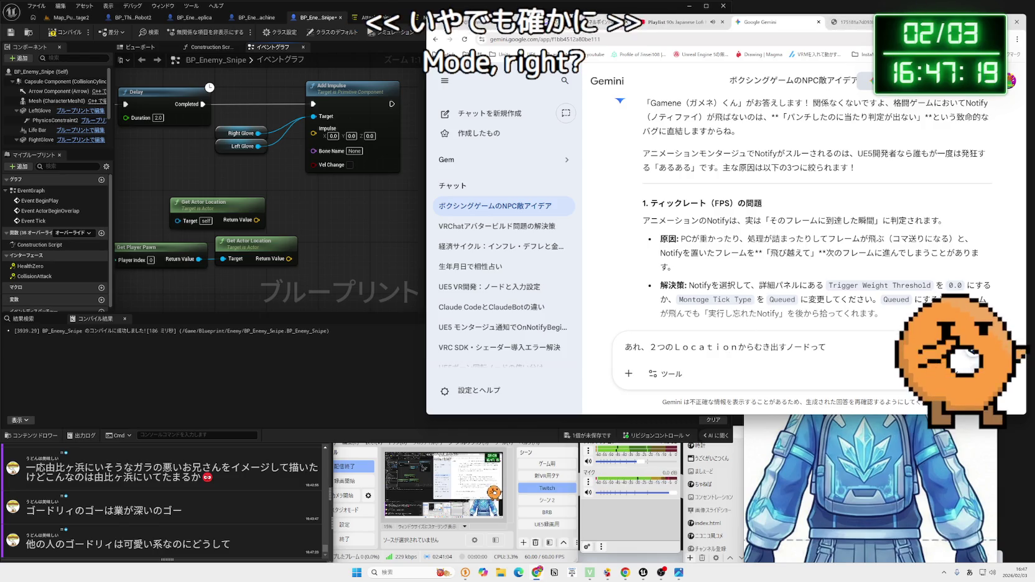
pyautogui.hotkey('ctrl', 't')
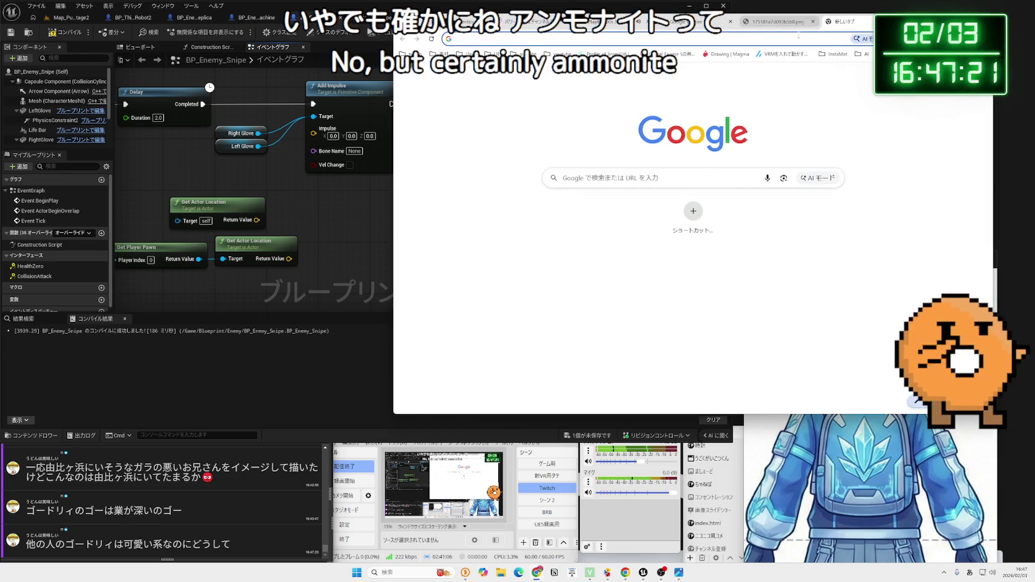
# - Search for ゴードリィ and read its description and stats on paleo.gg
pyautogui.click(799, 35)
pyautogui.write('ごーりど')
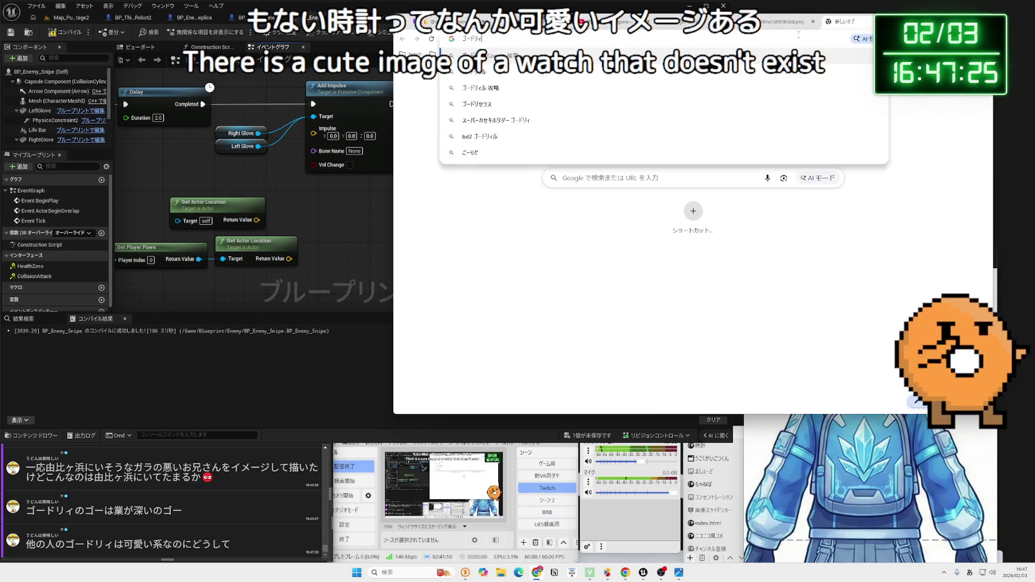
pyautogui.click(577, 138)
pyautogui.click(553, 154)
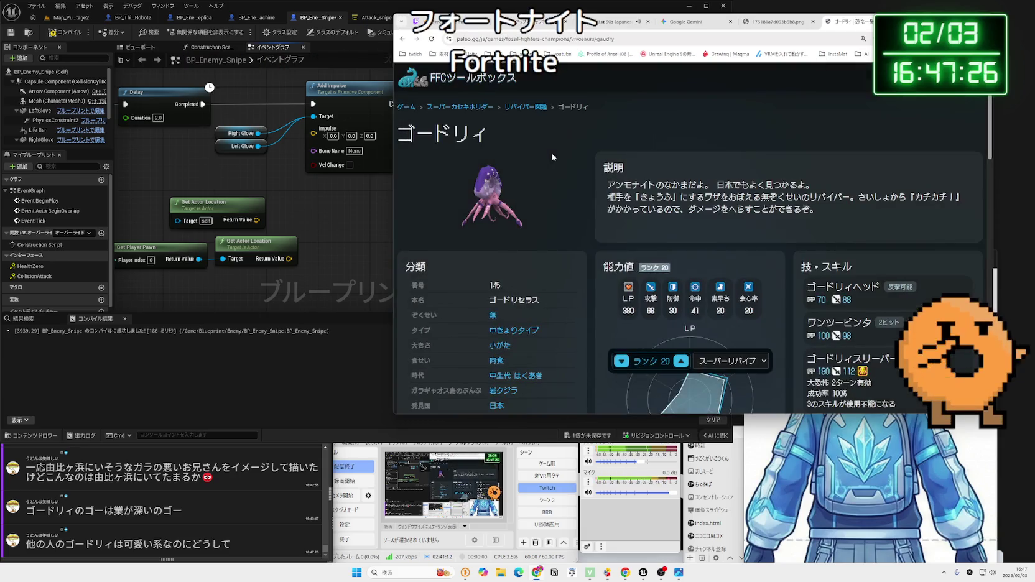
pyautogui.scroll(-4, 533, 196)
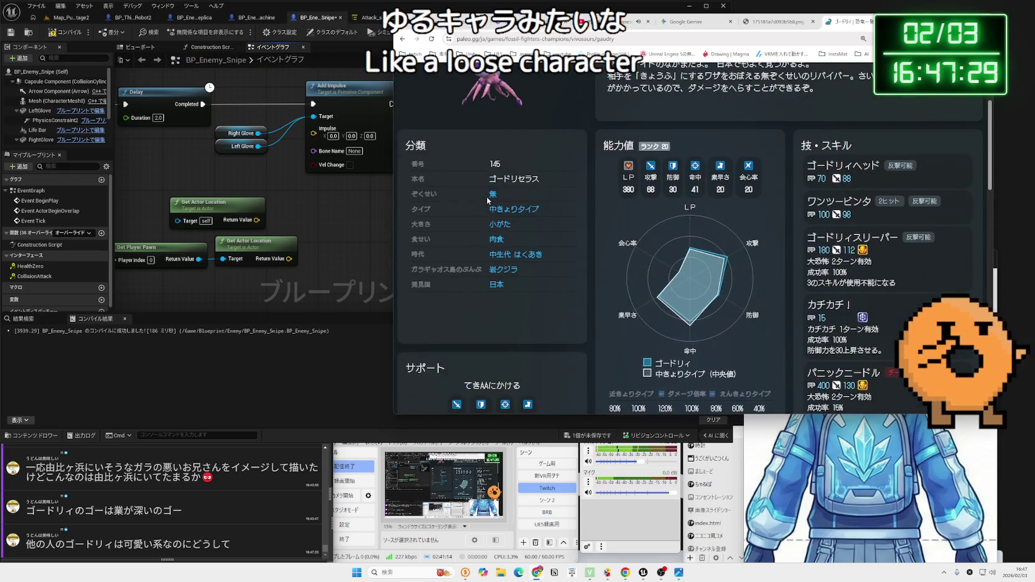
pyautogui.scroll(-10, 570, 192)
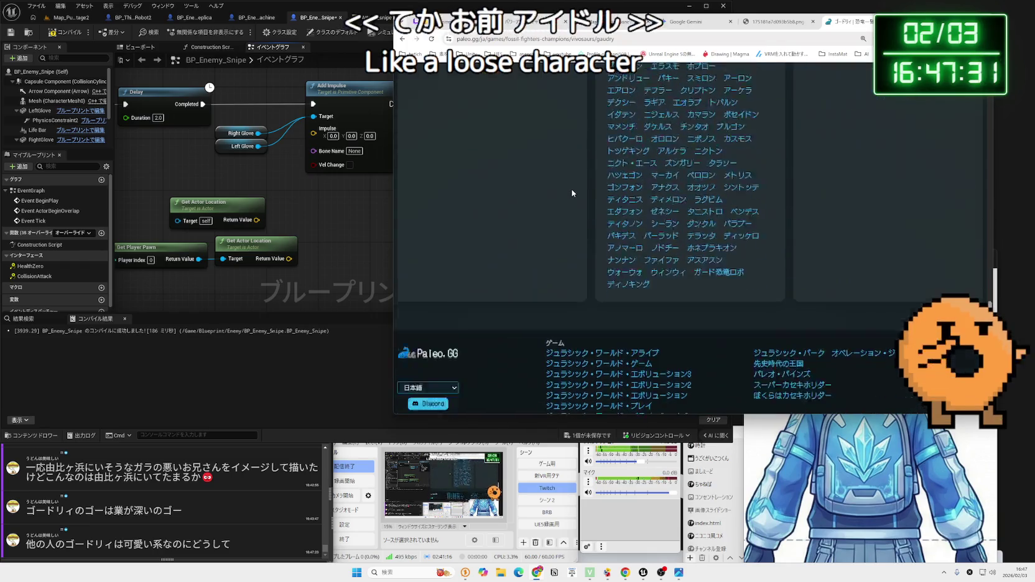
pyautogui.scroll(15, 573, 193)
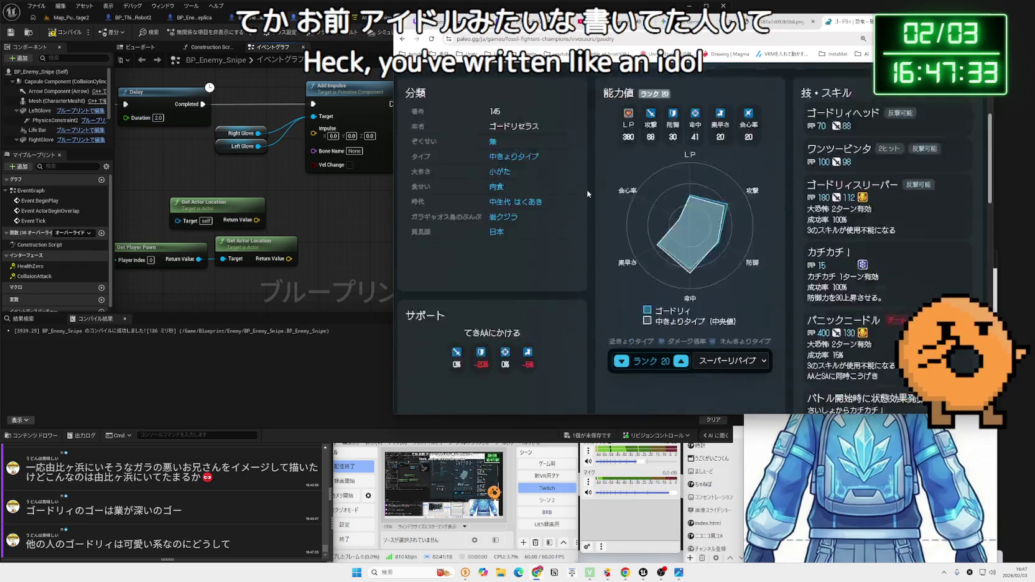
pyautogui.scroll(1, 588, 193)
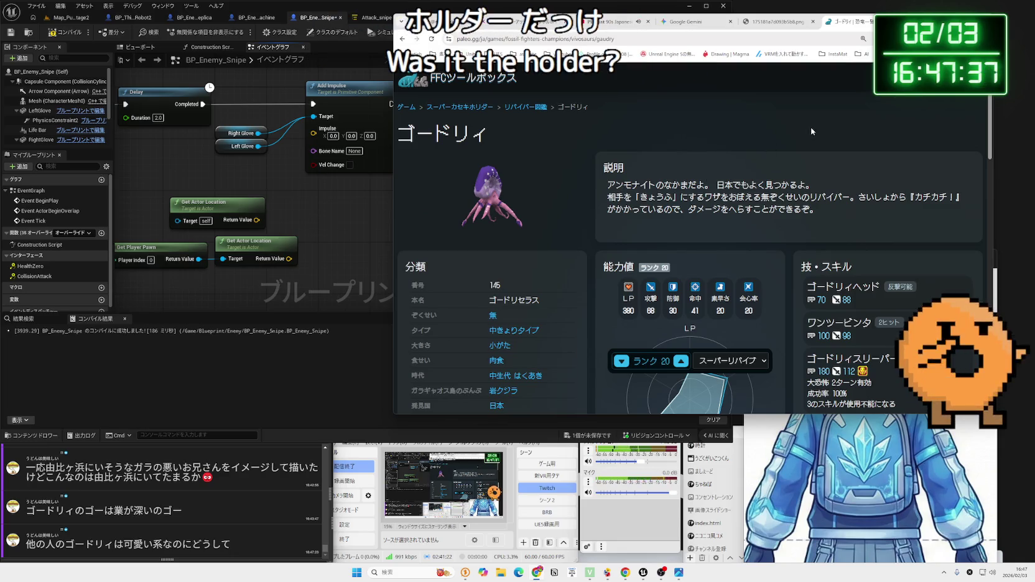
# - Open X from the bookmarks folder in a new tab
pyautogui.hotkey('ctrl', 't')
pyautogui.click(862, 53)
pyautogui.moveTo(868, 87)
pyautogui.click(784, 89)
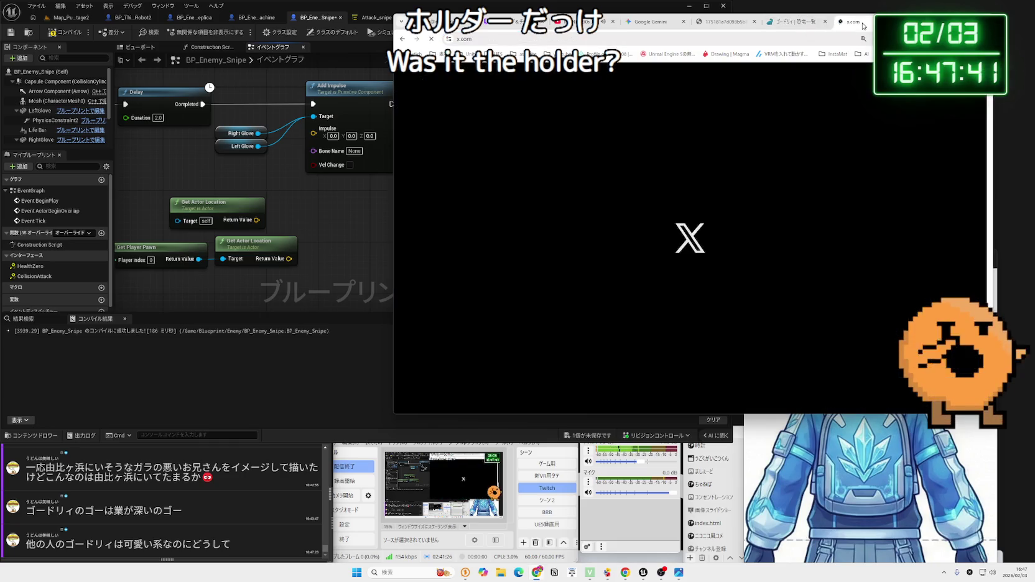
# - Clear X's recent searches and glance at the character illustration tab
pyautogui.click(828, 75)
pyautogui.click(925, 99)
pyautogui.click(720, 253)
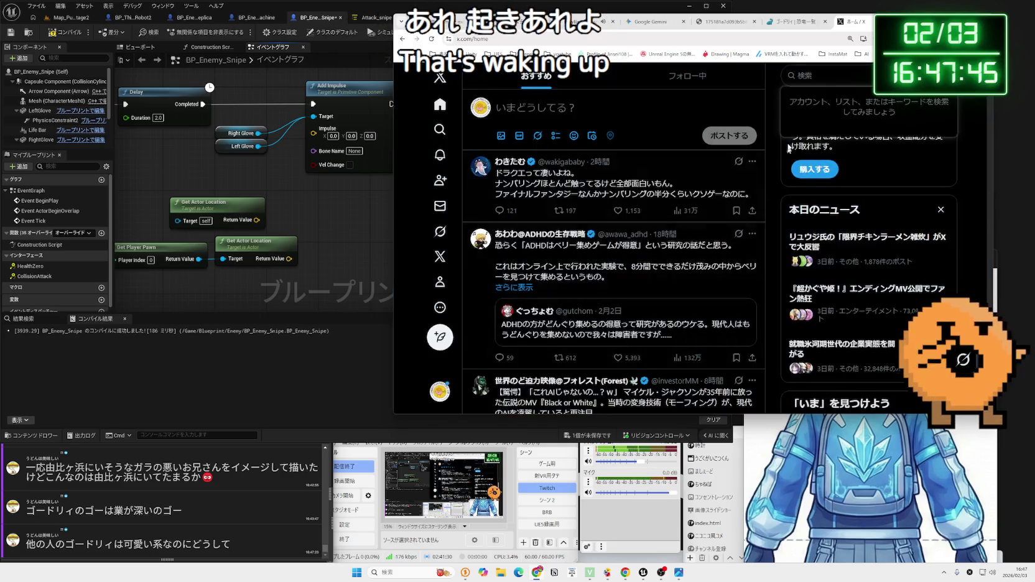
pyautogui.click(710, 27)
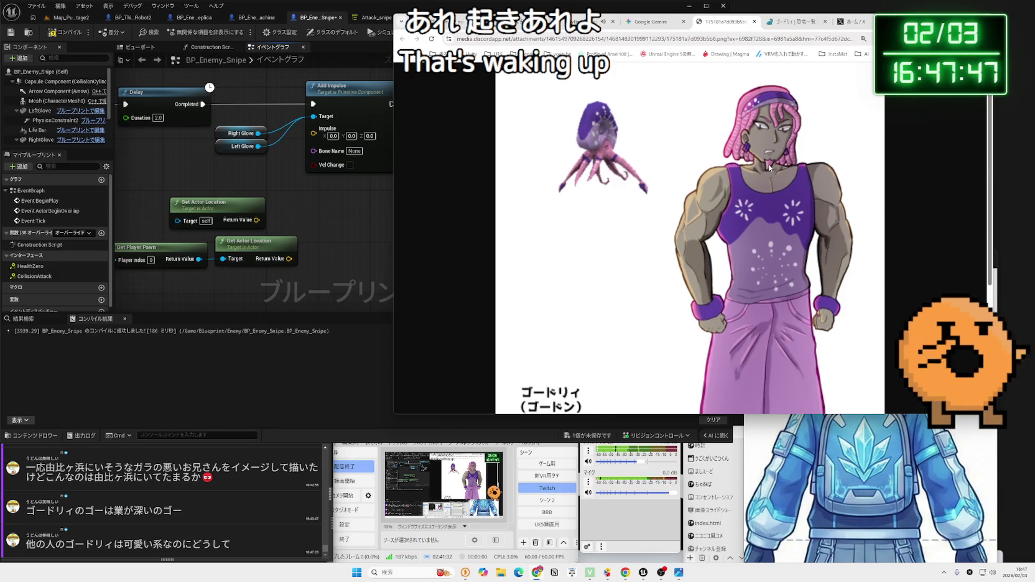
pyautogui.scroll(-3, 712, 243)
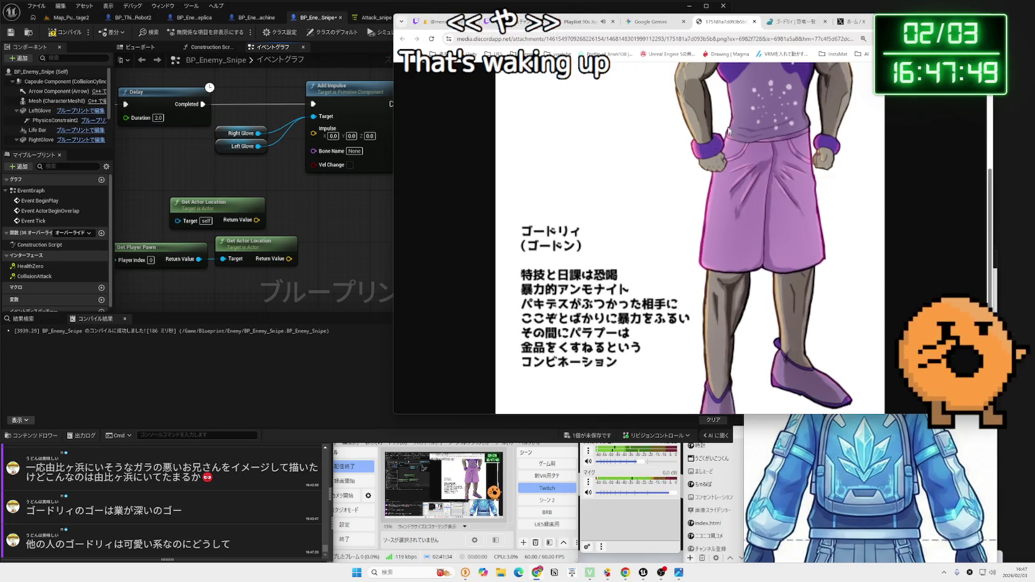
# - Read the ゴードリィ description on paleo.gg and open its linked X fan-art post
pyautogui.click(782, 23)
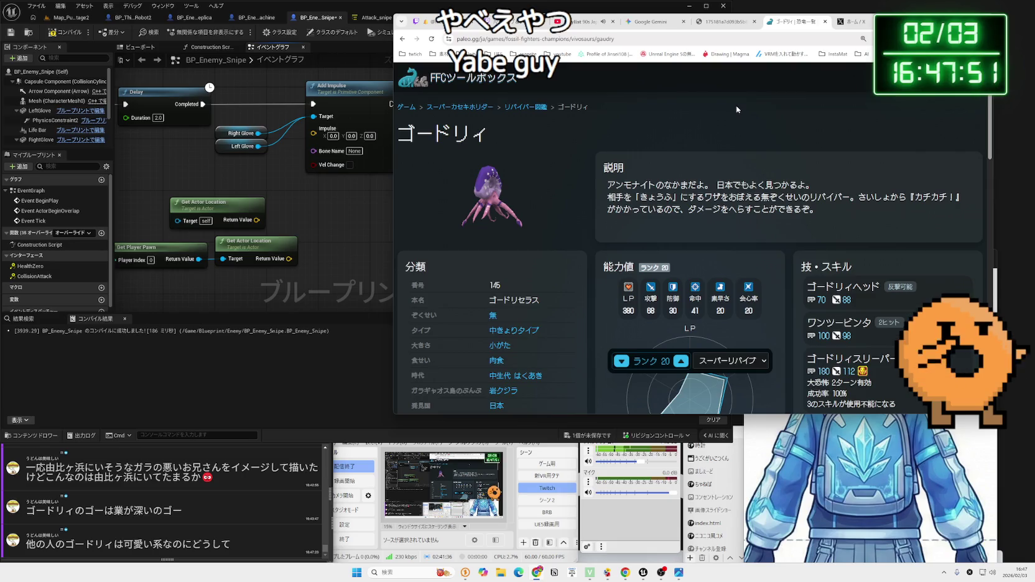
pyautogui.moveTo(607, 197); pyautogui.dragTo(832, 215)
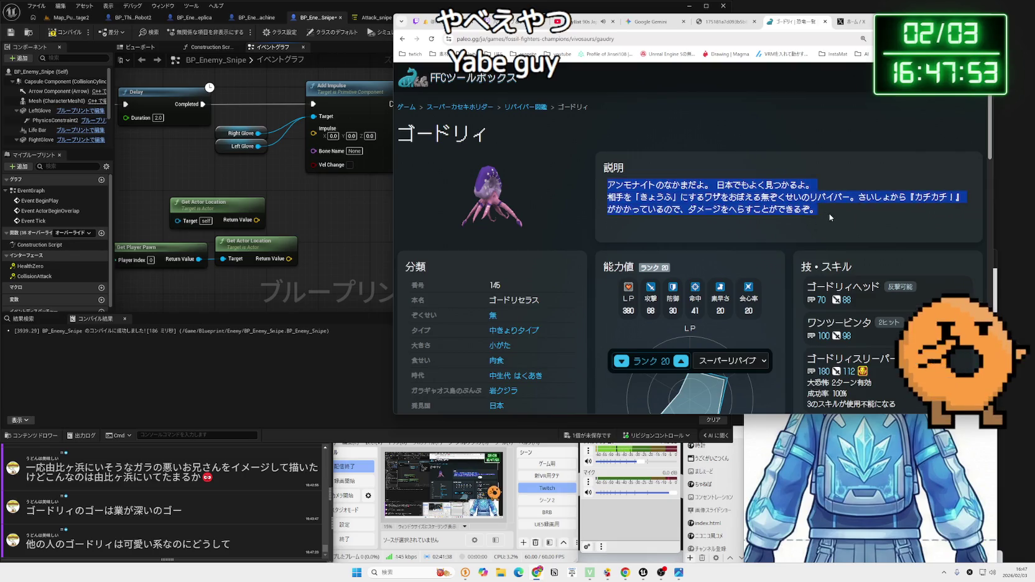
pyautogui.click(815, 195)
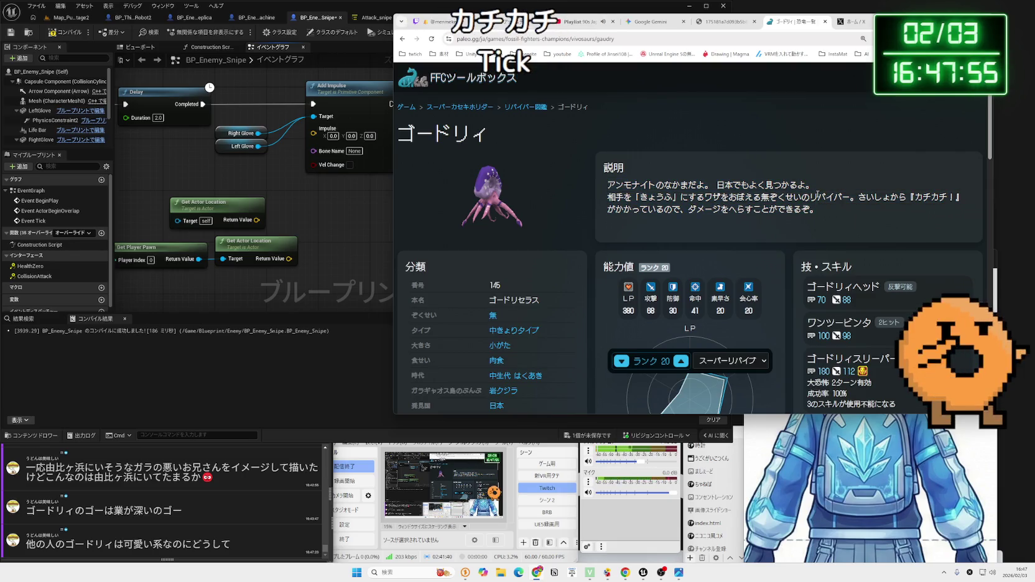
pyautogui.moveTo(656, 197)
pyautogui.mouseDown()
pyautogui.moveTo(608, 197)
pyautogui.moveTo(834, 197)
pyautogui.mouseUp()
pyautogui.click(745, 125)
pyautogui.click(722, 21)
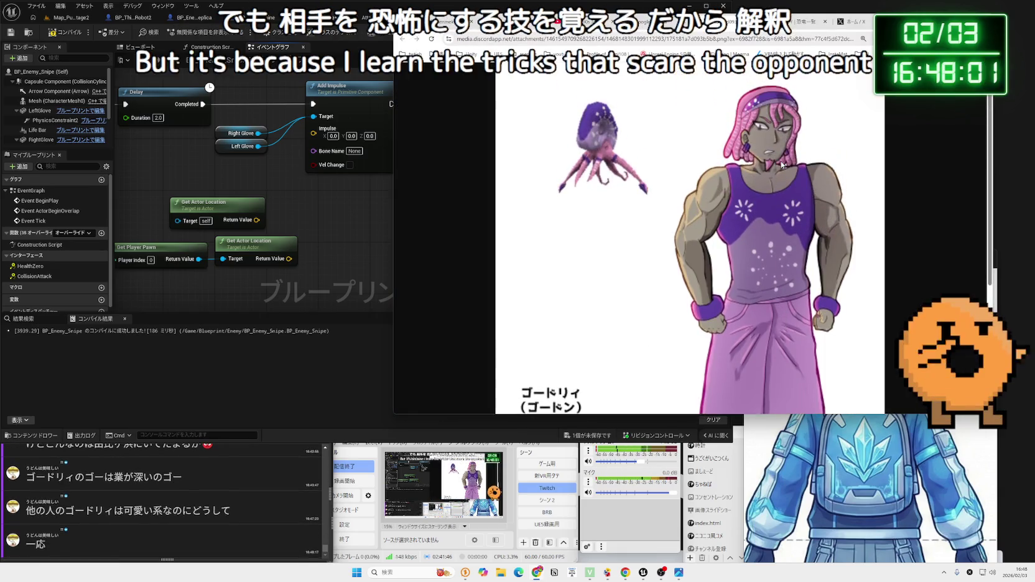
pyautogui.click(796, 22)
pyautogui.scroll(-1, 791, 154)
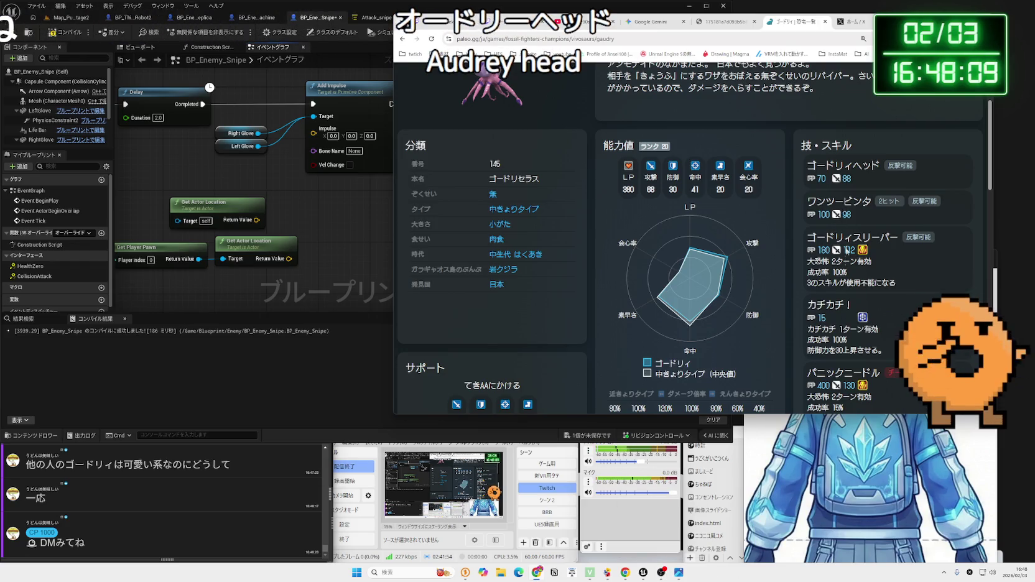
pyautogui.click(944, 573)
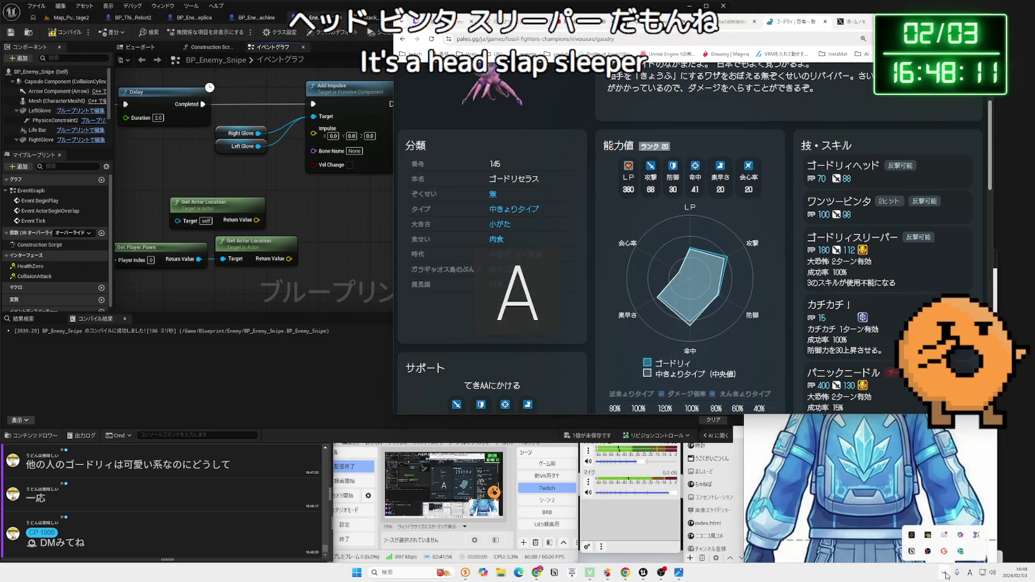
pyautogui.click(945, 533)
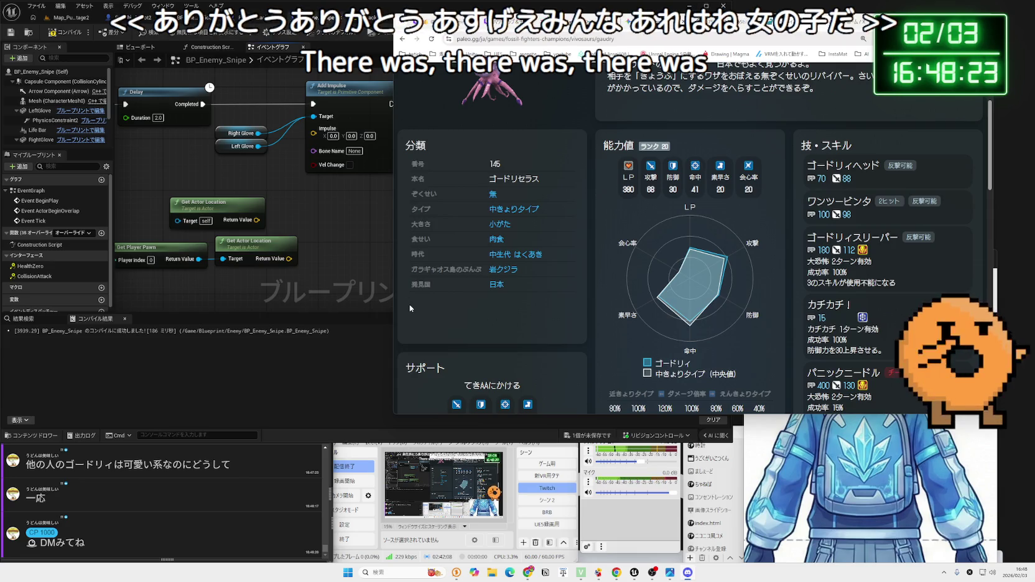
pyautogui.click(380, 258)
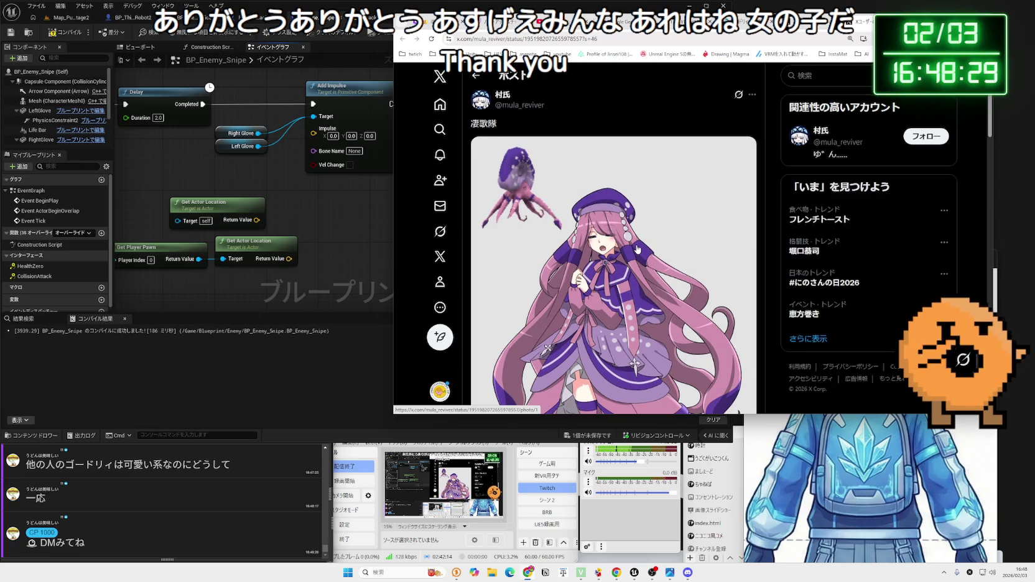
# - Scroll through the X posts of girl characters with squid creatures
pyautogui.scroll(-1, 637, 249)
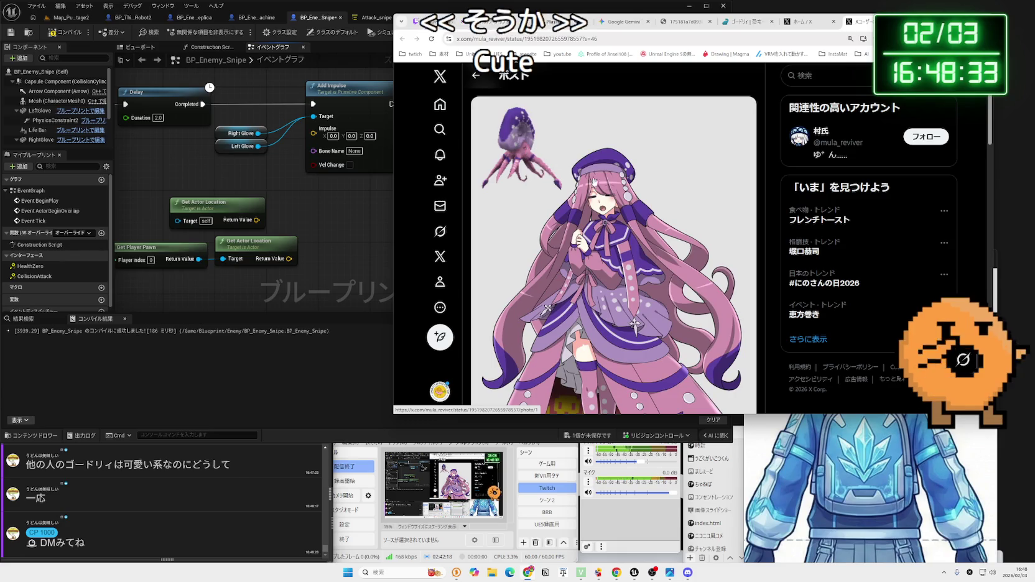
pyautogui.scroll(-1, 526, 150)
pyautogui.scroll(1, 632, 244)
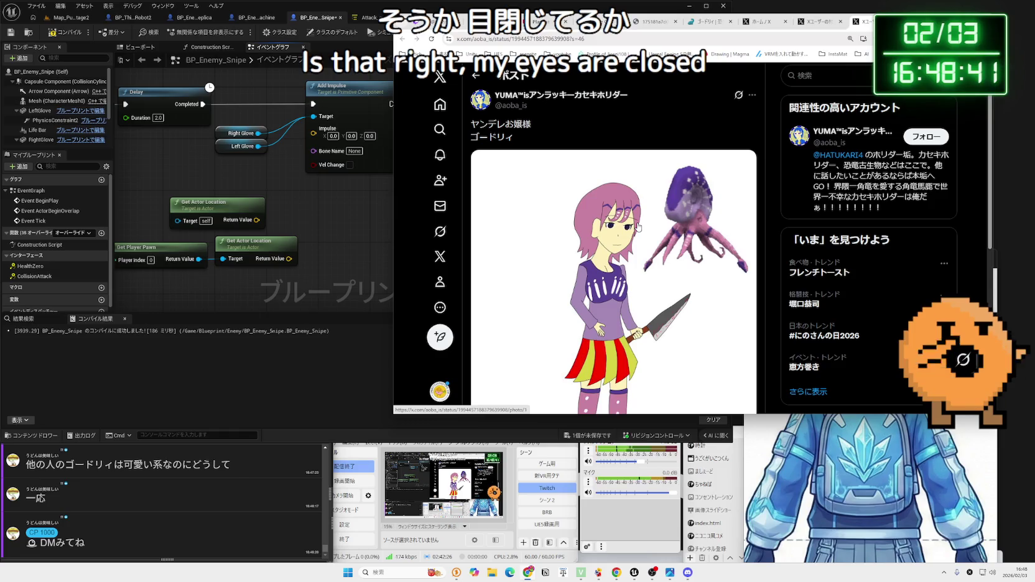
pyautogui.scroll(-2, 641, 225)
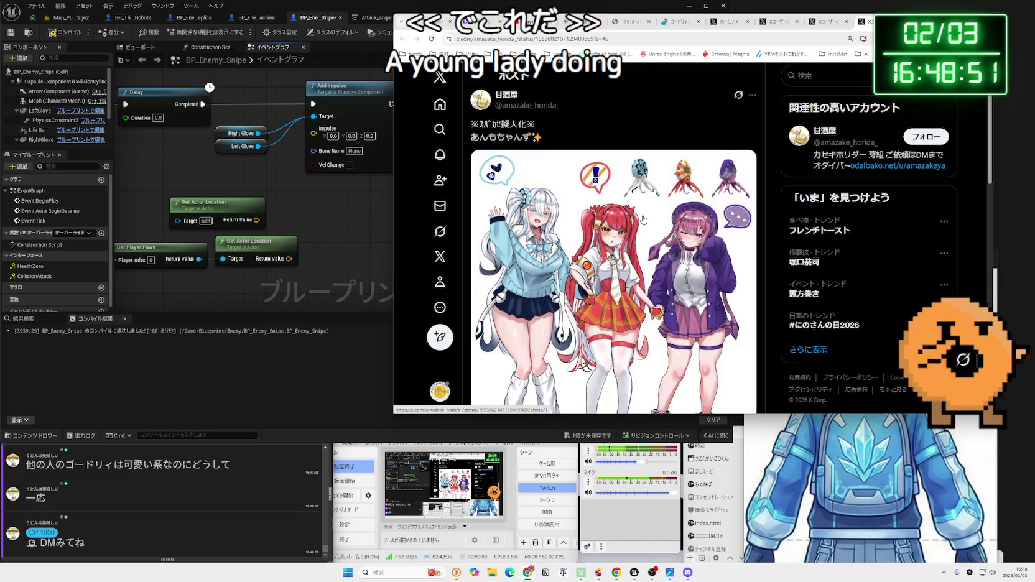
pyautogui.scroll(-1, 673, 214)
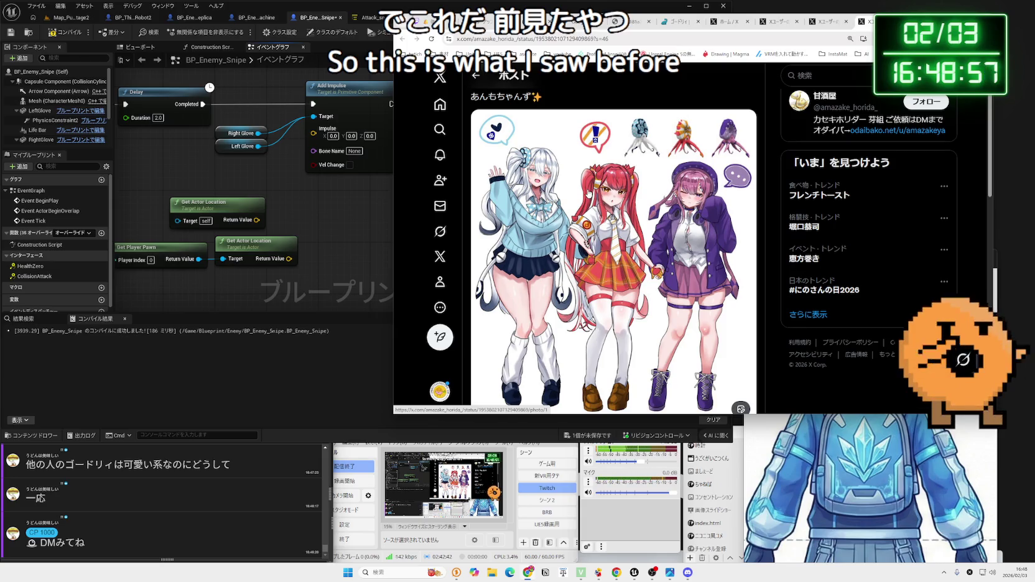
pyautogui.scroll(1, 589, 194)
pyautogui.scroll(-3, 589, 194)
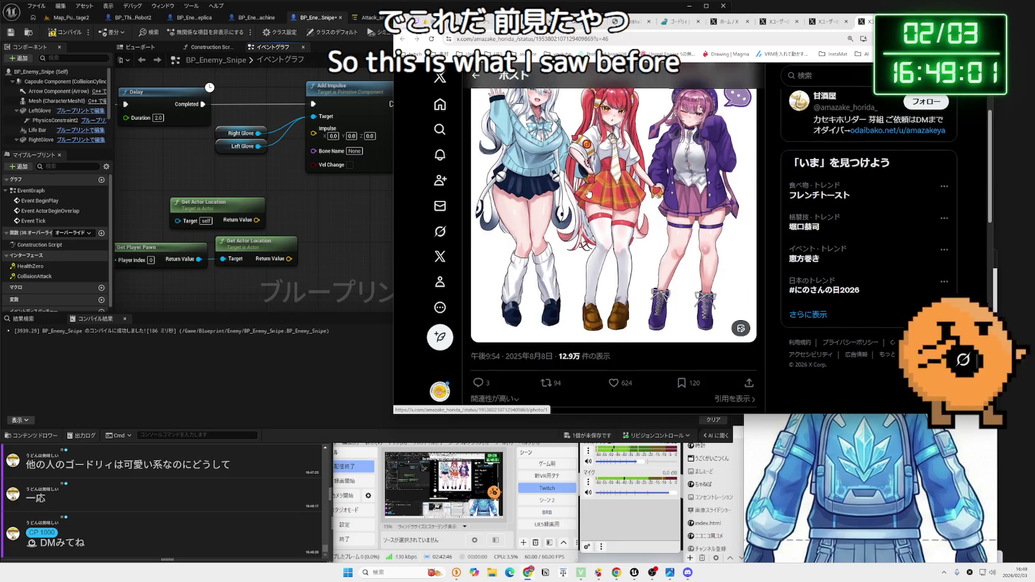
pyautogui.scroll(1, 589, 194)
pyautogui.scroll(1, 589, 195)
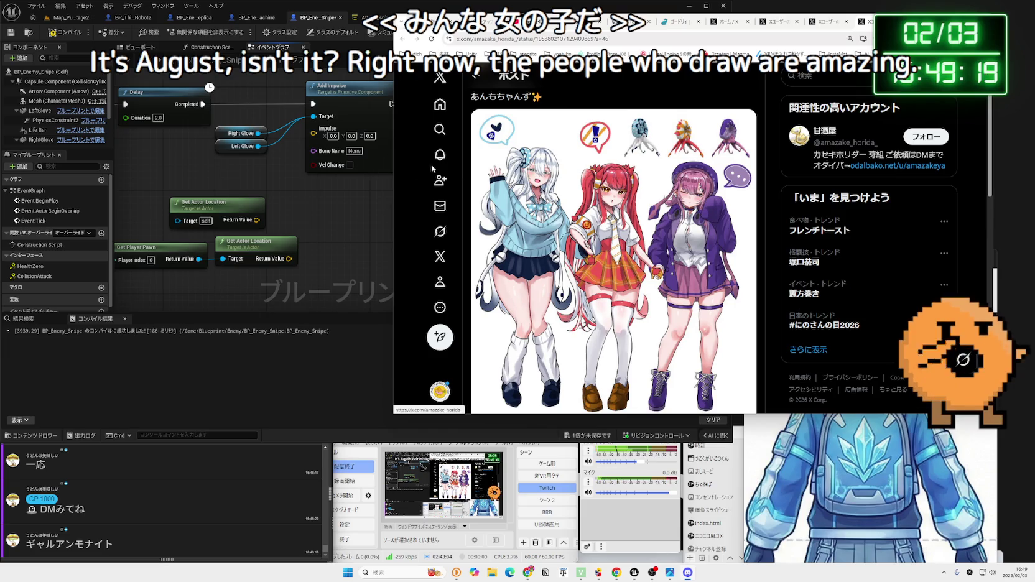
# - Close the three fan-art post tabs and return to the ゴードリィ illustration tab
pyautogui.press('Zenkaku_Hankaku')
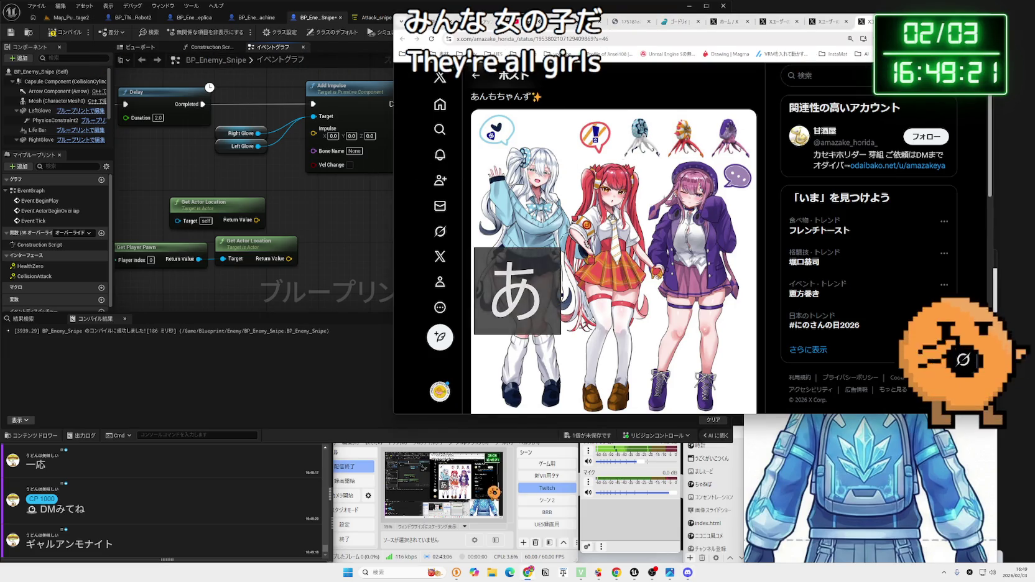
pyautogui.hotkey('ctrl', 'w')
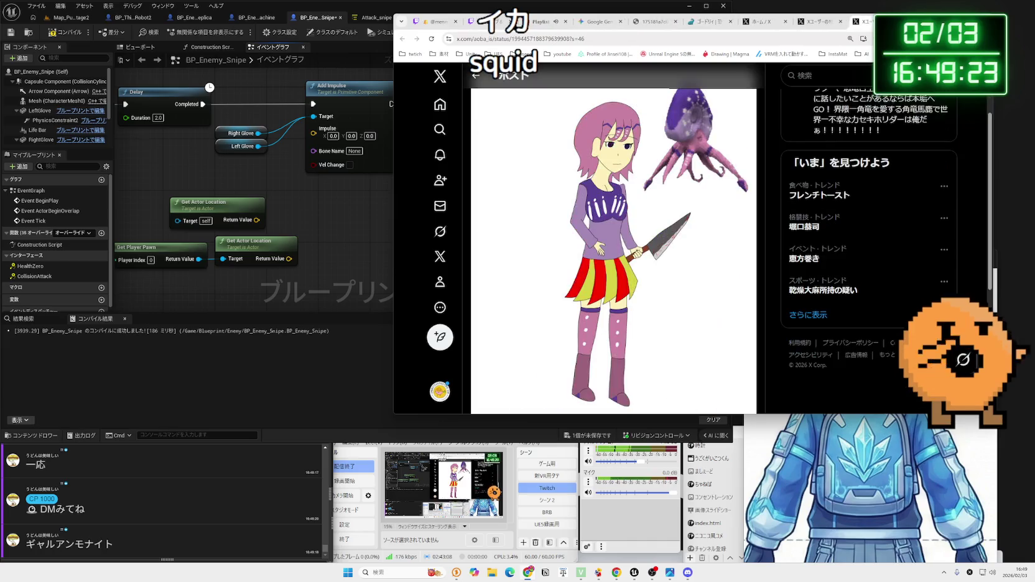
pyautogui.hotkey('ctrl', 'w')
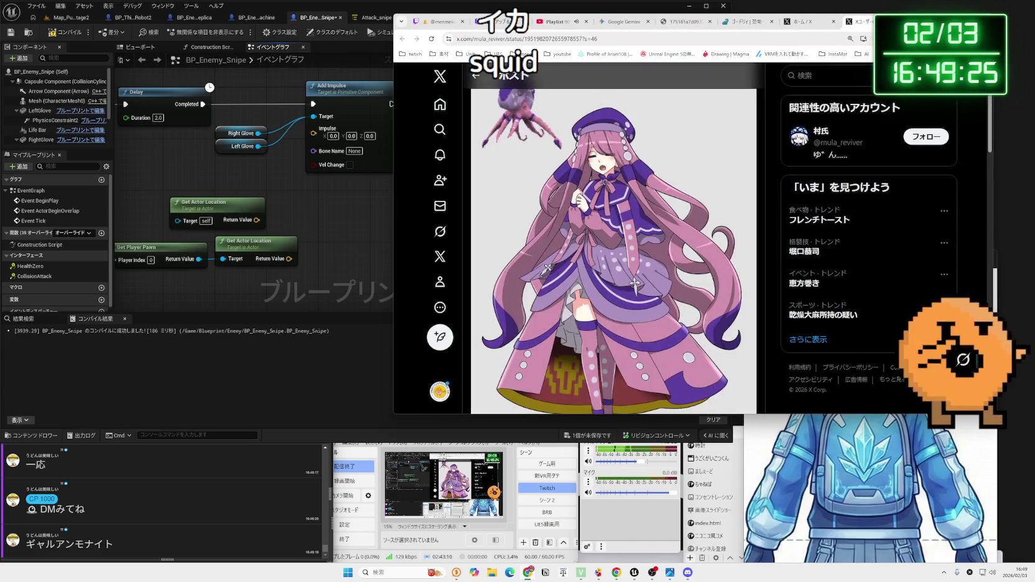
pyautogui.hotkey('ctrl', 'w')
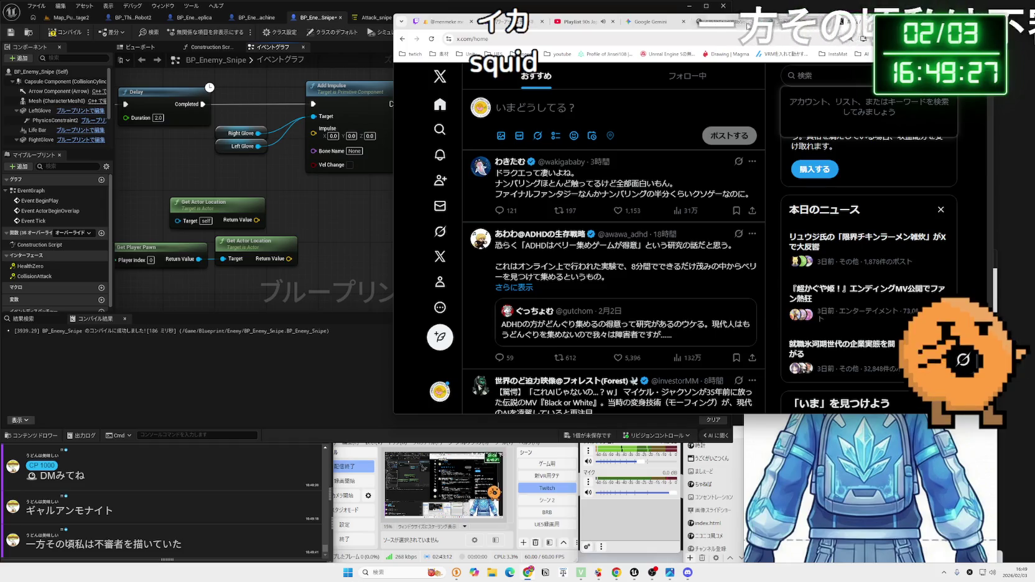
pyautogui.click(865, 22)
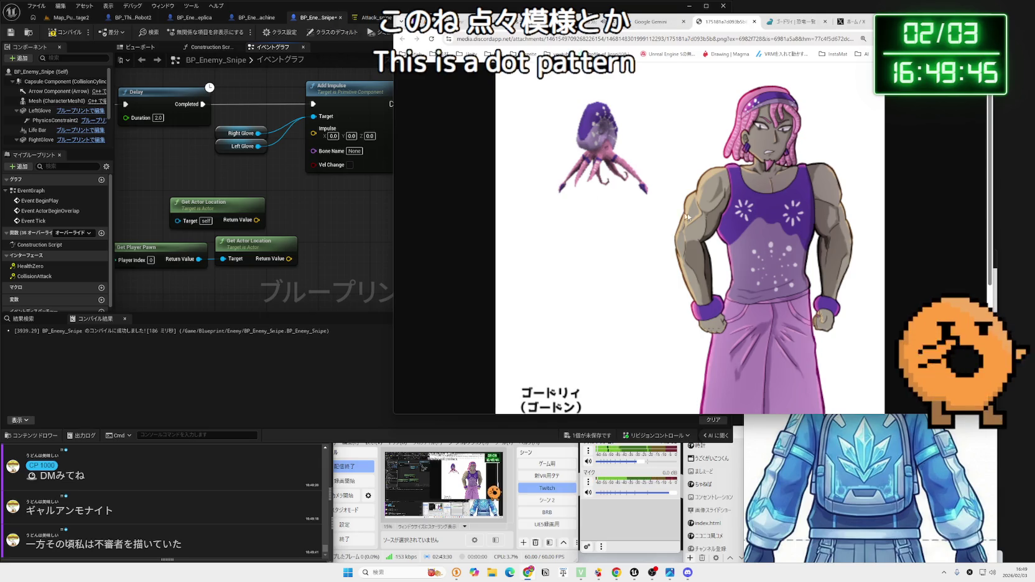
# - Review the ゴードリィ description, stats and skills on the paleo.gg page
pyautogui.scroll(-4, 717, 222)
pyautogui.scroll(4, 716, 223)
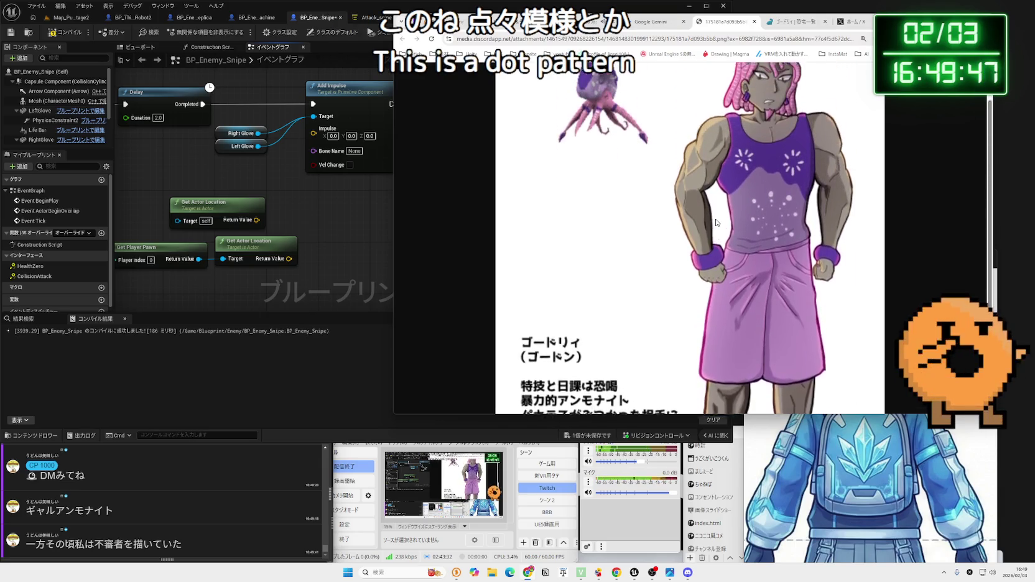
pyautogui.click(795, 23)
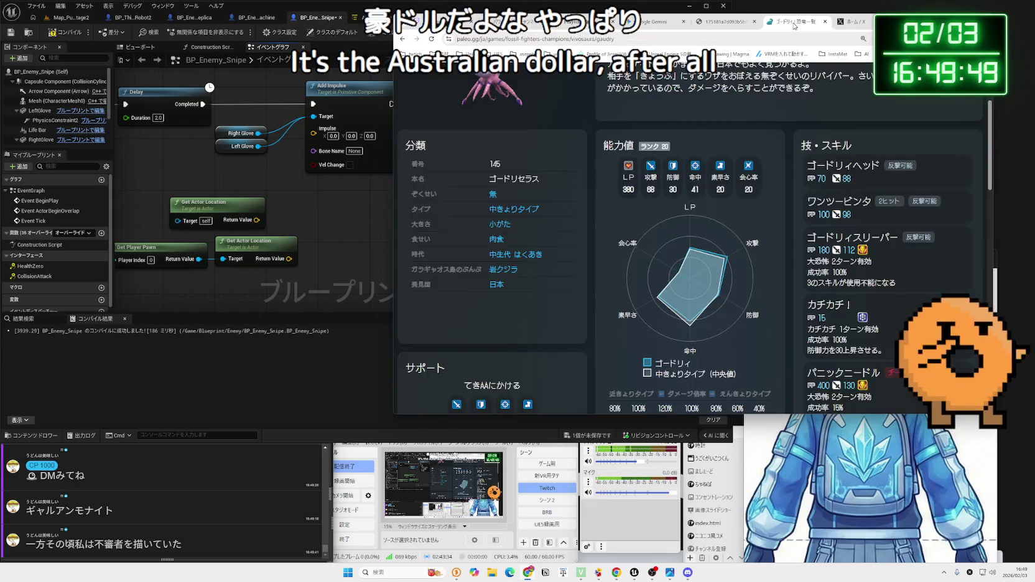
pyautogui.scroll(2, 771, 187)
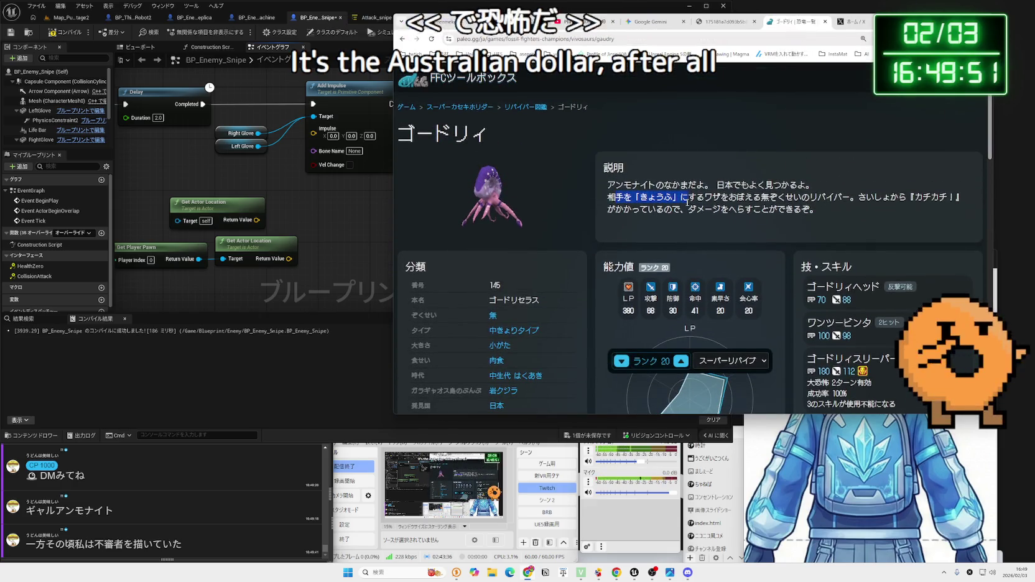
pyautogui.moveTo(608, 197); pyautogui.dragTo(770, 208)
pyautogui.moveTo(850, 197)
pyautogui.mouseDown()
pyautogui.moveTo(608, 197)
pyautogui.moveTo(667, 187)
pyautogui.mouseUp()
pyautogui.click(667, 187)
pyautogui.scroll(-2, 817, 201)
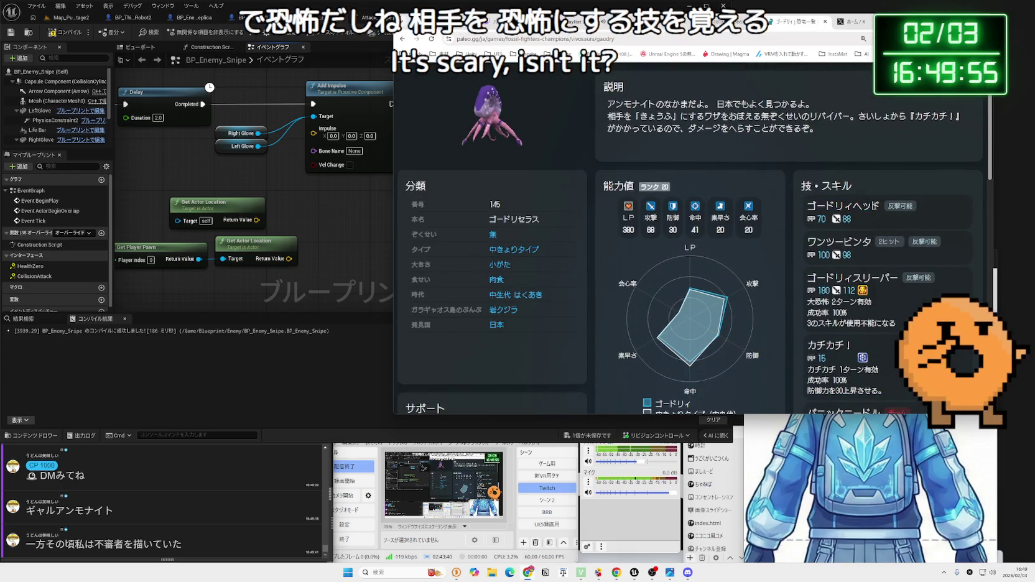
pyautogui.scroll(-3, 804, 245)
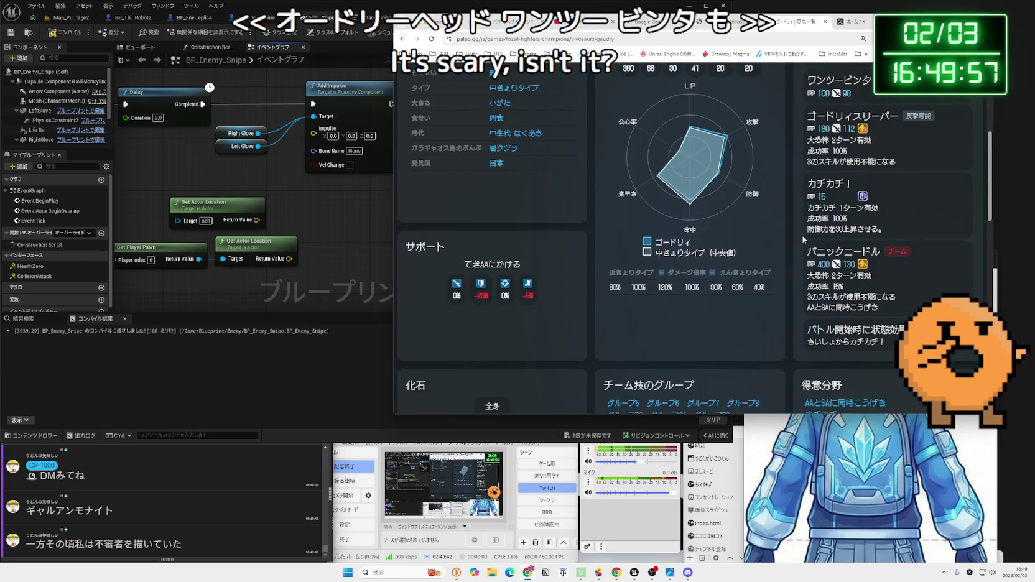
pyautogui.scroll(-3, 799, 231)
pyautogui.scroll(3, 798, 229)
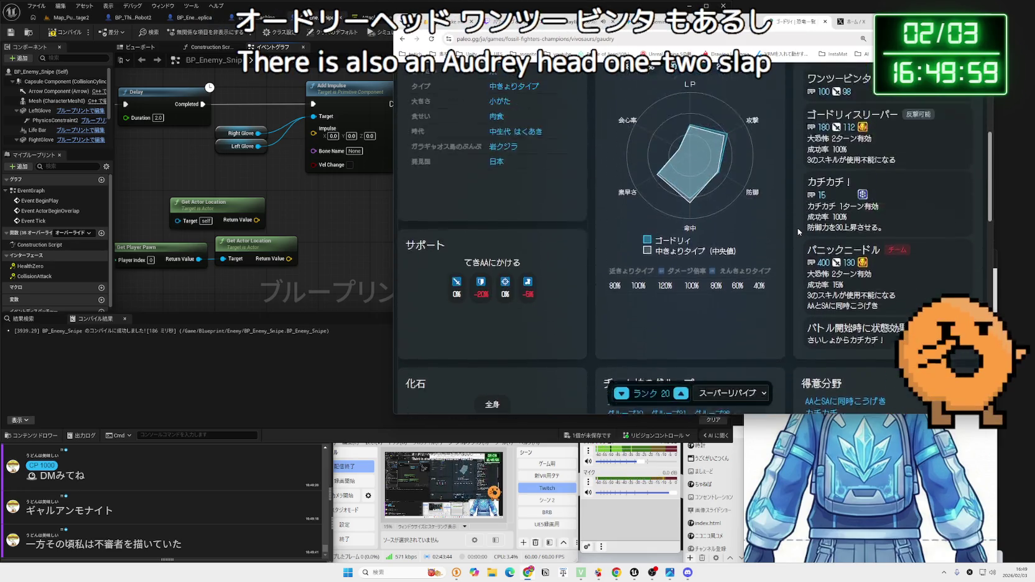
pyautogui.scroll(1, 797, 228)
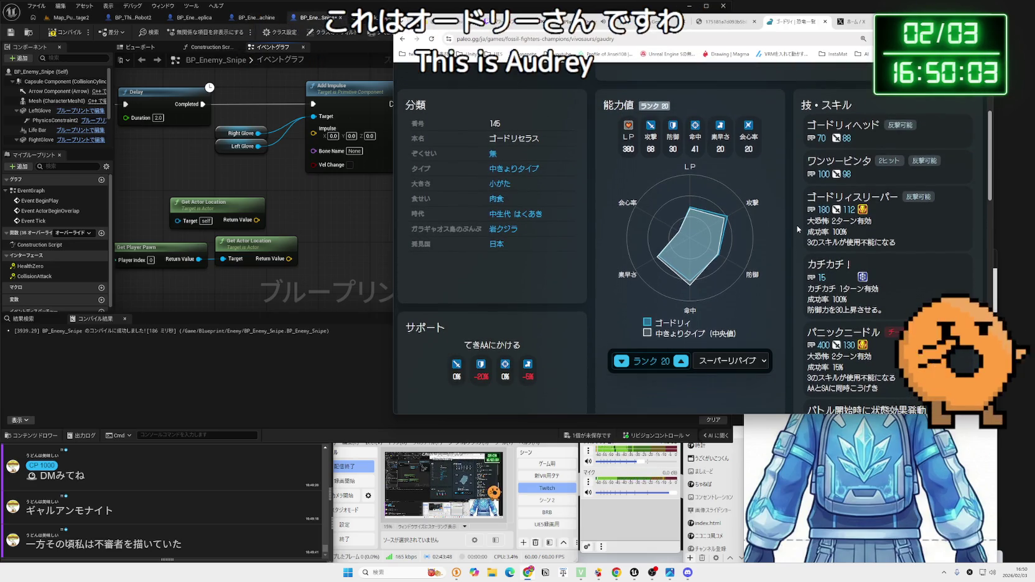
pyautogui.scroll(2, 798, 228)
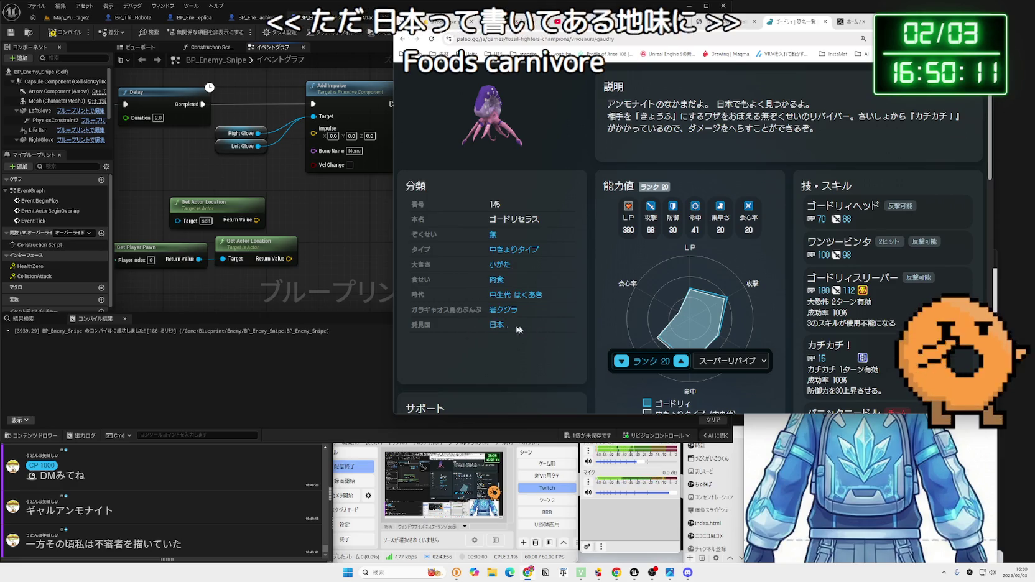
pyautogui.scroll(2, 526, 331)
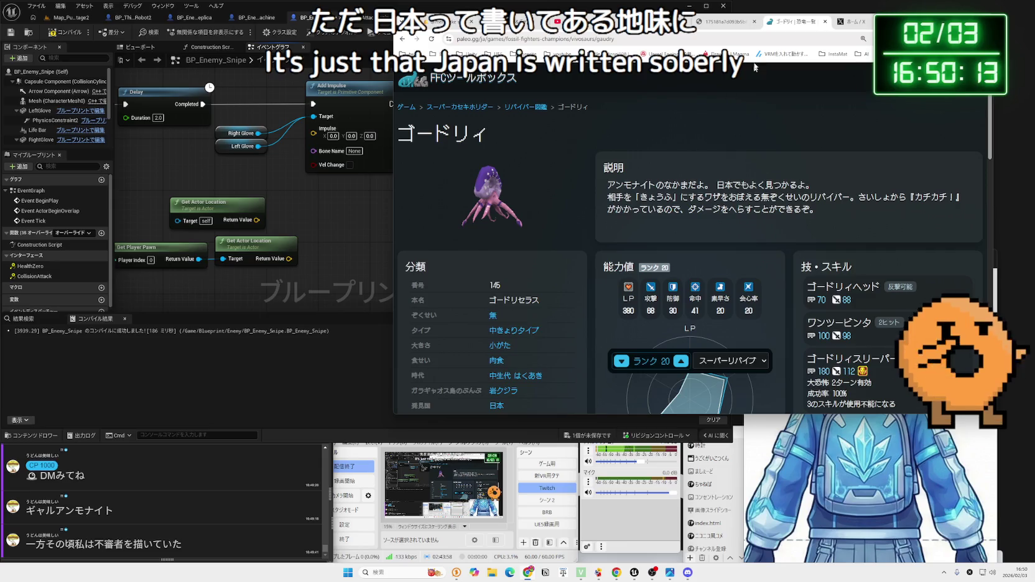
# - View the ゴードリィ illustration again and move the browser window to the right
pyautogui.click(722, 24)
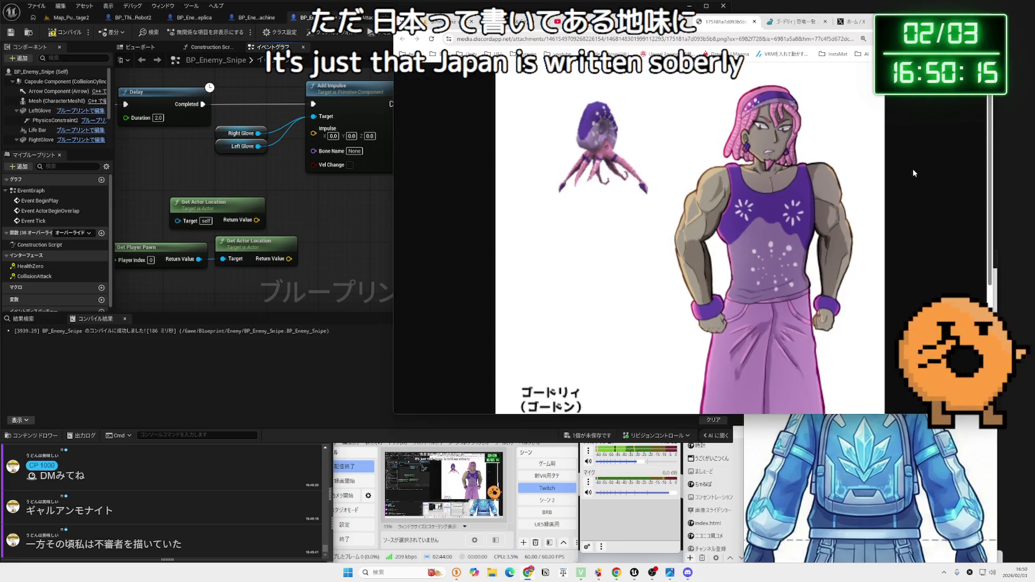
pyautogui.scroll(-3, 913, 173)
pyautogui.scroll(3, 914, 173)
pyautogui.moveTo(871, 21); pyautogui.dragTo(899, 15)
pyautogui.moveTo(542, 21); pyautogui.dragTo(853, 16)
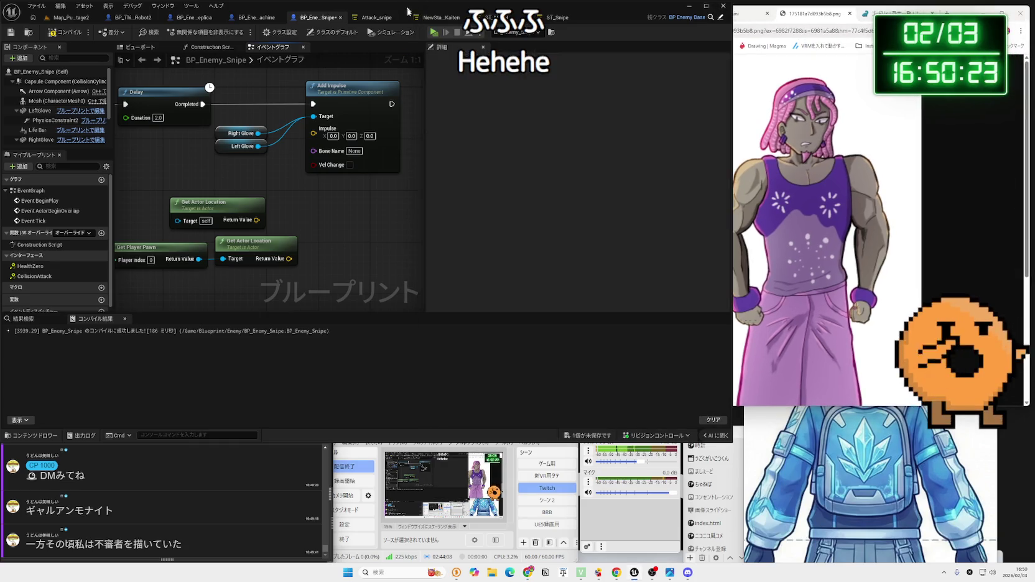
# - Return input to alphanumeric mode and bring the Gemini chat with the drafted direction question forward
pyautogui.press('Zenkaku_Hankaku')
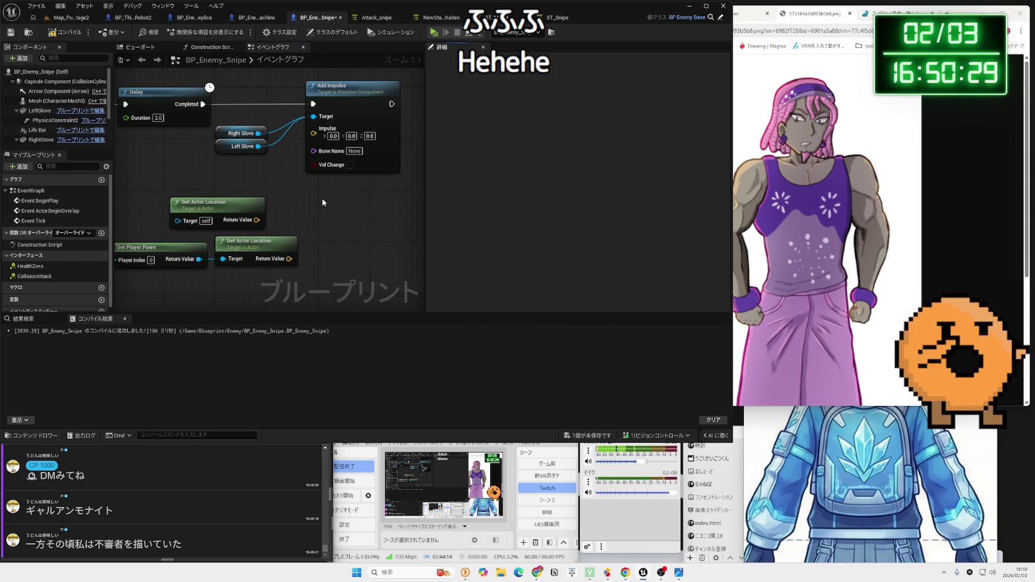
pyautogui.moveTo(323, 203); pyautogui.dragTo(312, 221)
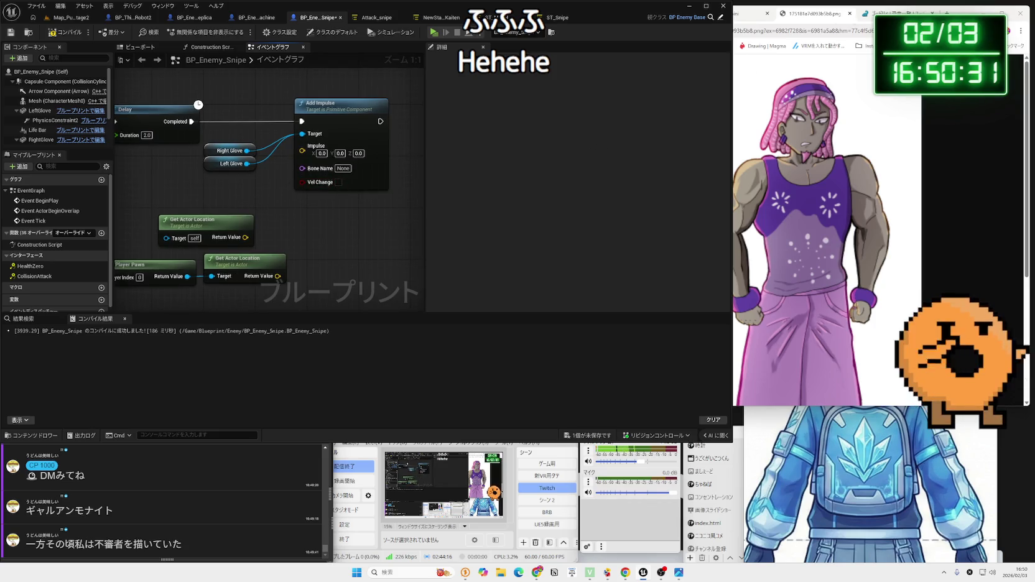
pyautogui.click(855, 26)
pyautogui.click(750, 13)
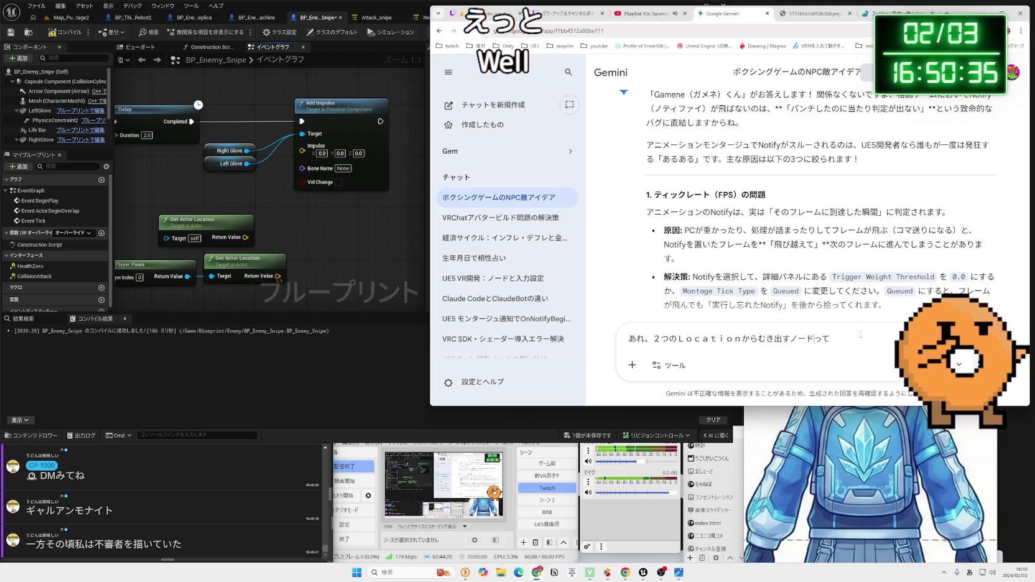
# - Finish the Gemini question with 向きを, send it, and scroll the illustration to its caption
pyautogui.press('BackSpace')
pyautogui.press('BackSpace')
pyautogui.write('向きを')
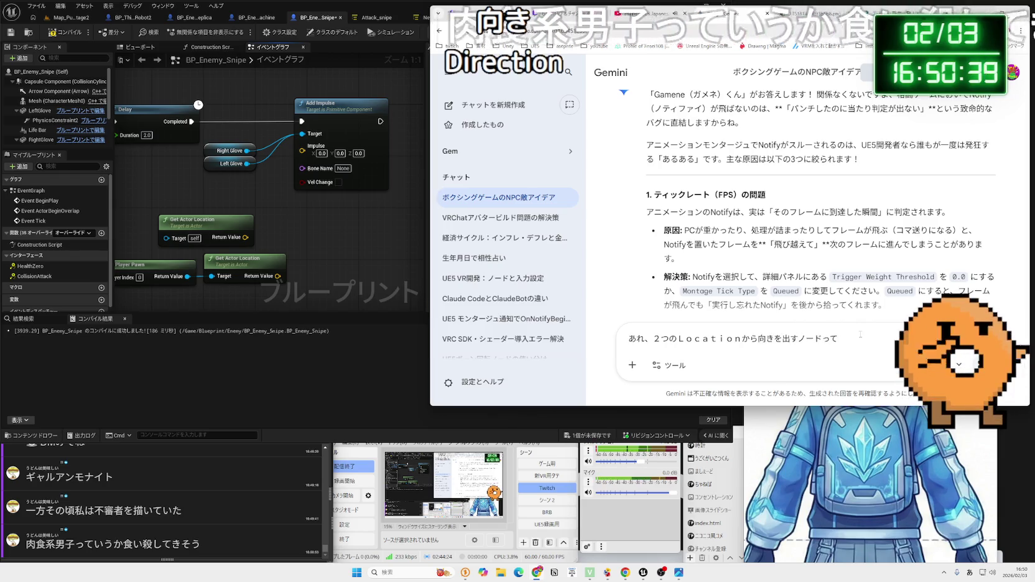
pyautogui.press('Return')
pyautogui.press('Return')
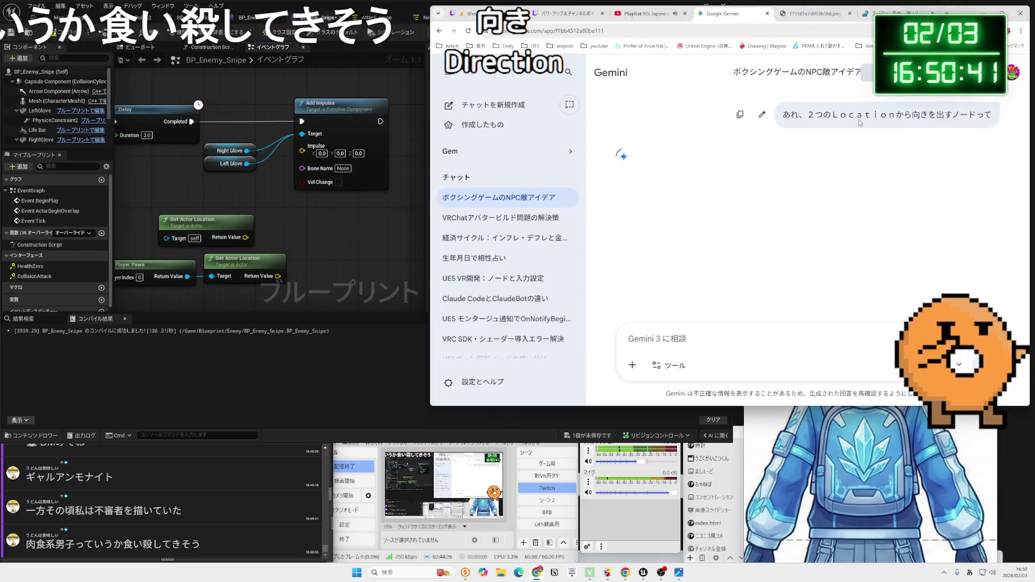
pyautogui.click(814, 18)
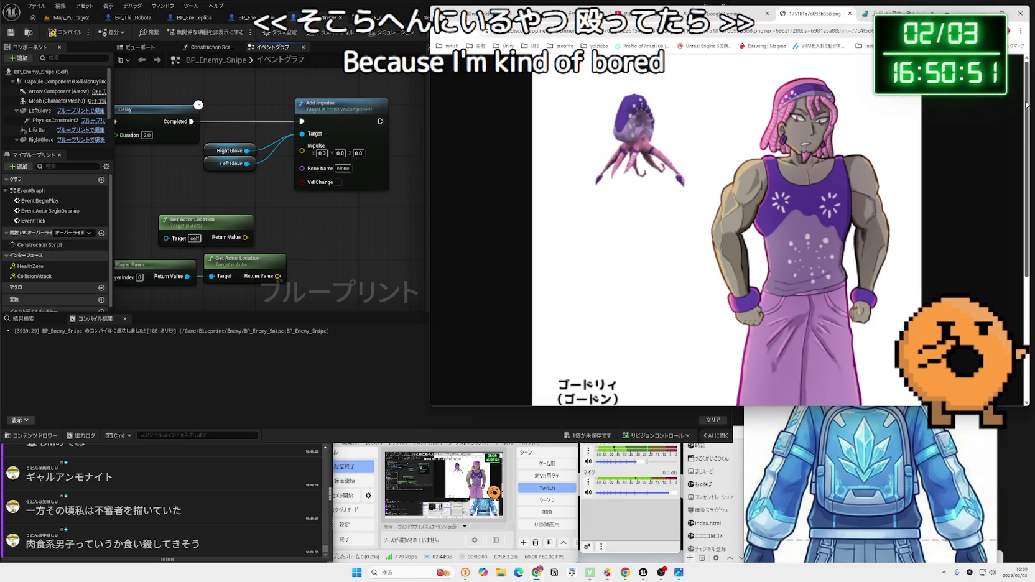
pyautogui.moveTo(1027, 106); pyautogui.dragTo(1031, 184)
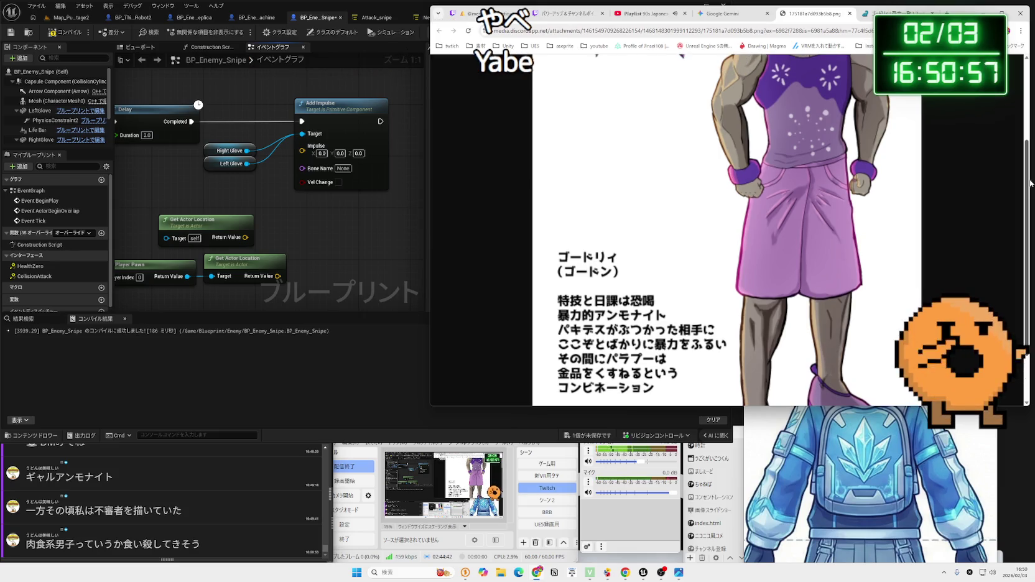
# - Scroll the illustration back up and return to the Gemini chat about rotation nodes
pyautogui.moveTo(1031, 184); pyautogui.dragTo(1033, 113)
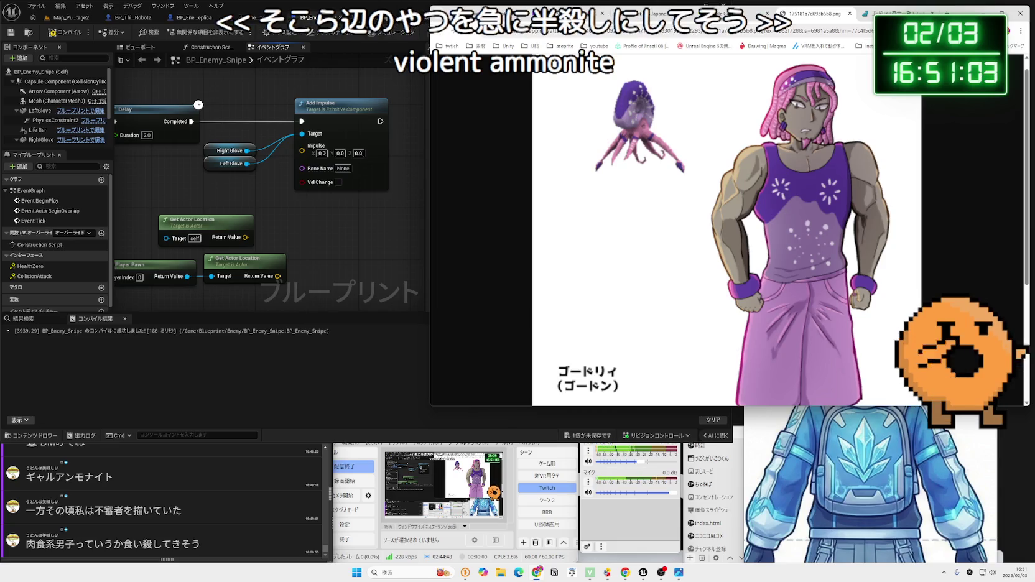
pyautogui.click(756, 13)
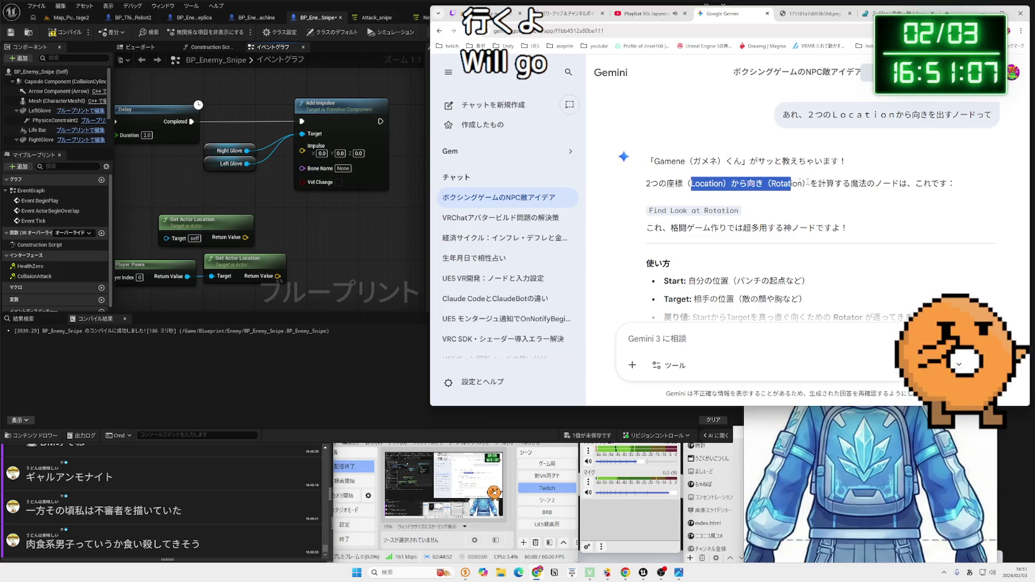
# - Highlight and read Gemini's sentences on Find Look at Rotation and its Start and Target inputs
pyautogui.moveTo(907, 184)
pyautogui.mouseDown()
pyautogui.moveTo(697, 182)
pyautogui.moveTo(723, 183)
pyautogui.mouseUp()
pyautogui.click(700, 183)
pyautogui.moveTo(900, 183)
pyautogui.mouseDown()
pyautogui.moveTo(692, 182)
pyautogui.moveTo(825, 188)
pyautogui.moveTo(663, 159)
pyautogui.mouseUp()
pyautogui.click(701, 182)
pyautogui.scroll(-2, 701, 182)
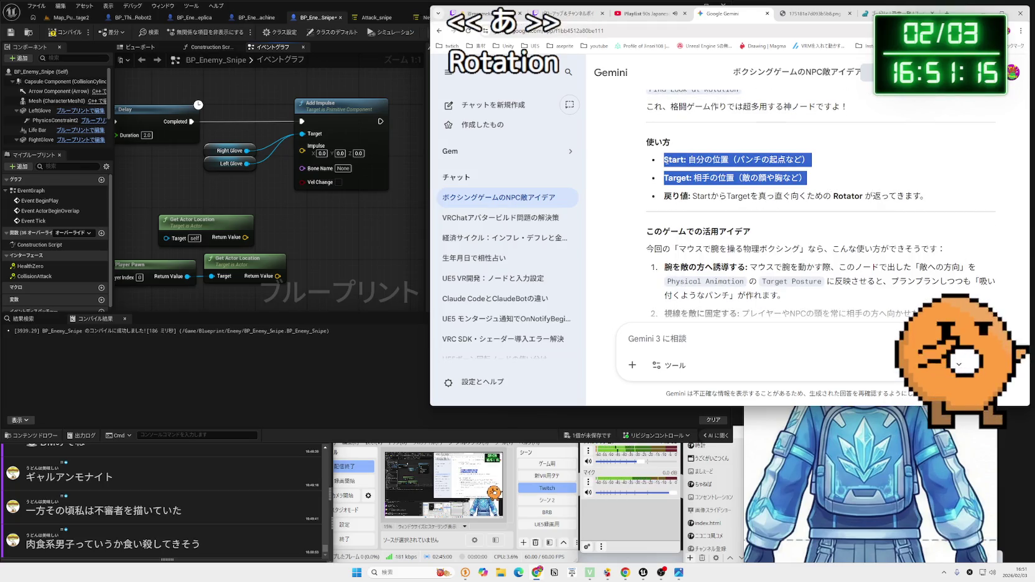
pyautogui.moveTo(809, 180)
pyautogui.mouseDown()
pyautogui.moveTo(663, 159)
pyautogui.moveTo(809, 180)
pyautogui.mouseUp()
pyautogui.click(680, 158)
pyautogui.click(804, 178)
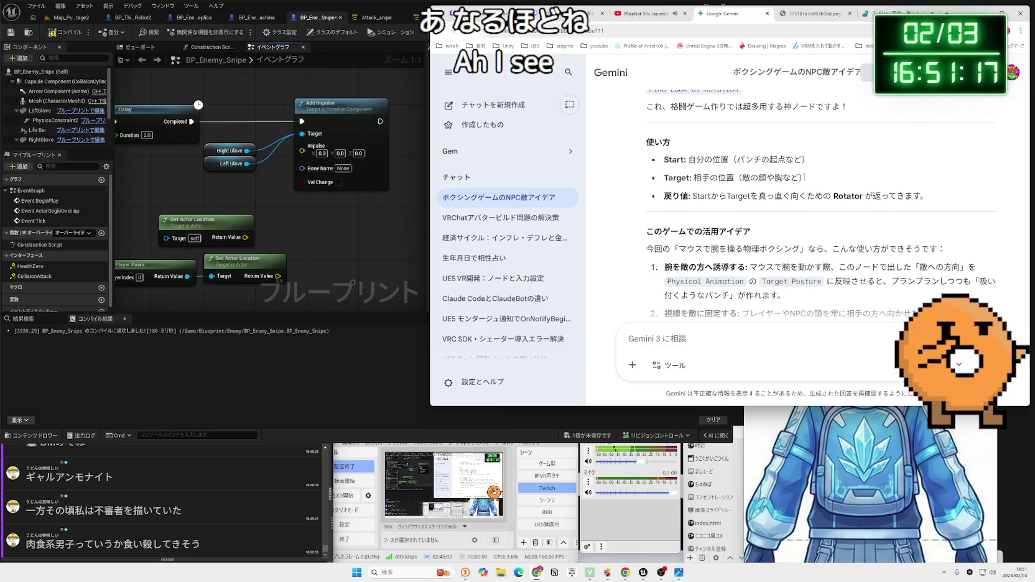
# - Read the Get Direction Vector note, then bring the Unreal Editor back to the front
pyautogui.scroll(-5, 806, 187)
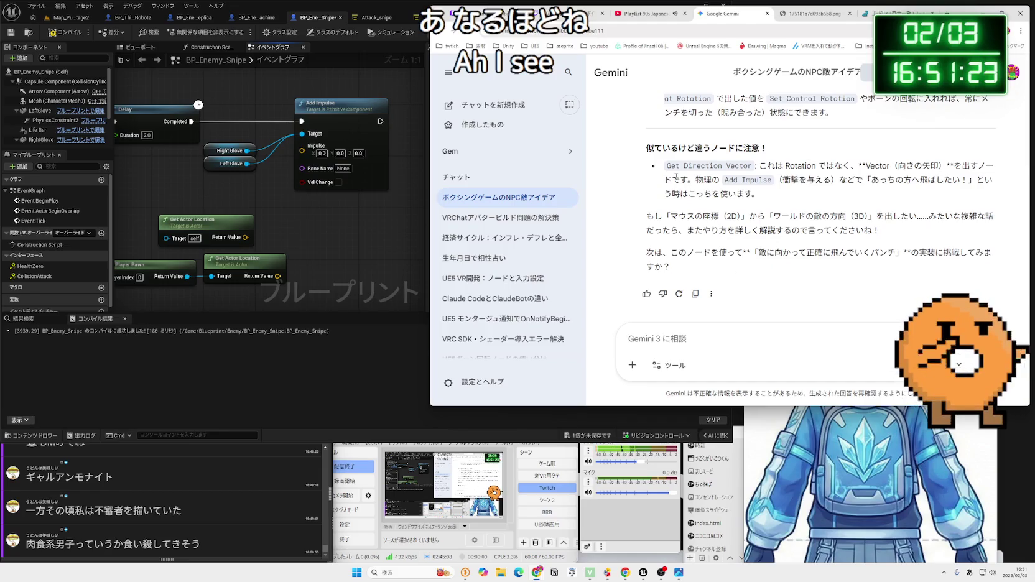
pyautogui.moveTo(665, 166); pyautogui.dragTo(941, 165)
pyautogui.click(657, 199)
pyautogui.click(333, 231)
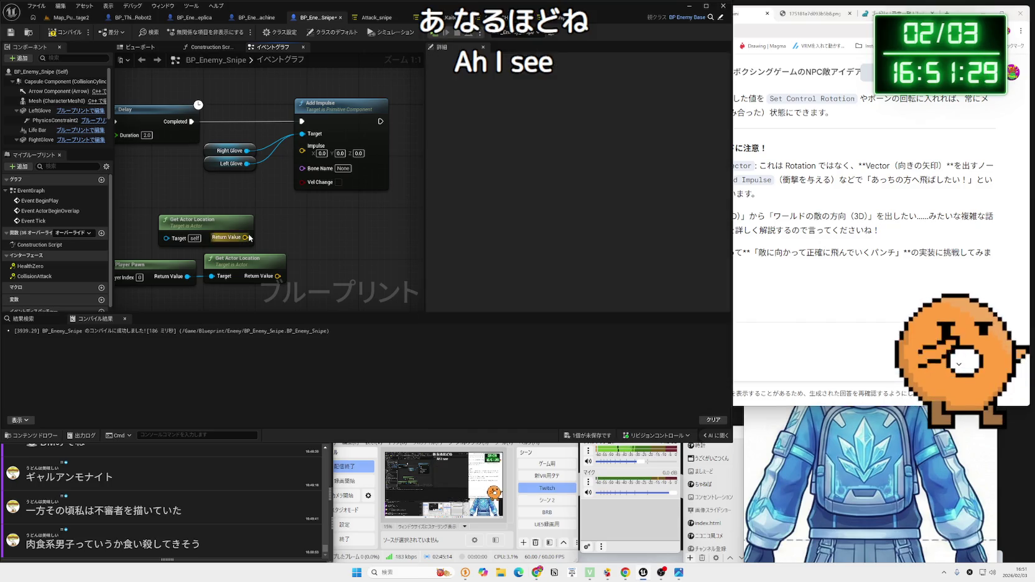
# - Add a Get Unit Direction node from the enemy's location to the player's, feeding Add Impulse's Impulse
pyautogui.moveTo(250, 237); pyautogui.dragTo(311, 239)
pyautogui.write('get direct')
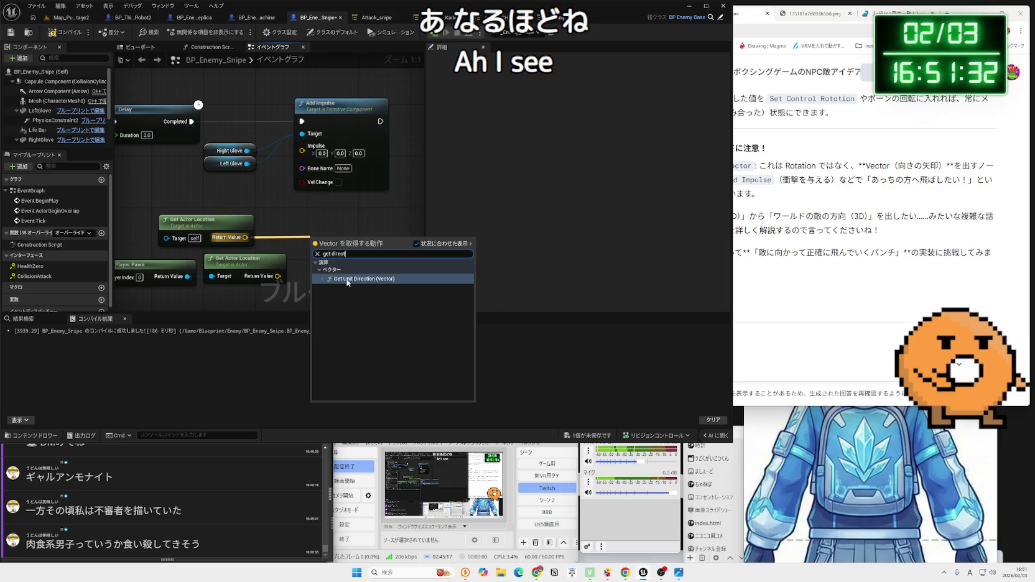
pyautogui.click(348, 280)
pyautogui.moveTo(277, 275); pyautogui.dragTo(313, 275)
pyautogui.moveTo(348, 239)
pyautogui.mouseDown()
pyautogui.moveTo(301, 226)
pyautogui.moveTo(310, 147)
pyautogui.mouseUp()
pyautogui.moveTo(312, 259); pyautogui.dragTo(349, 267)
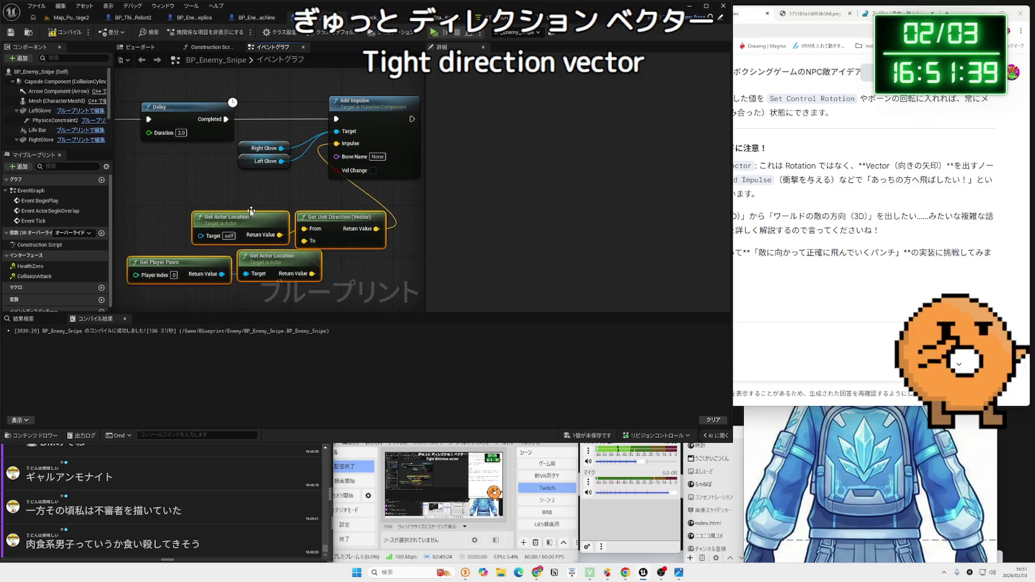
# - Play-test the level, stop it, and disconnect the direction from the Impulse input
pyautogui.click(71, 18)
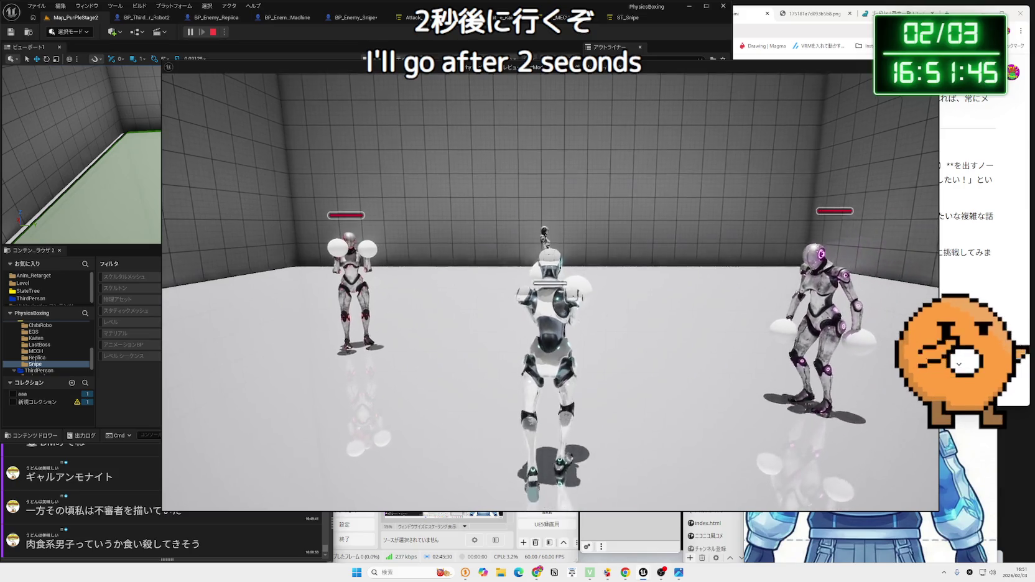
pyautogui.press('Escape')
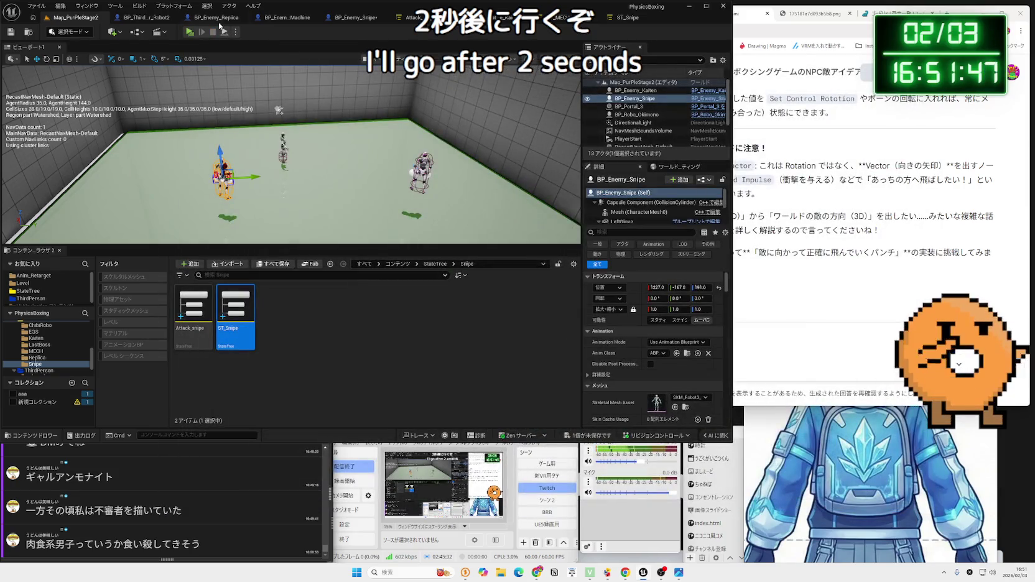
pyautogui.click(215, 16)
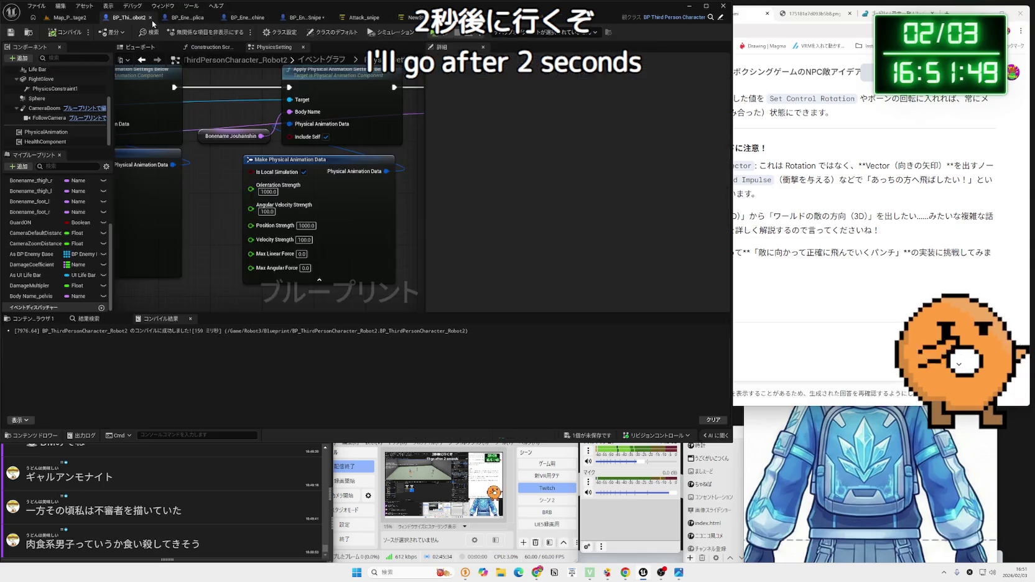
pyautogui.click(329, 21)
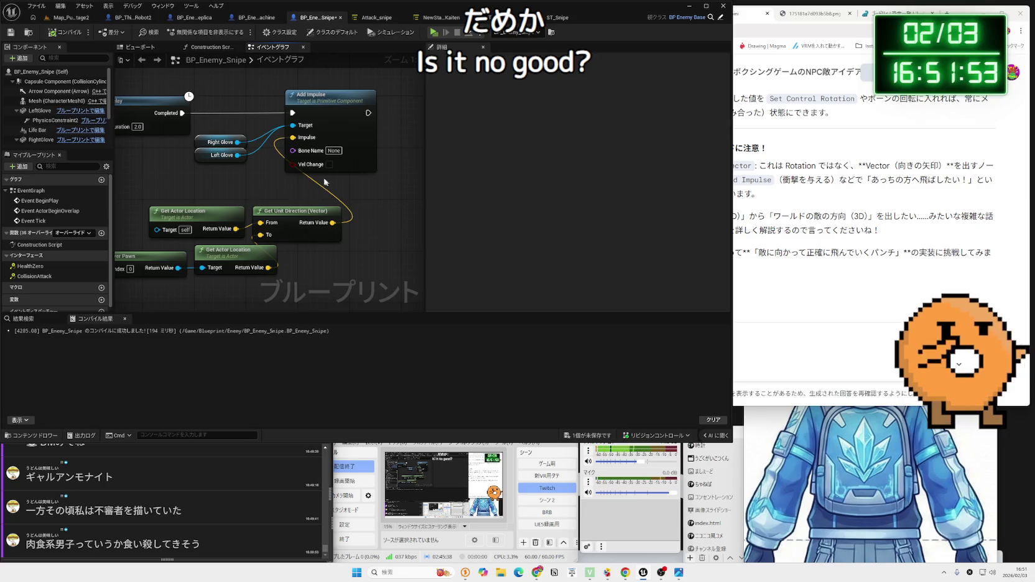
pyautogui.keyDown('alt'); pyautogui.click(293, 137); pyautogui.keyUp('alt')
# - Multiply the unit direction by 10000 on X, Y and Z, compile, and wire it into Impulse
pyautogui.moveTo(333, 223); pyautogui.dragTo(372, 227)
pyautogui.write('multi')
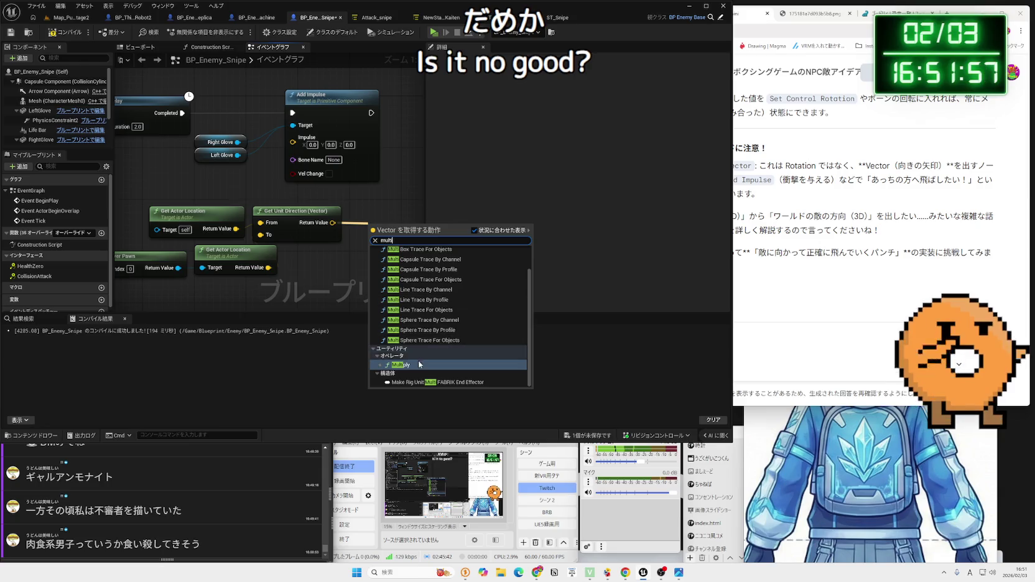
pyautogui.click(401, 365)
pyautogui.write('10000.0')
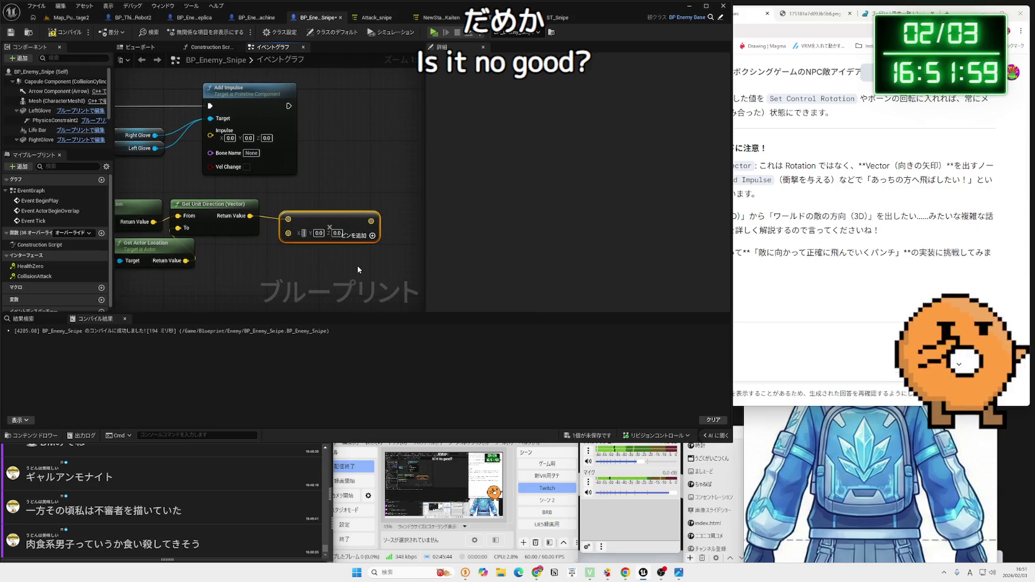
pyautogui.press('Tab')
pyautogui.press('BackSpace')
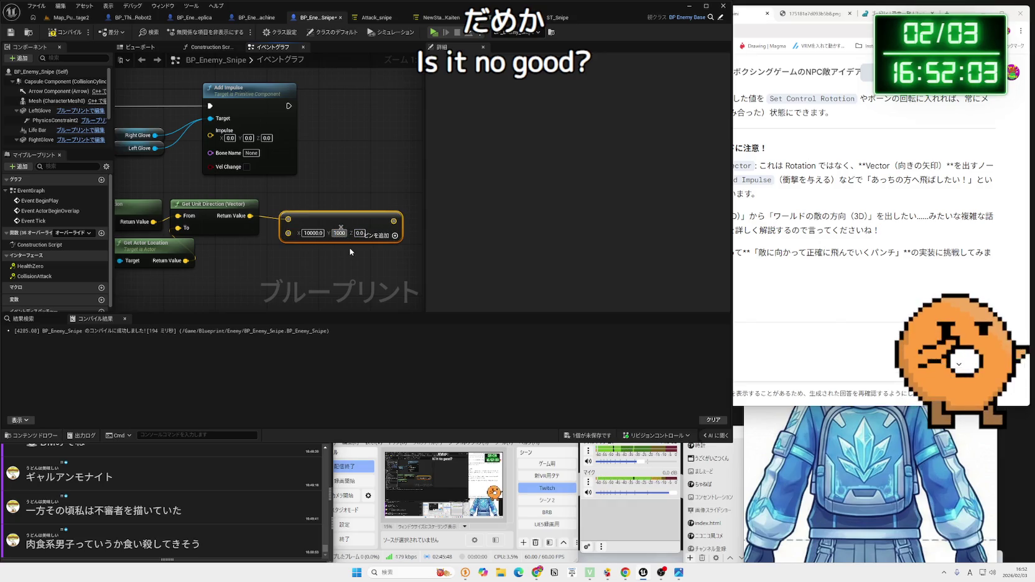
pyautogui.press('Tab')
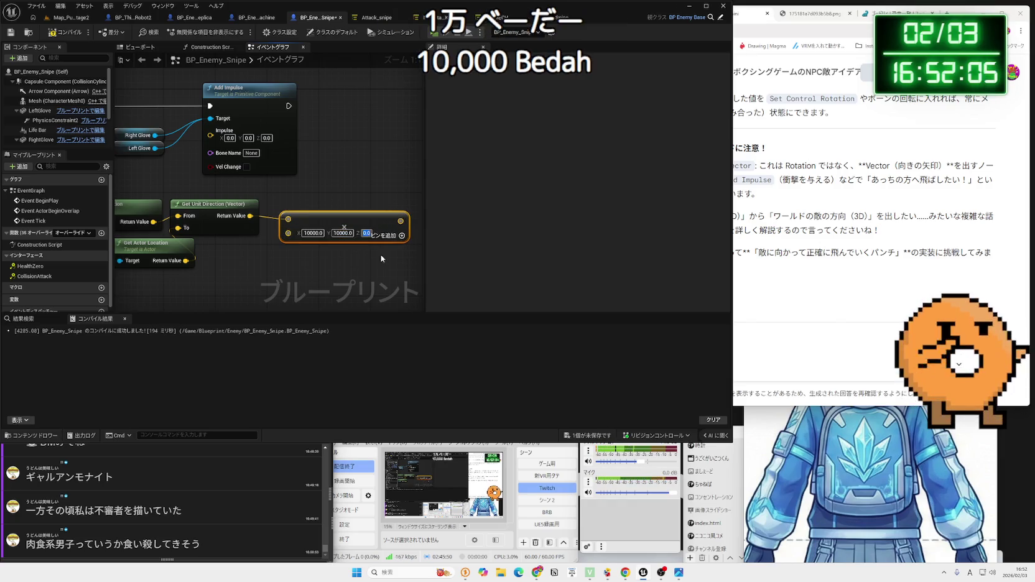
pyautogui.write('000')
pyautogui.click(382, 258)
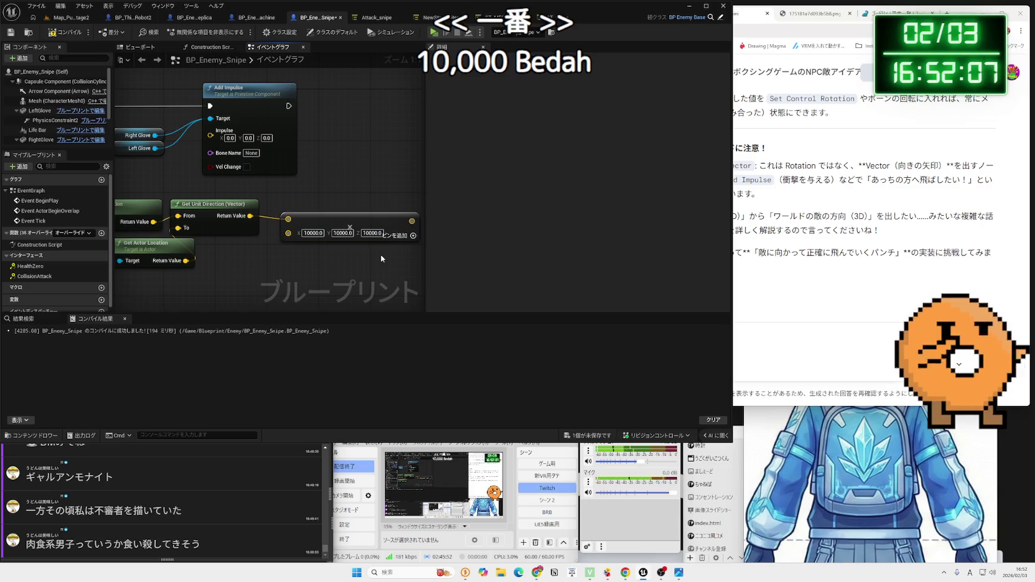
pyautogui.click(76, 36)
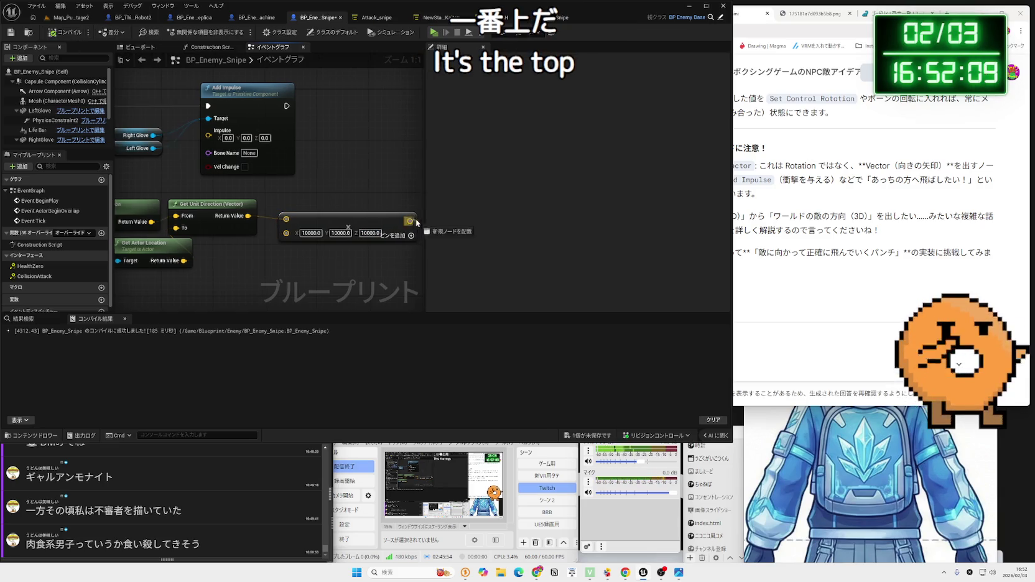
pyautogui.moveTo(415, 222); pyautogui.dragTo(175, 144)
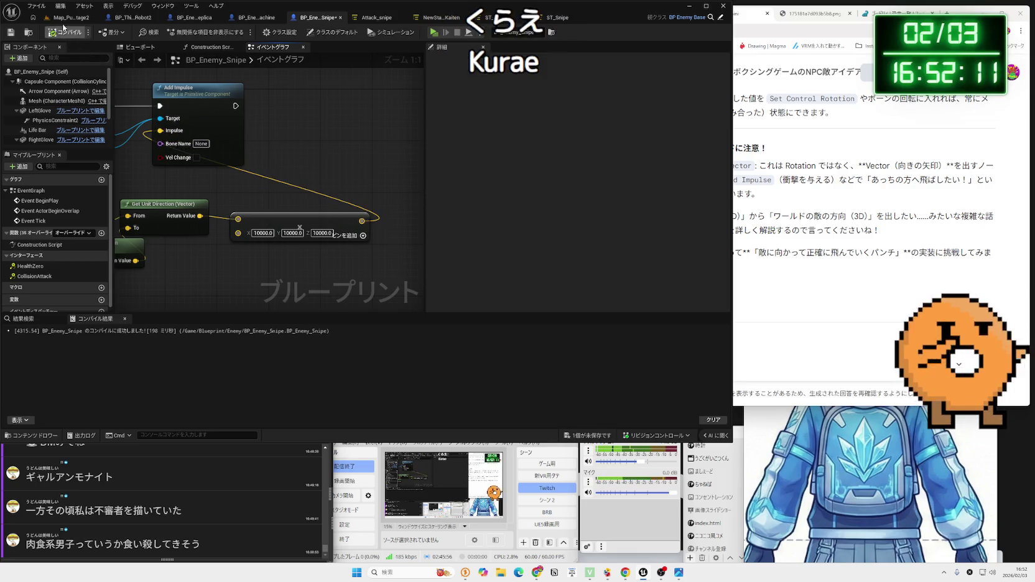
# - Play-test the scaled impulse from Map_PurpleStage2 and stop the session
pyautogui.click(69, 17)
pyautogui.hotkey('alt', 'p')
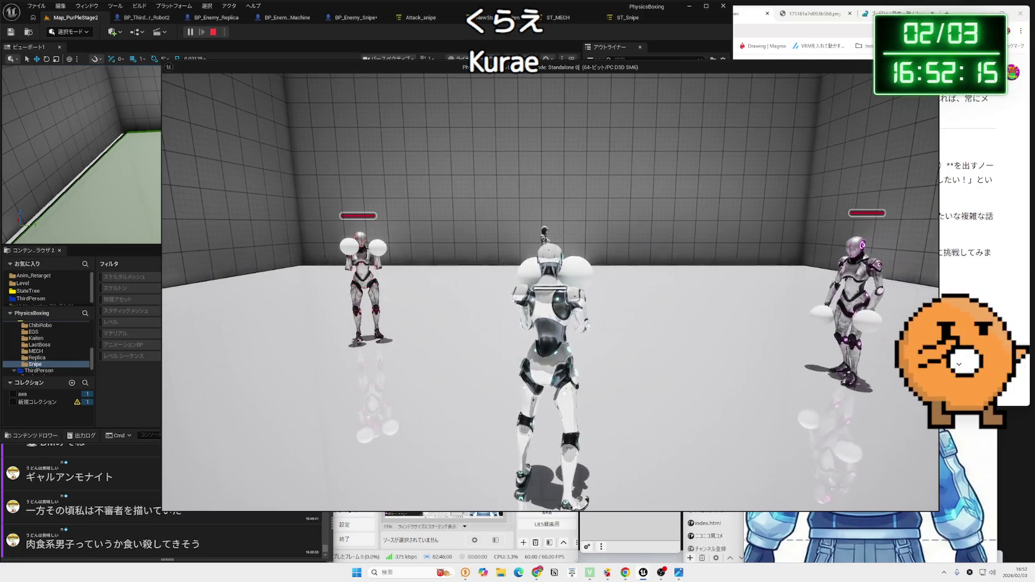
pyautogui.press('Escape')
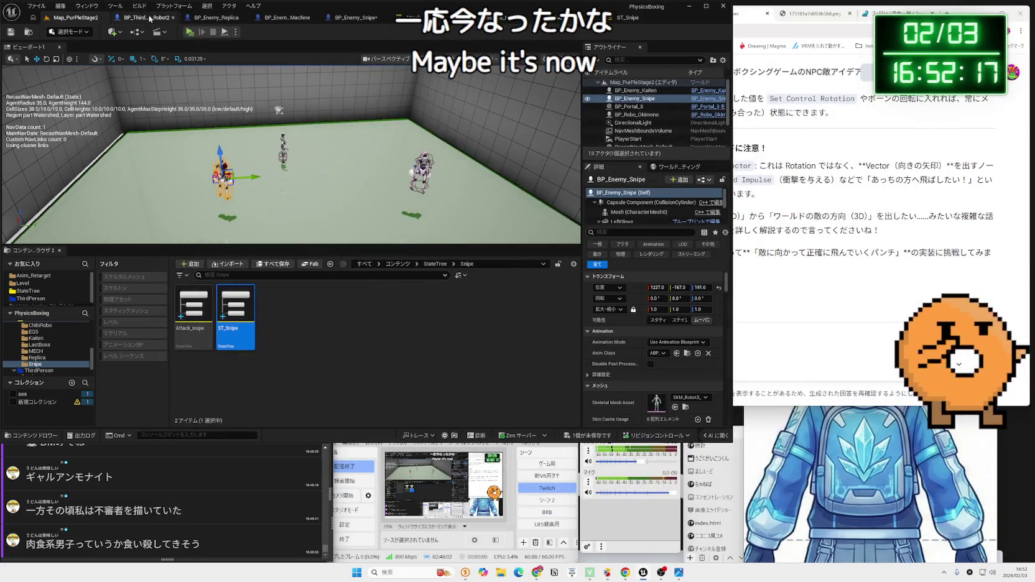
pyautogui.click(220, 19)
# - Delete the Delay node after BeginPlay in BP_Enemy_Snipe's event graph
pyautogui.click(332, 20)
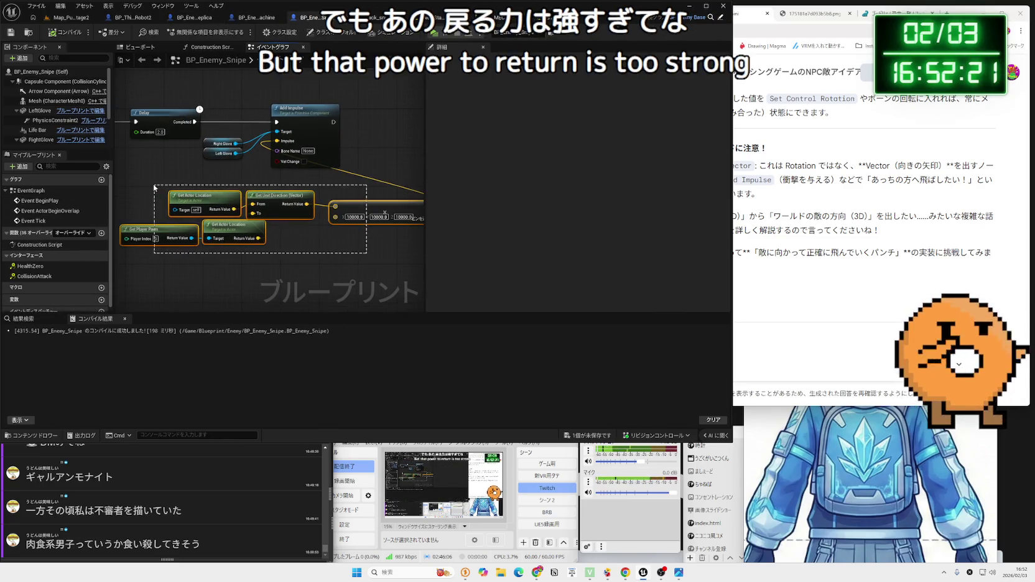
pyautogui.moveTo(154, 187); pyautogui.dragTo(155, 186)
pyautogui.click(354, 256)
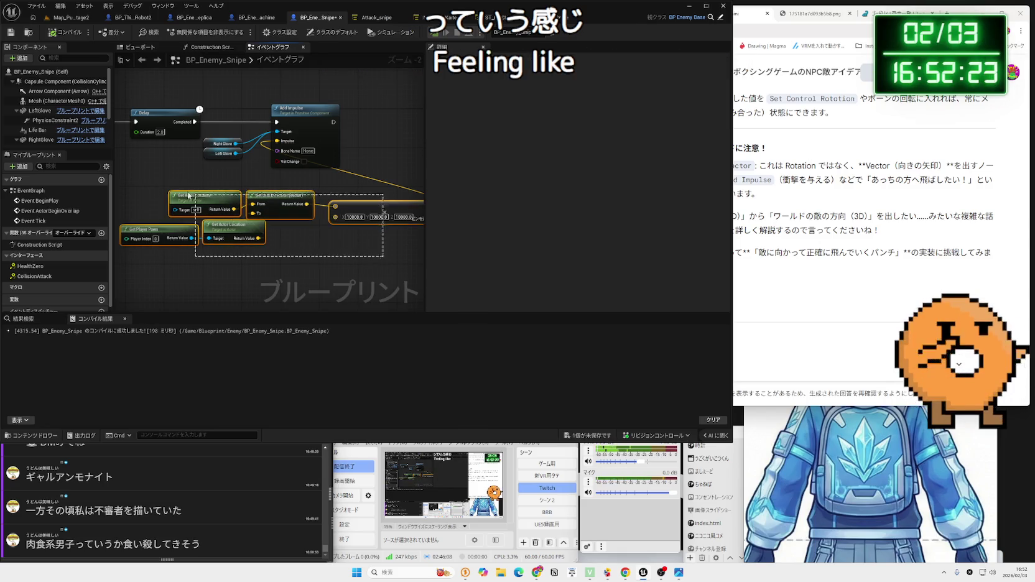
pyautogui.scroll(2, 280, 194)
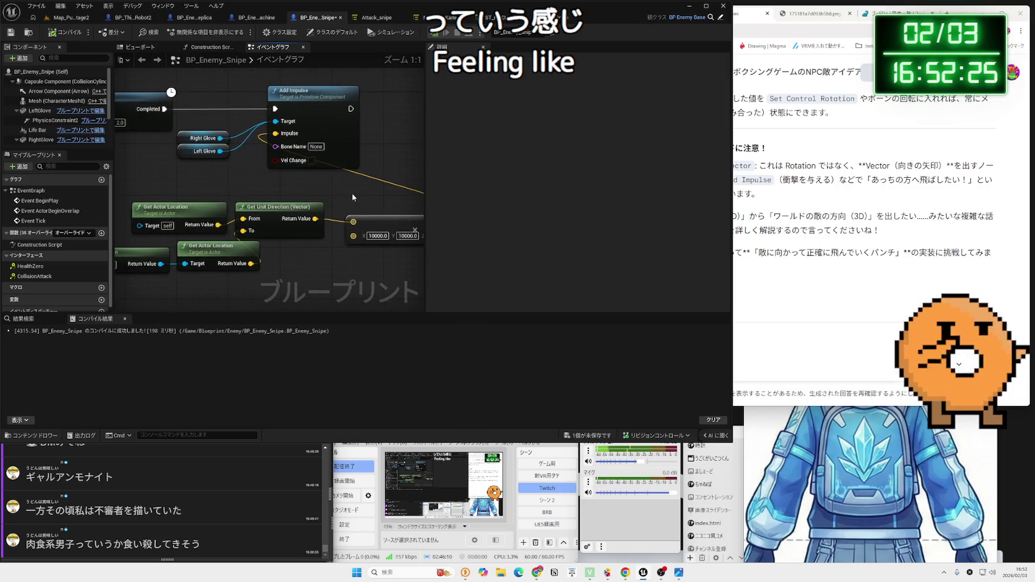
pyautogui.moveTo(302, 168); pyautogui.dragTo(331, 170)
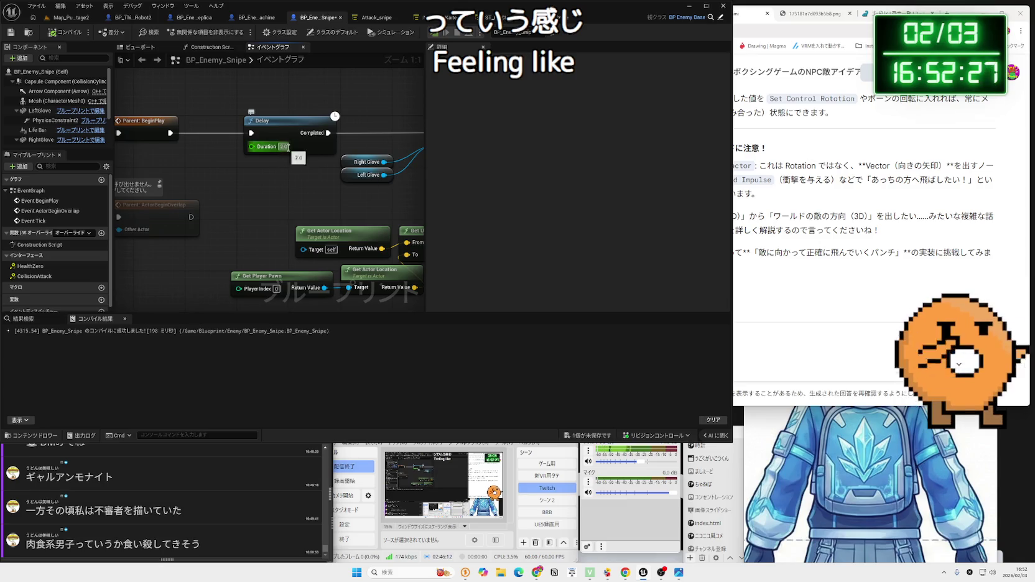
pyautogui.scroll(-1, 223, 235)
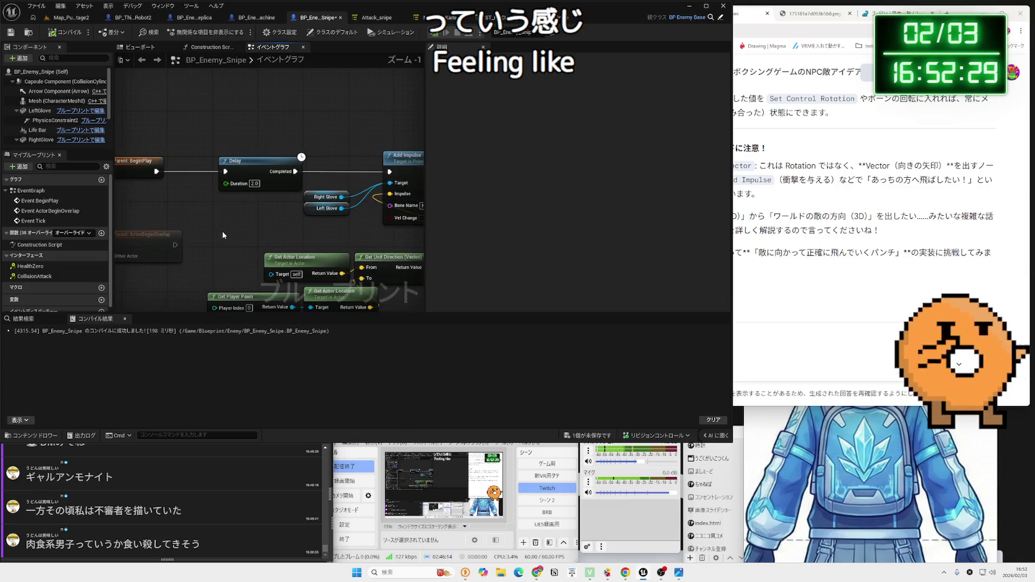
pyautogui.click(262, 160)
pyautogui.press('Delete')
# - Attach a Set Timer by Event node to BeginPlay, with a new Custom Event on its Event pin
pyautogui.moveTo(156, 171); pyautogui.dragTo(230, 110)
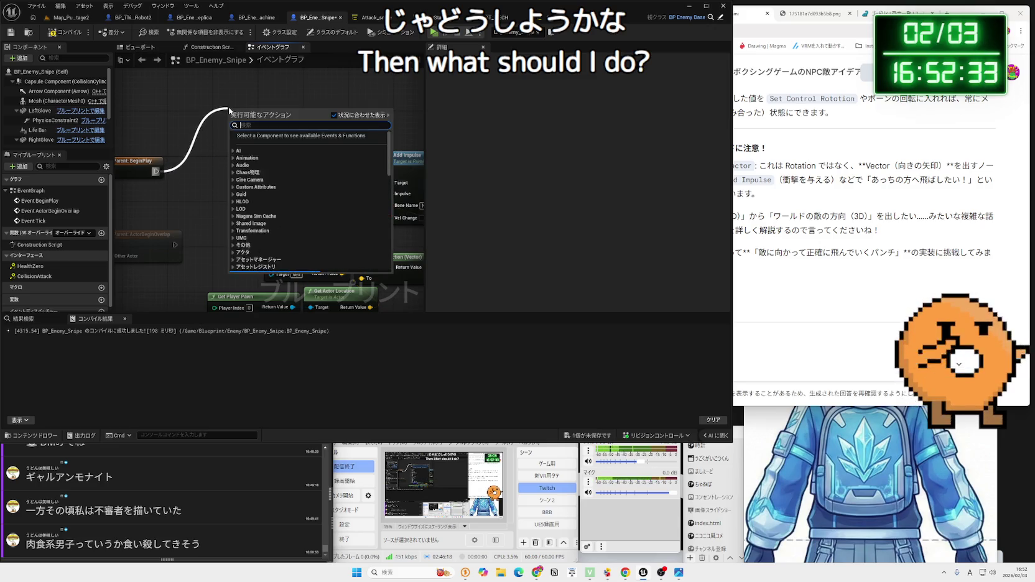
pyautogui.write('en')
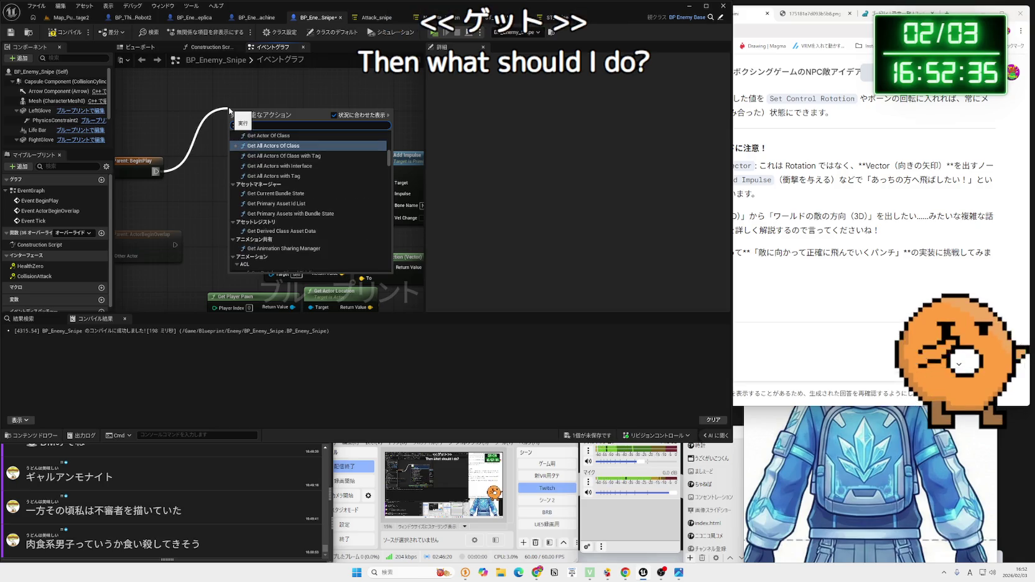
pyautogui.press('BackSpace')
pyautogui.press('BackSpace')
pyautogui.write('set timer')
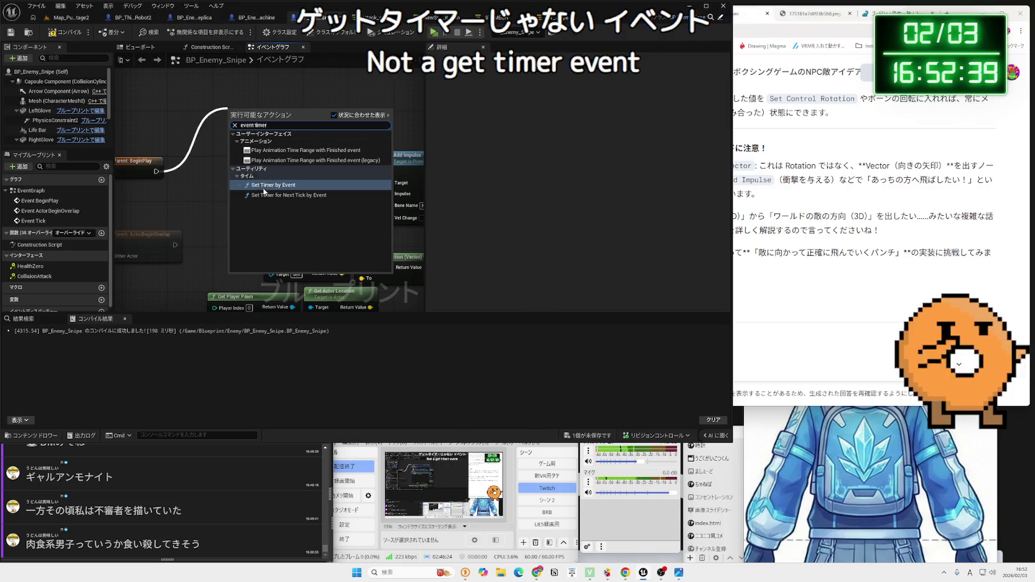
pyautogui.click(273, 186)
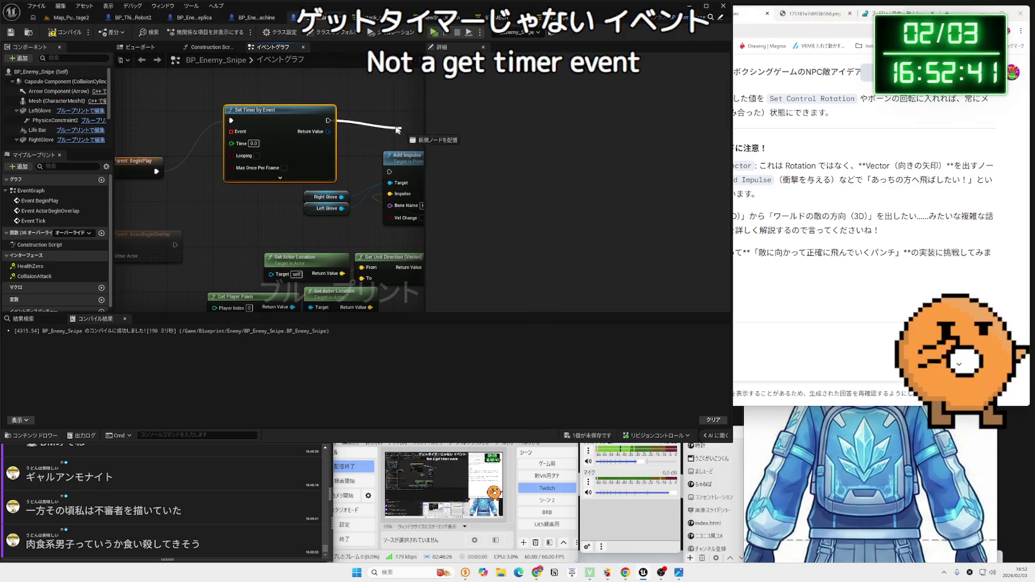
pyautogui.moveTo(230, 132); pyautogui.dragTo(199, 203)
pyautogui.write('t')
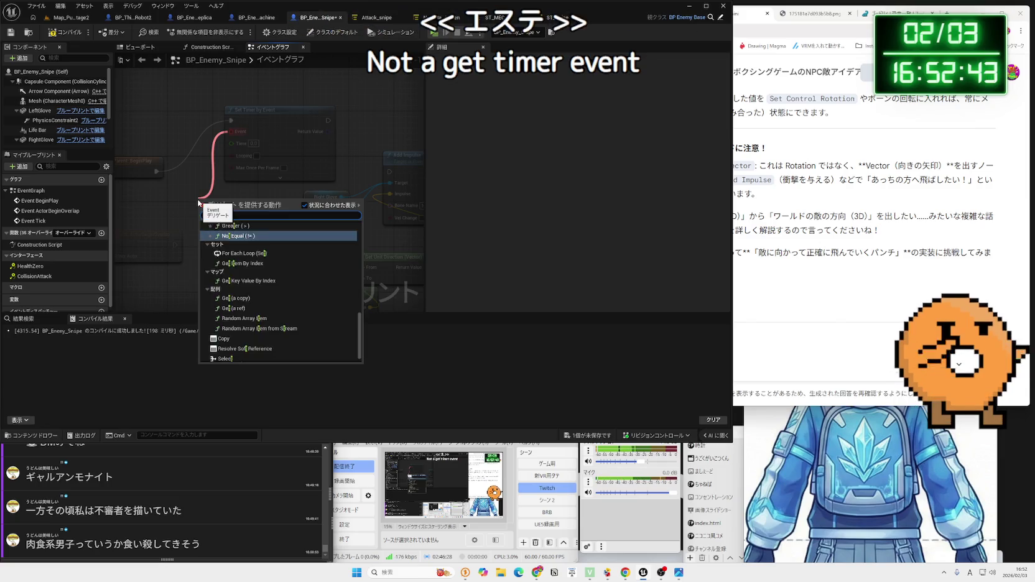
pyautogui.write('custom')
pyautogui.press('Return')
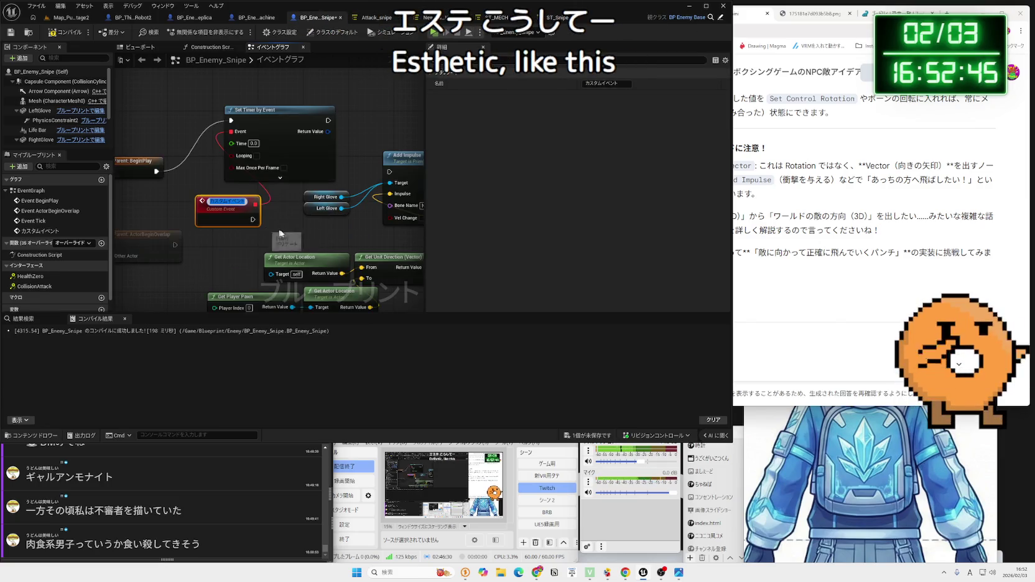
# - Set the timer's Time to 2.0 with Looping enabled, then start a play test
pyautogui.moveTo(372, 212); pyautogui.dragTo(210, 176)
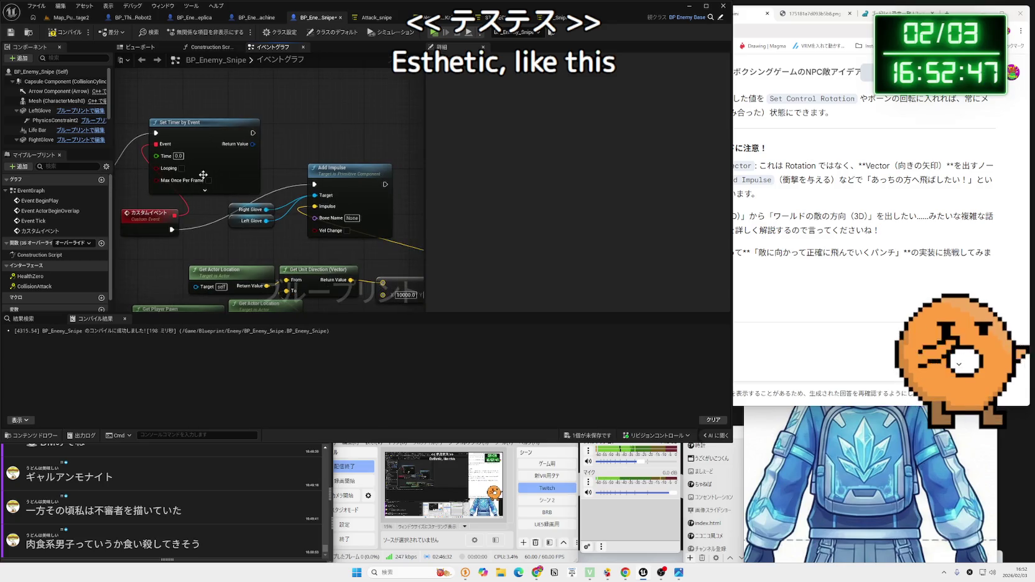
pyautogui.write('2')
pyautogui.press('Return')
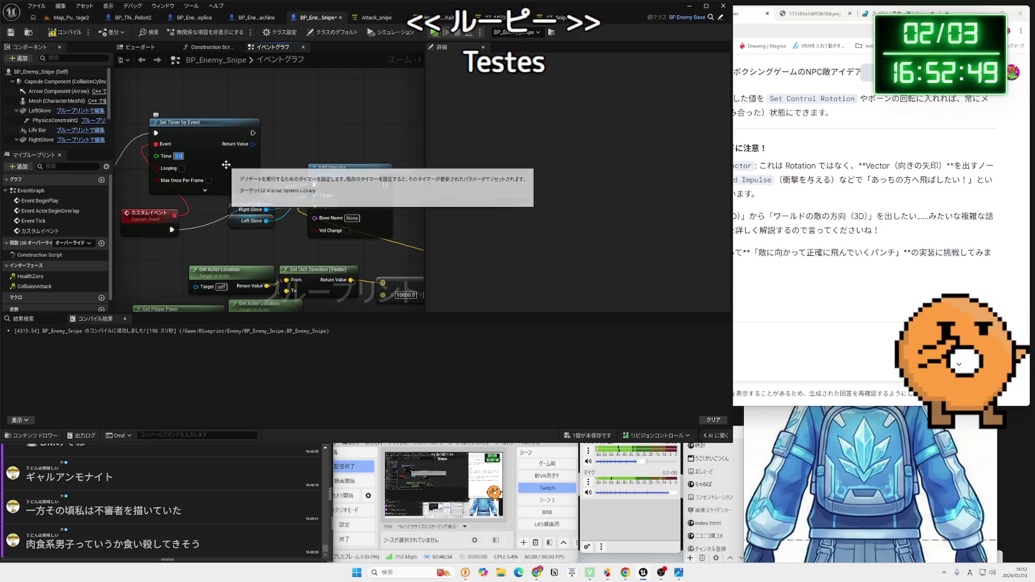
pyautogui.click(181, 168)
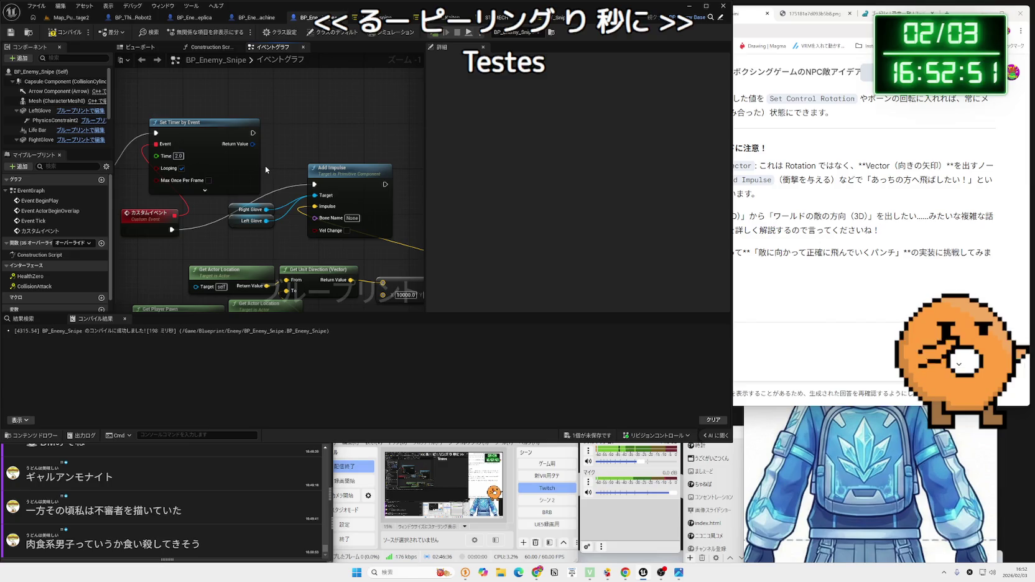
pyautogui.moveTo(271, 232); pyautogui.dragTo(299, 216)
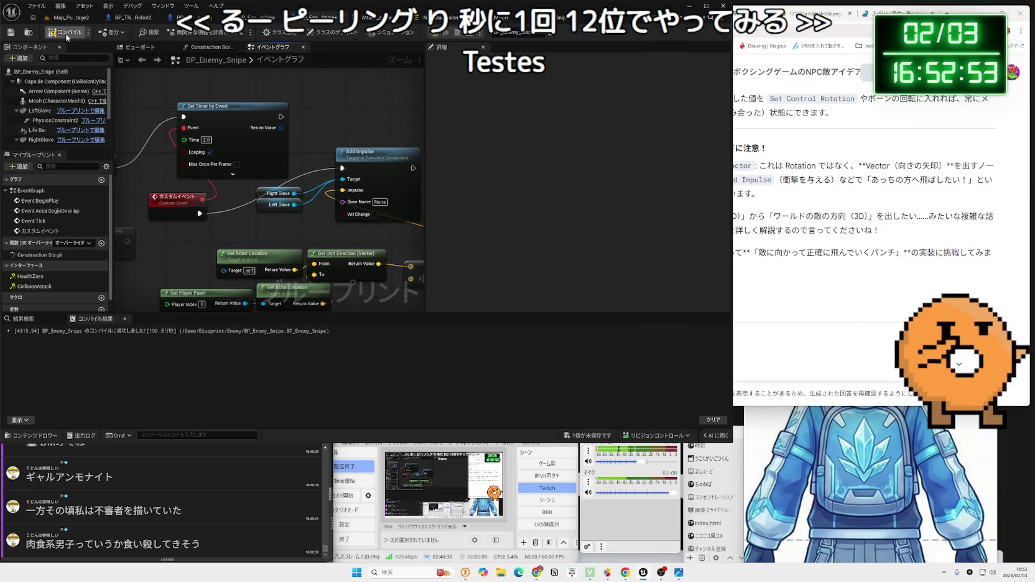
pyautogui.hotkey('alt', 'p')
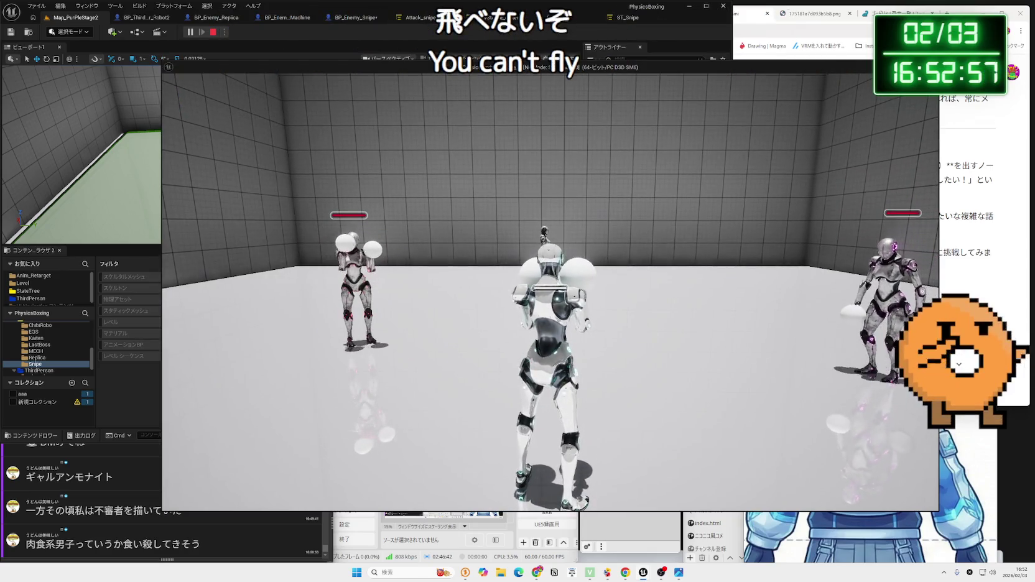
# - Walk the player robot among the enemy robots, then stop the session and return to BP_Enemy_Snipe
pyautogui.press('w')
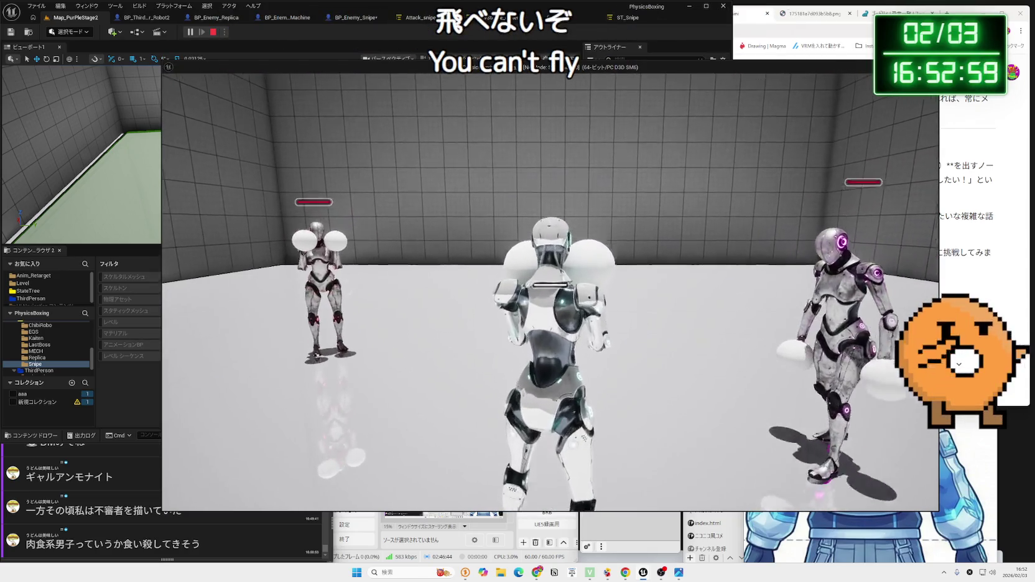
pyautogui.press('w')
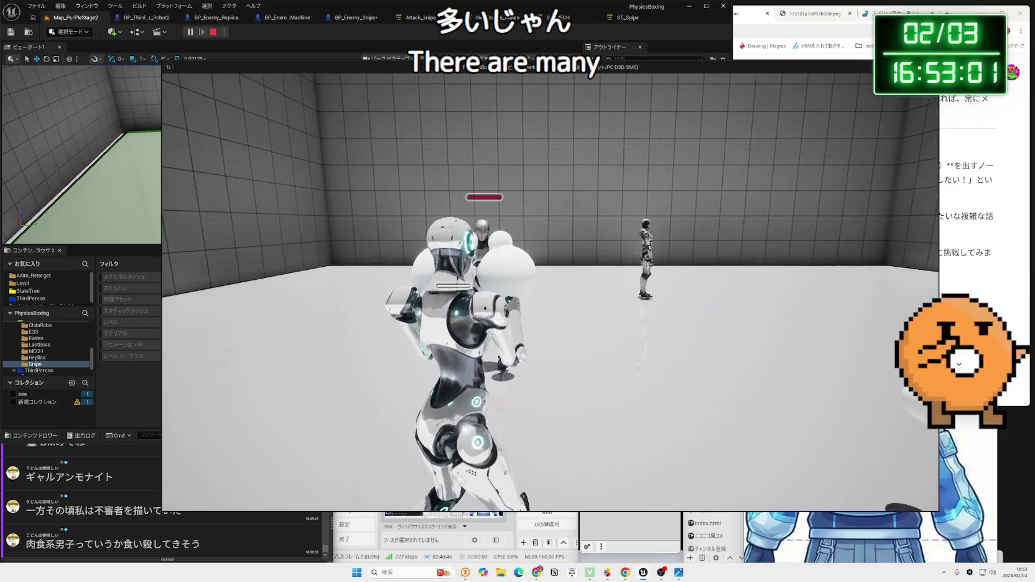
pyautogui.press('w')
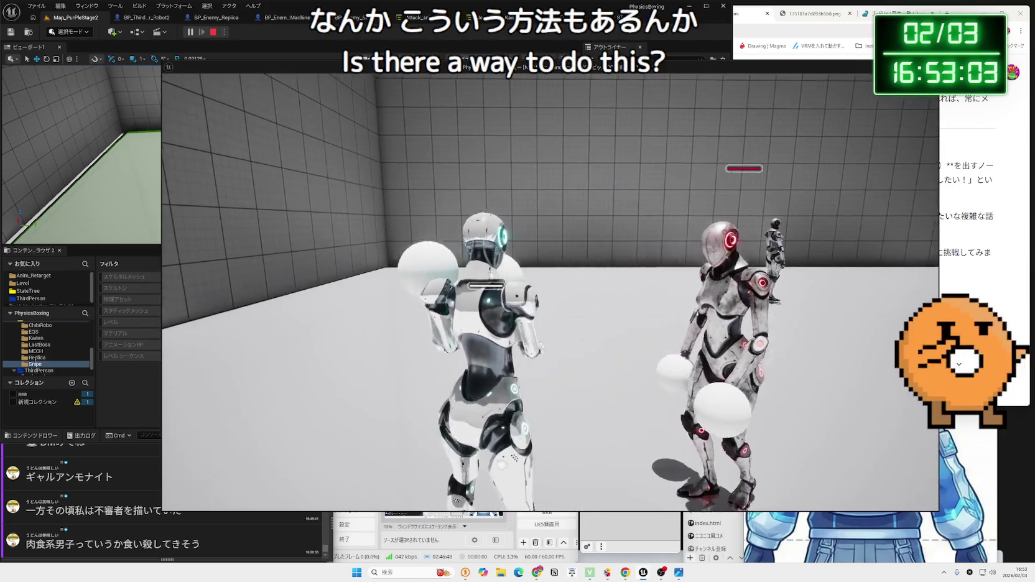
pyautogui.press('w')
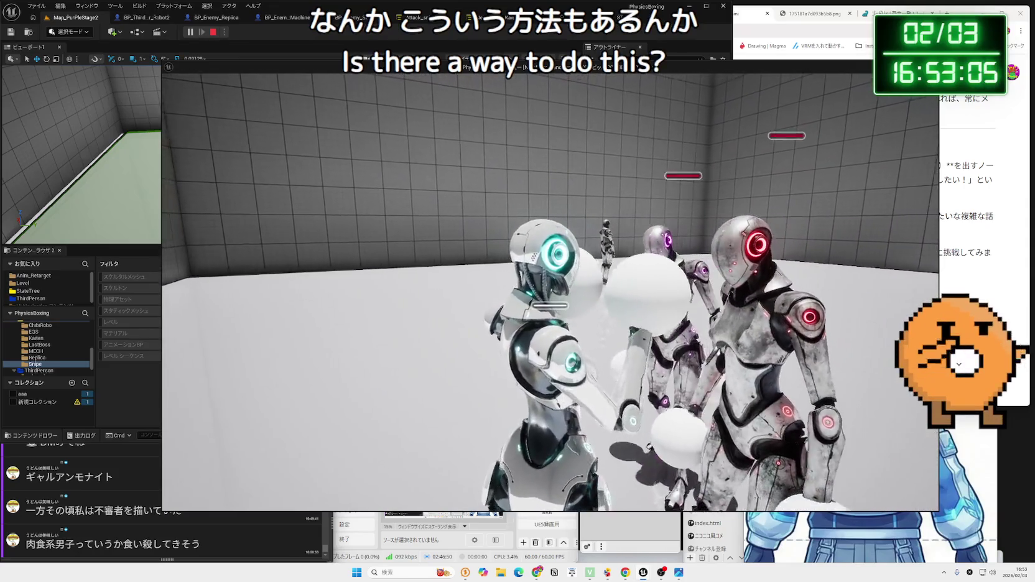
pyautogui.press('w')
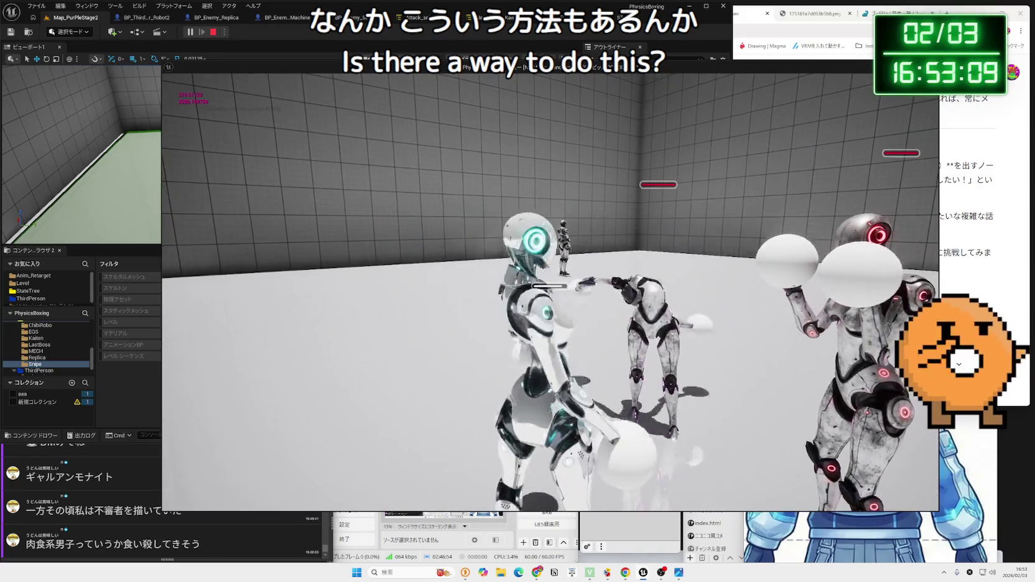
pyautogui.press('w')
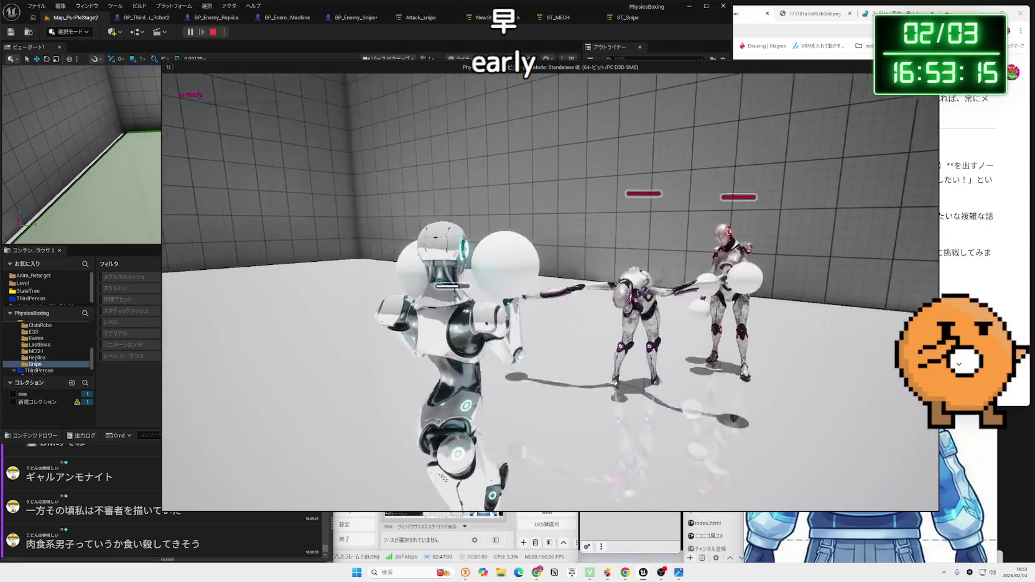
pyautogui.press('w')
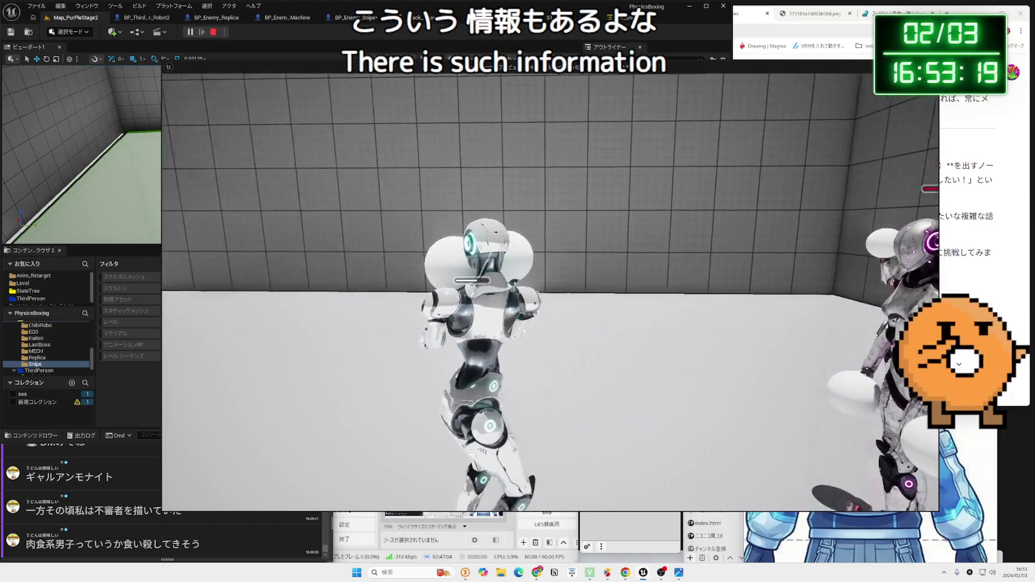
pyautogui.press('w')
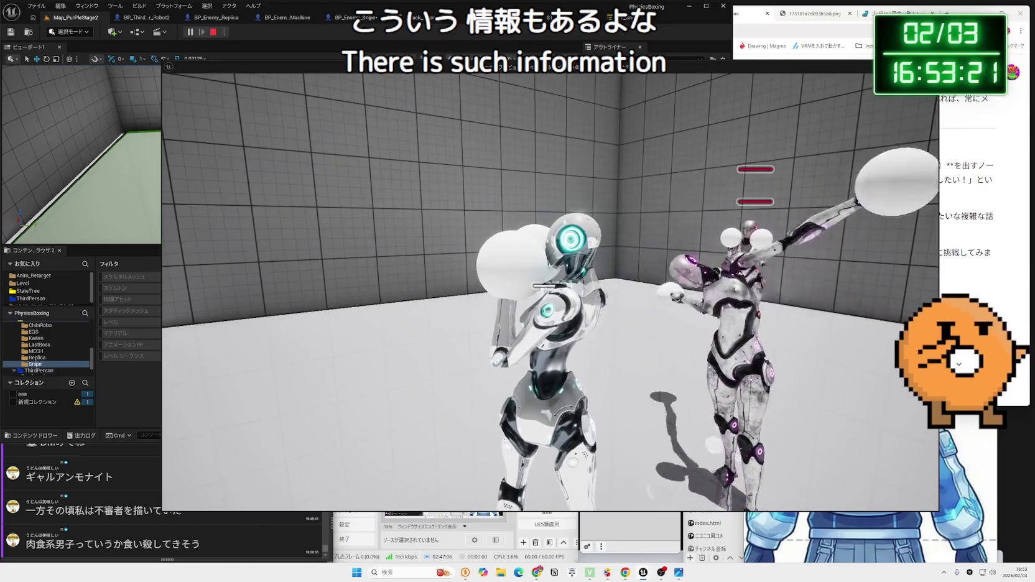
pyautogui.press('w')
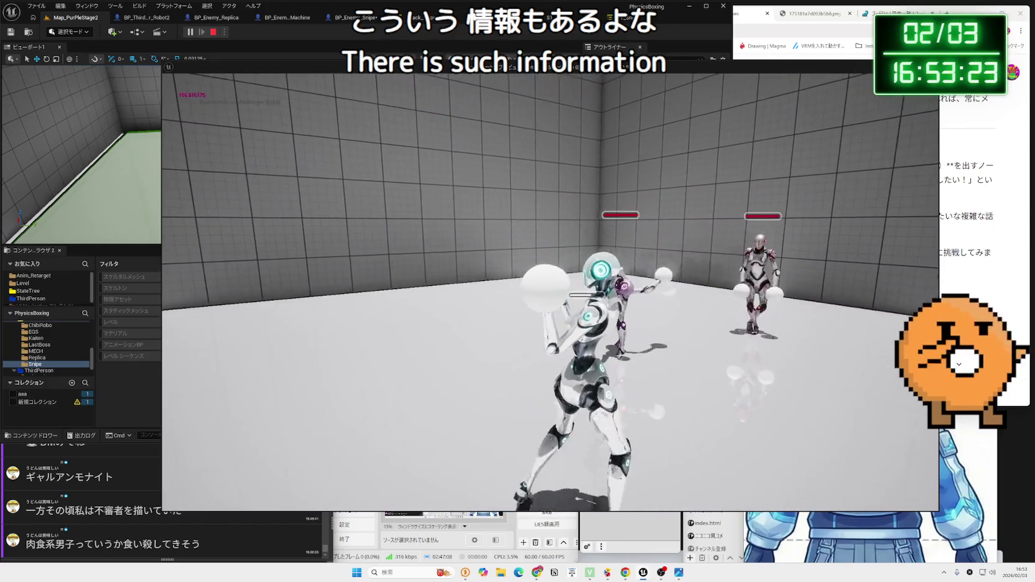
pyautogui.press('w')
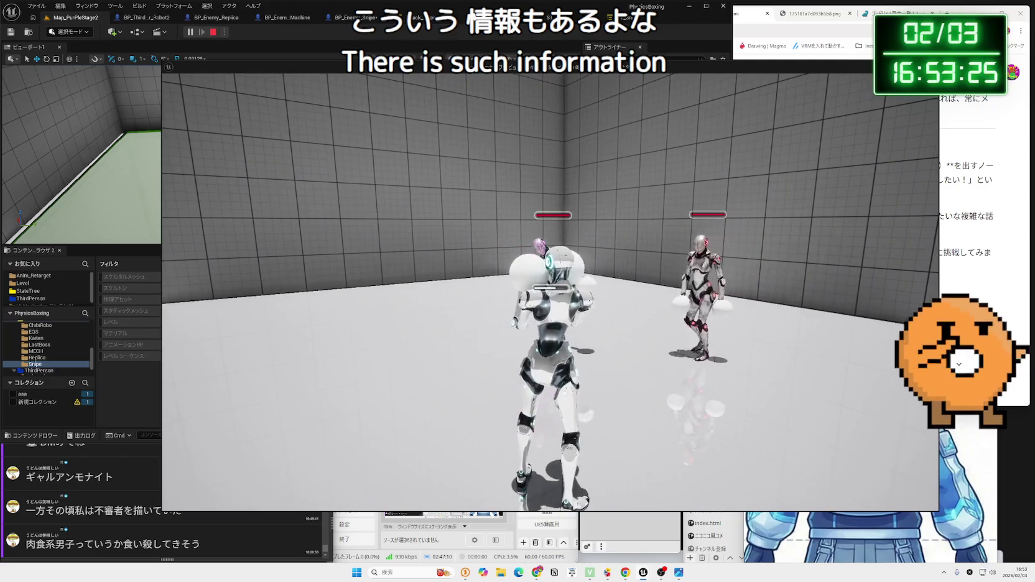
pyautogui.press('w')
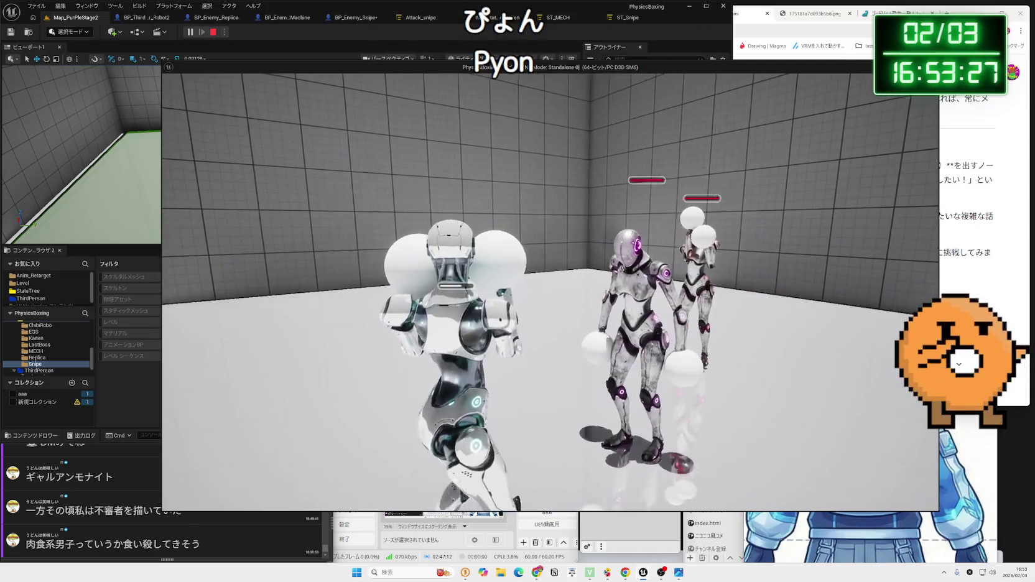
pyautogui.press('w')
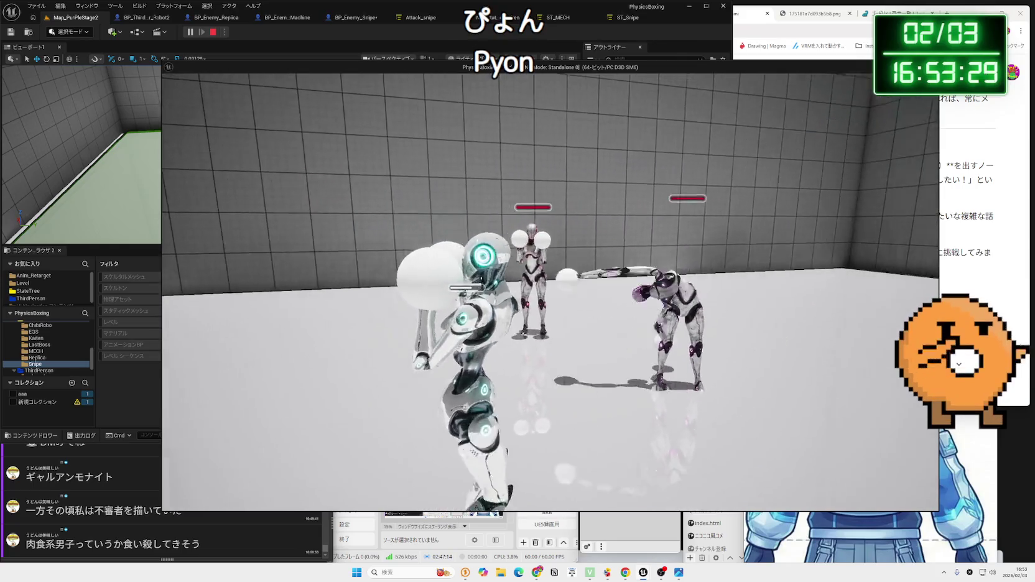
pyautogui.press('w')
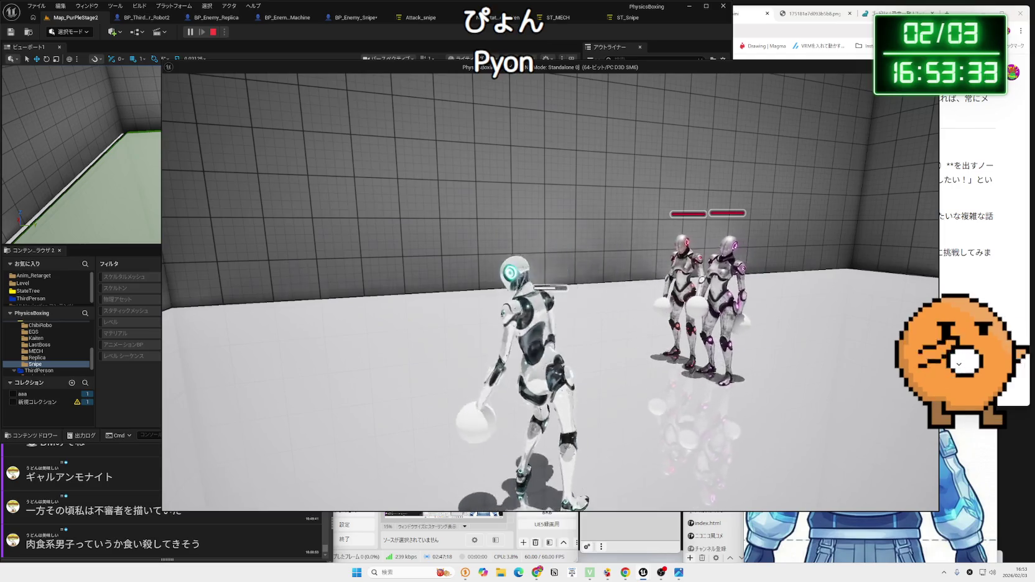
pyautogui.press('Escape')
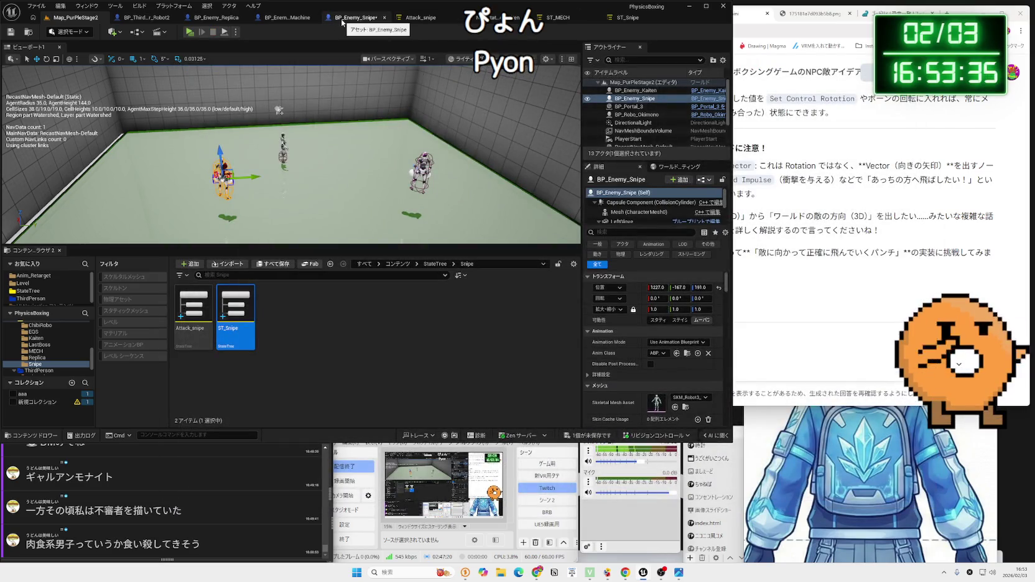
pyautogui.click(342, 22)
# - Move the Add Impulse nodes aside and place the PhysicalAnimation component reference in the graph
pyautogui.scroll(-2, 336, 181)
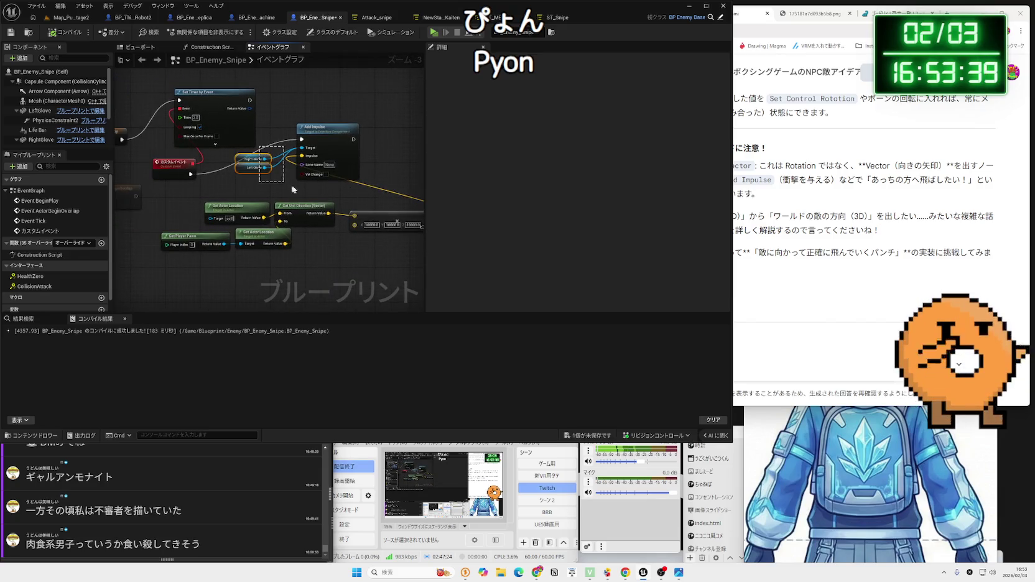
pyautogui.moveTo(316, 140); pyautogui.dragTo(423, 143)
pyautogui.scroll(3, 168, 168)
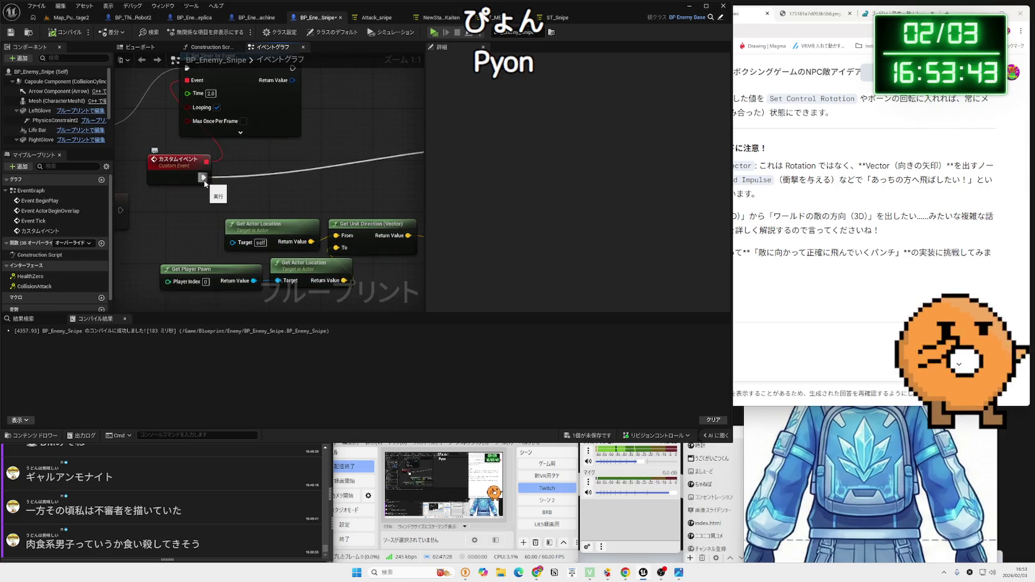
pyautogui.moveTo(46, 132)
pyautogui.mouseDown()
pyautogui.moveTo(237, 168)
pyautogui.moveTo(237, 188)
pyautogui.mouseUp()
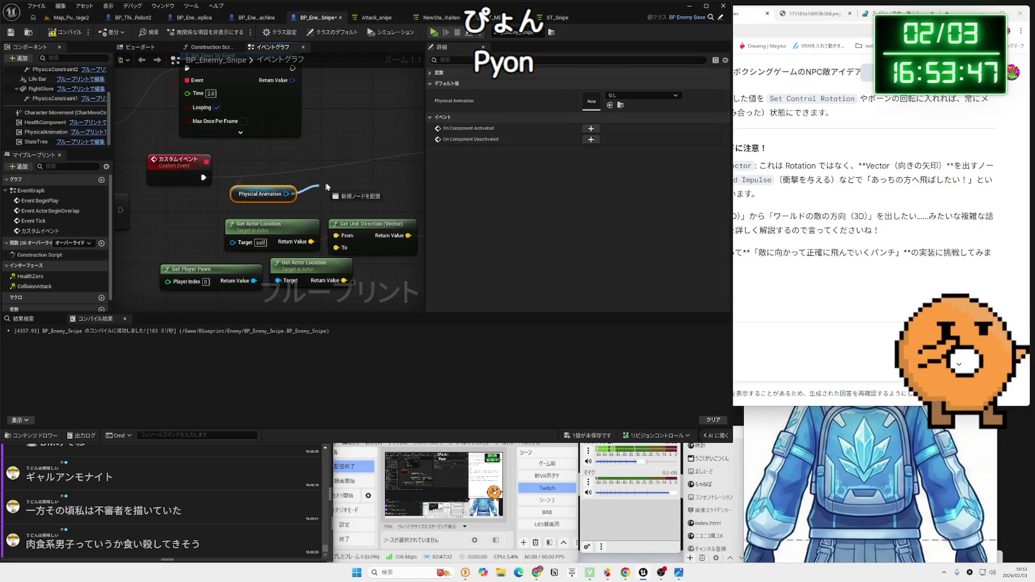
pyautogui.moveTo(323, 189); pyautogui.dragTo(330, 182)
pyautogui.click(298, 186)
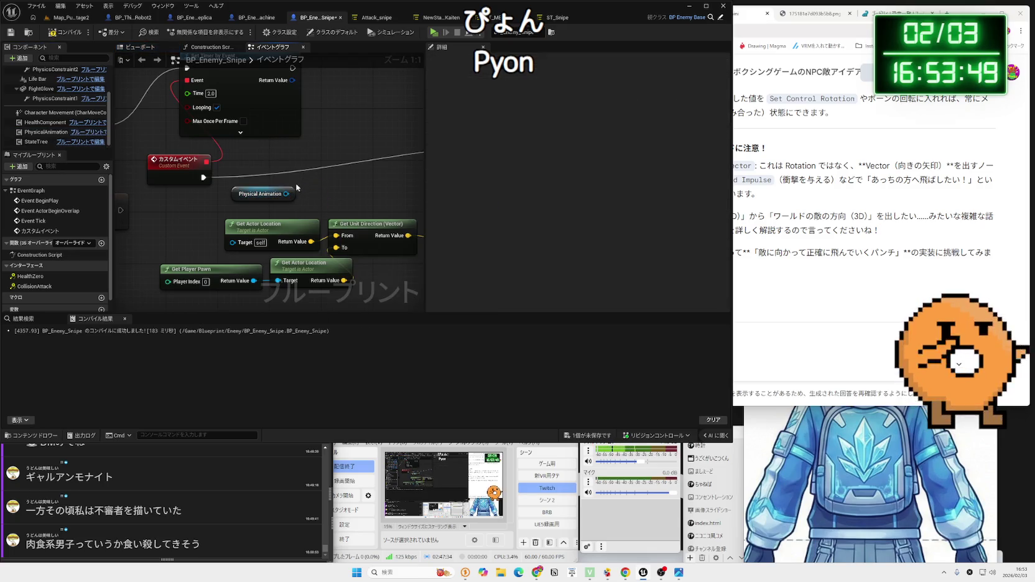
pyautogui.moveTo(327, 189); pyautogui.dragTo(326, 189)
pyautogui.click(303, 178)
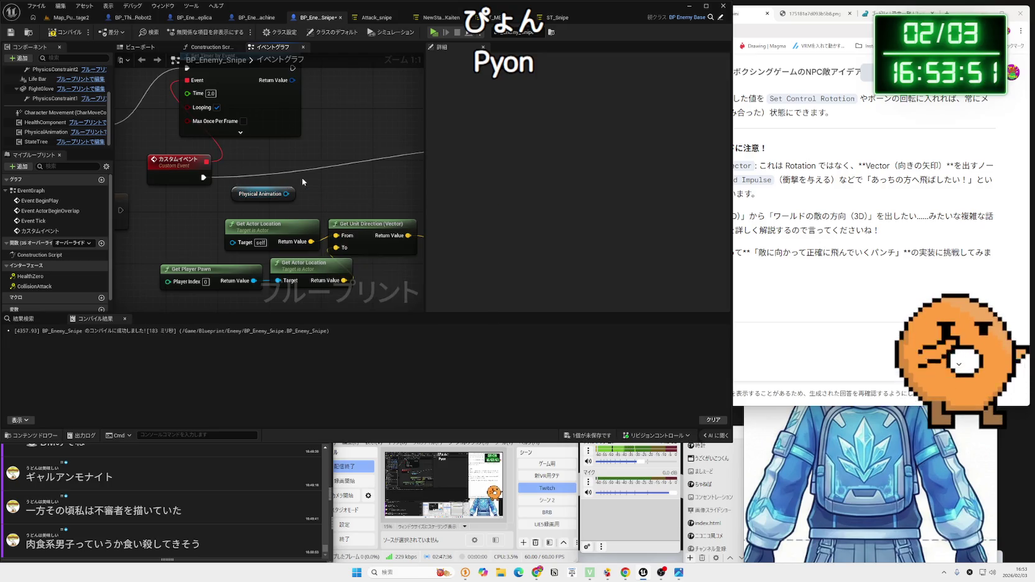
# - Reposition the node group and compile BP_Enemy_Snipe
pyautogui.scroll(-3, 212, 199)
pyautogui.scroll(-2, 181, 156)
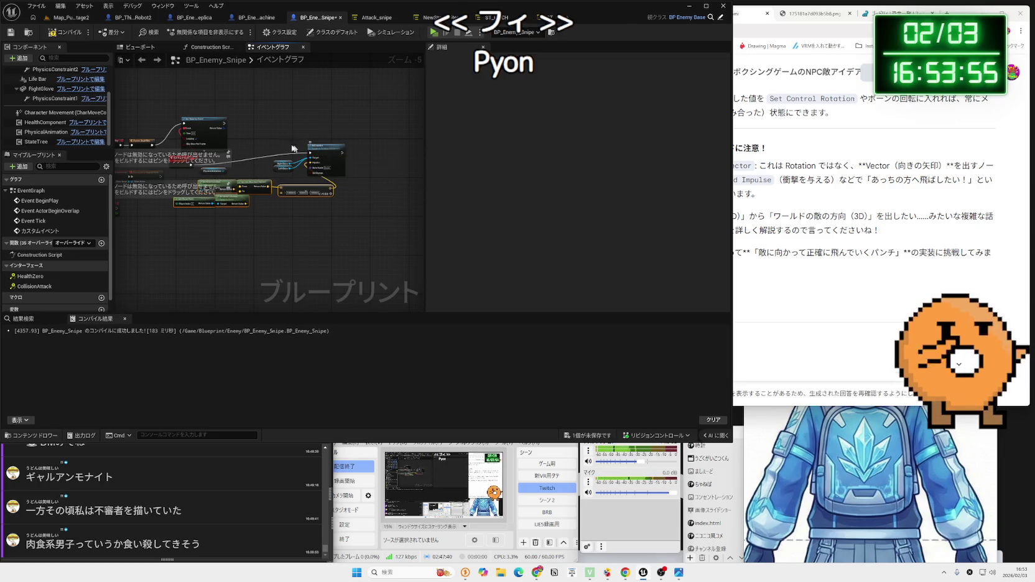
pyautogui.moveTo(338, 210); pyautogui.dragTo(338, 210)
pyautogui.moveTo(336, 155); pyautogui.dragTo(361, 167)
pyautogui.scroll(5, 251, 177)
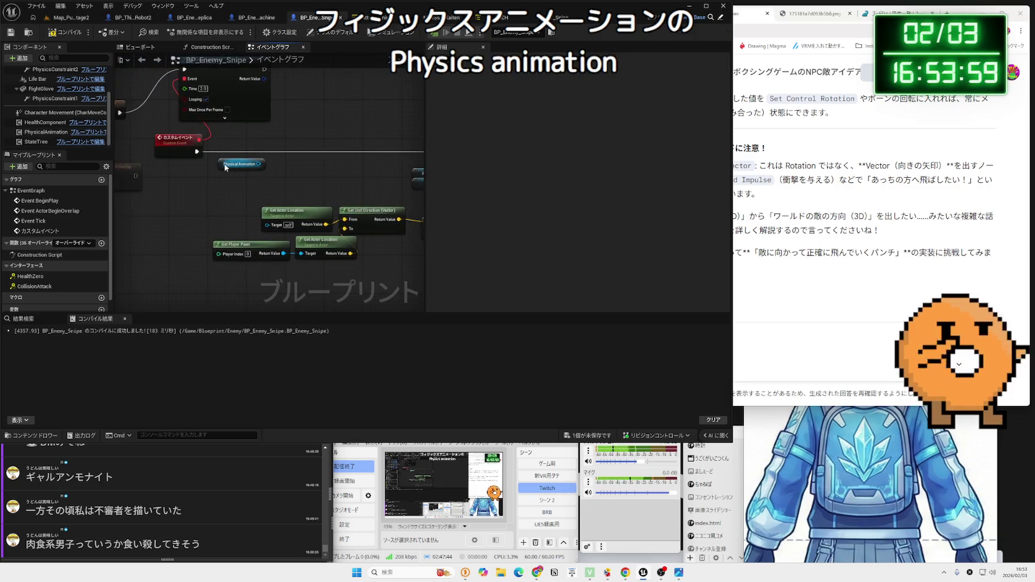
pyautogui.click(221, 163)
pyautogui.click(220, 174)
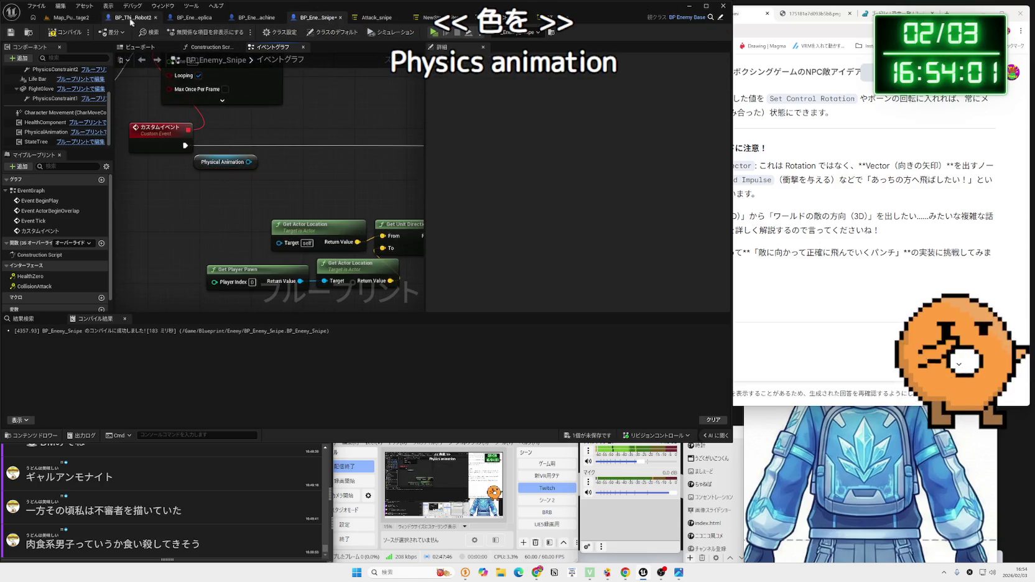
pyautogui.click(55, 33)
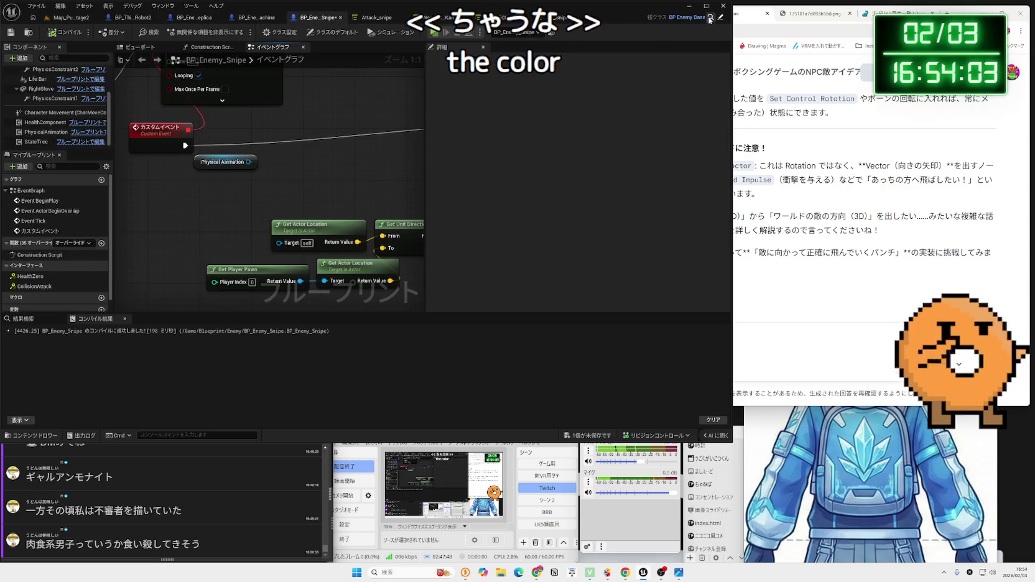
# - Compare with BP_Enemy_Base, edit Snipe's Position Strength value, and start a play test
pyautogui.click(722, 18)
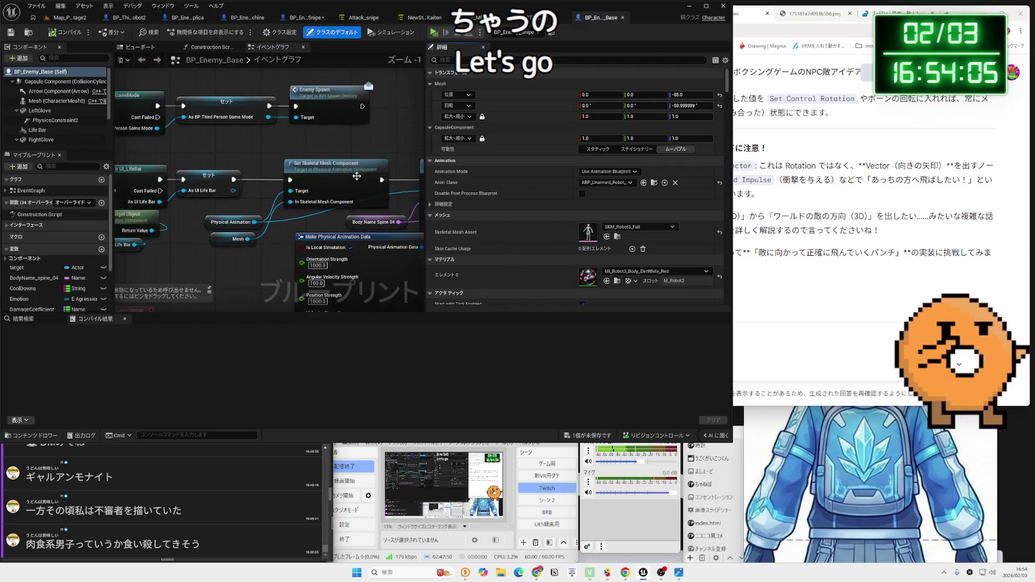
pyautogui.moveTo(281, 234); pyautogui.dragTo(345, 217)
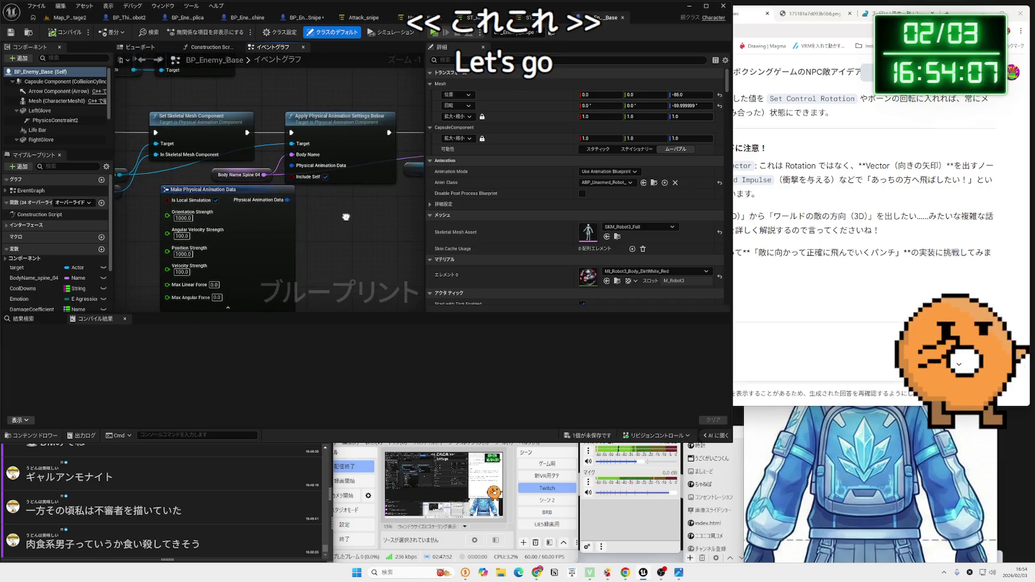
pyautogui.click(305, 17)
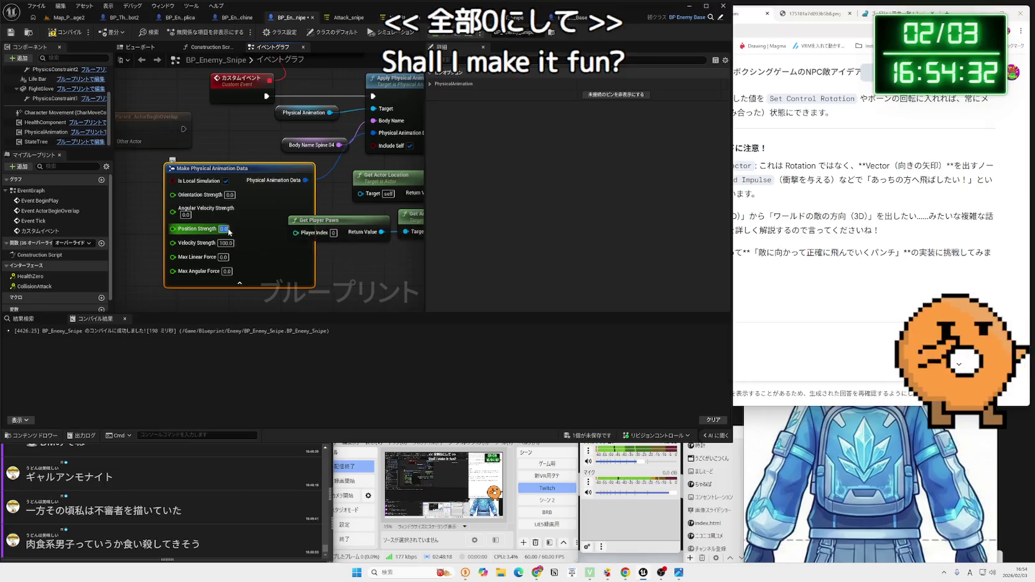
pyautogui.click(224, 229)
pyautogui.click(229, 150)
pyautogui.click(69, 21)
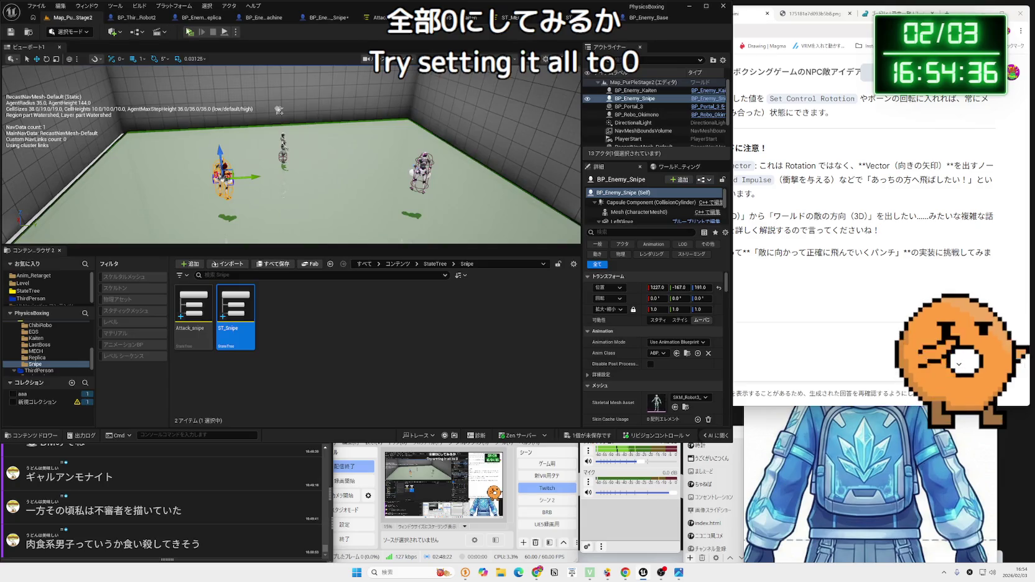
pyautogui.hotkey('alt', 'p')
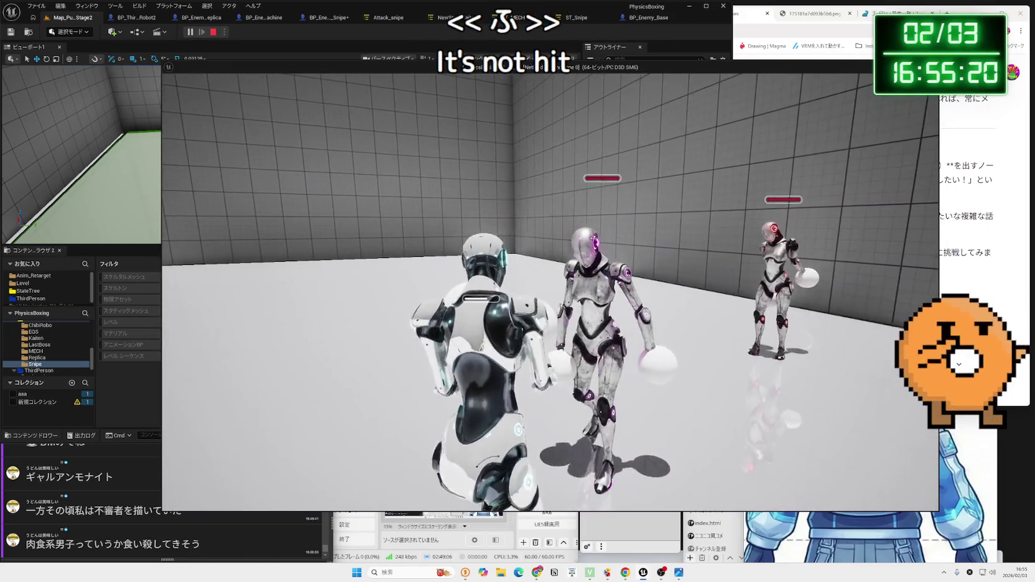
pyautogui.press('Escape')
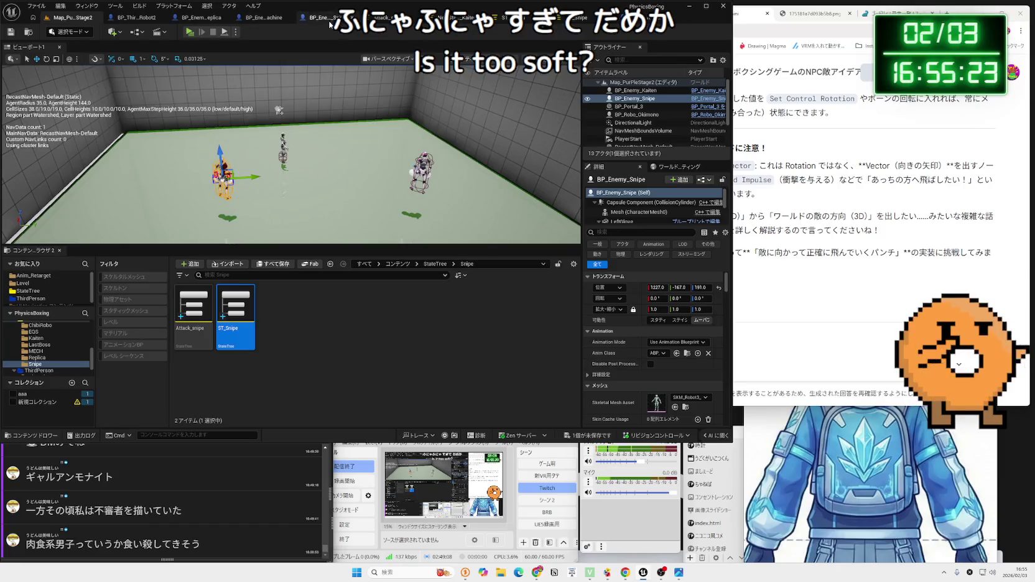
# - Check BP_Enemy_Snipe's Position Strength of 1000.0, then play-test the level and stop it
pyautogui.click(330, 22)
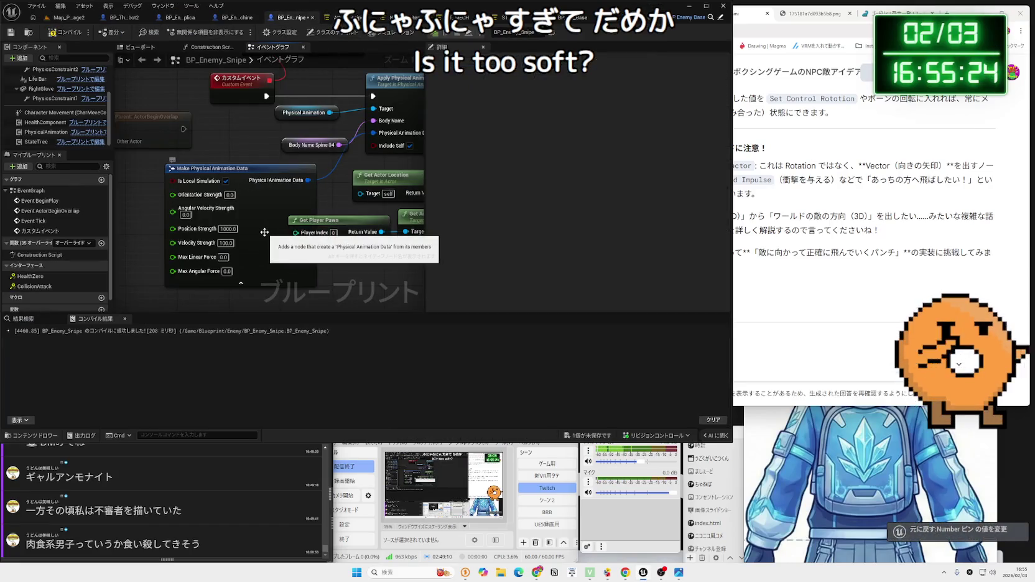
pyautogui.click(69, 20)
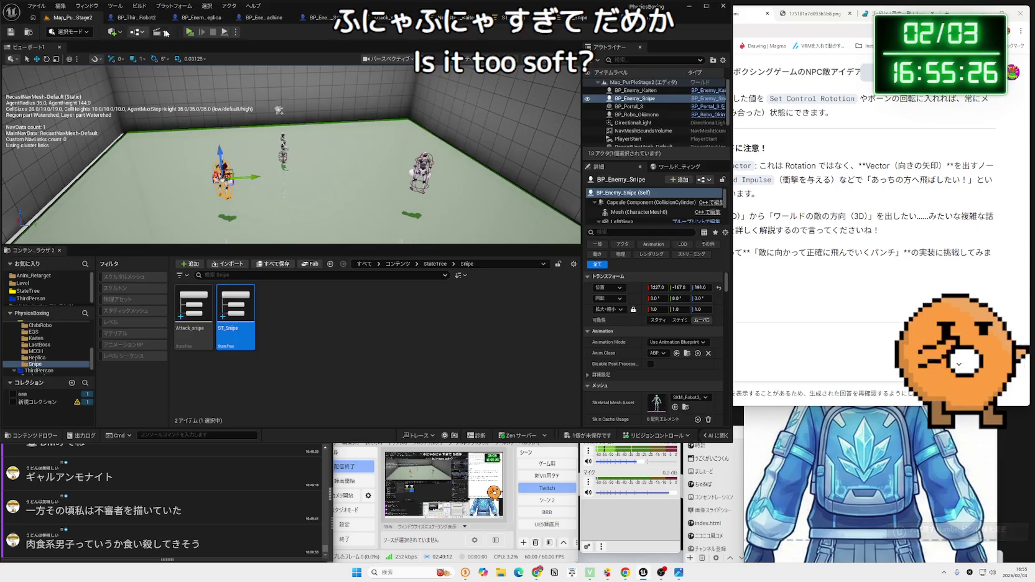
pyautogui.hotkey('alt', 'p')
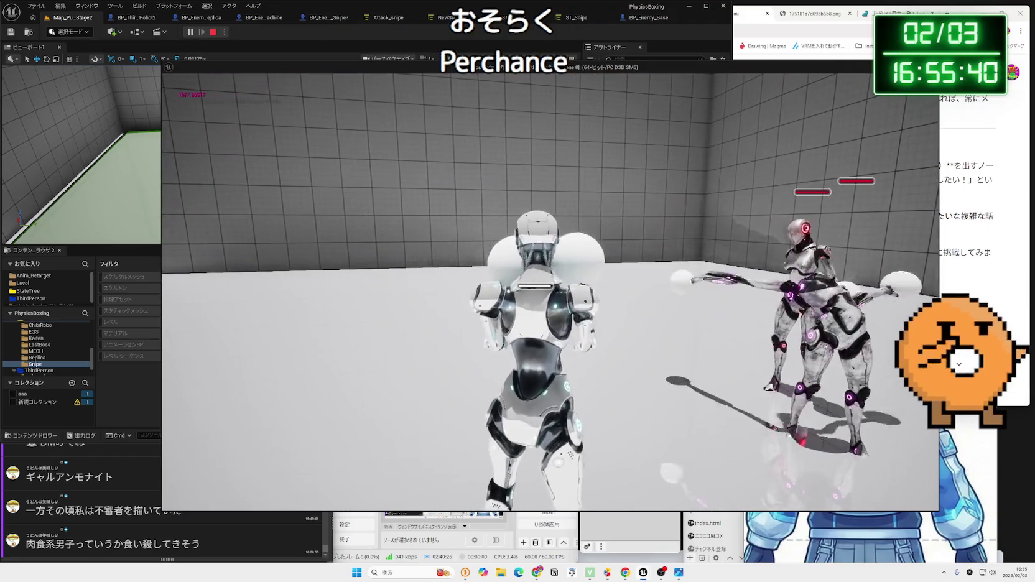
pyautogui.press('Escape')
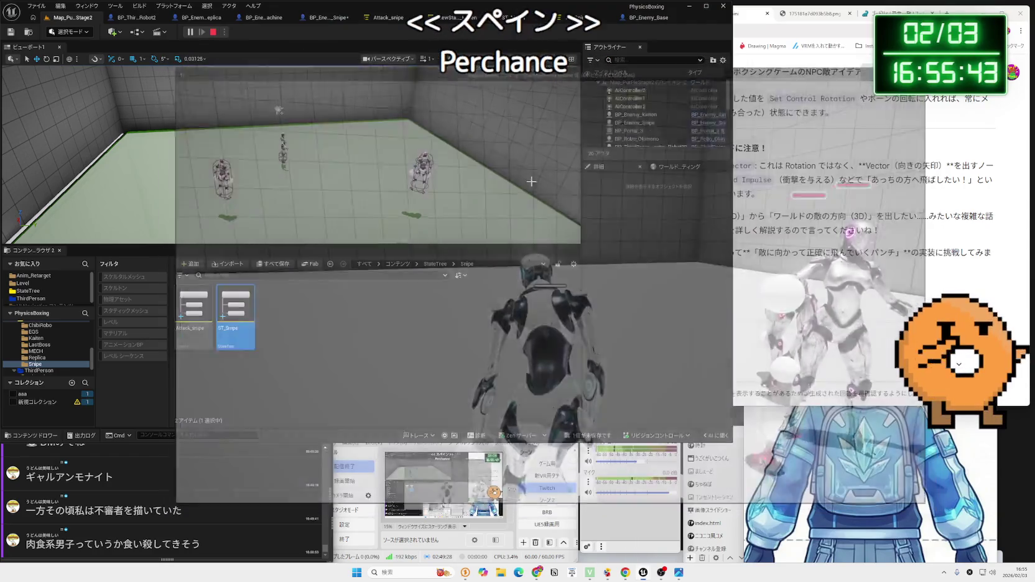
pyautogui.click(328, 18)
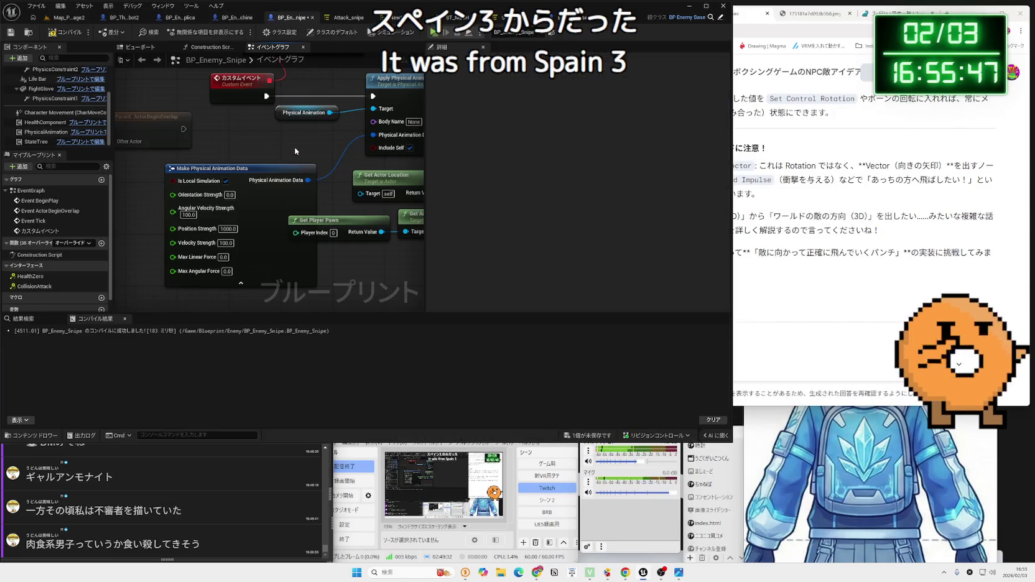
# - Promote Apply Physical Animation's Body Name pin to a variable, compile, and default it to spine_5
pyautogui.moveTo(294, 132); pyautogui.dragTo(279, 169)
pyautogui.click(302, 206)
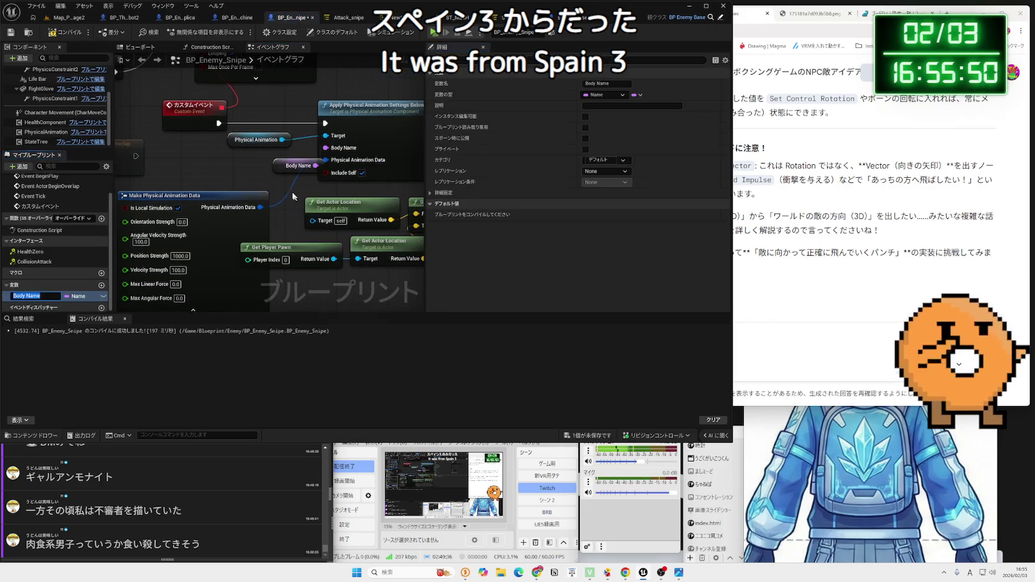
pyautogui.click(63, 35)
pyautogui.write('Spin')
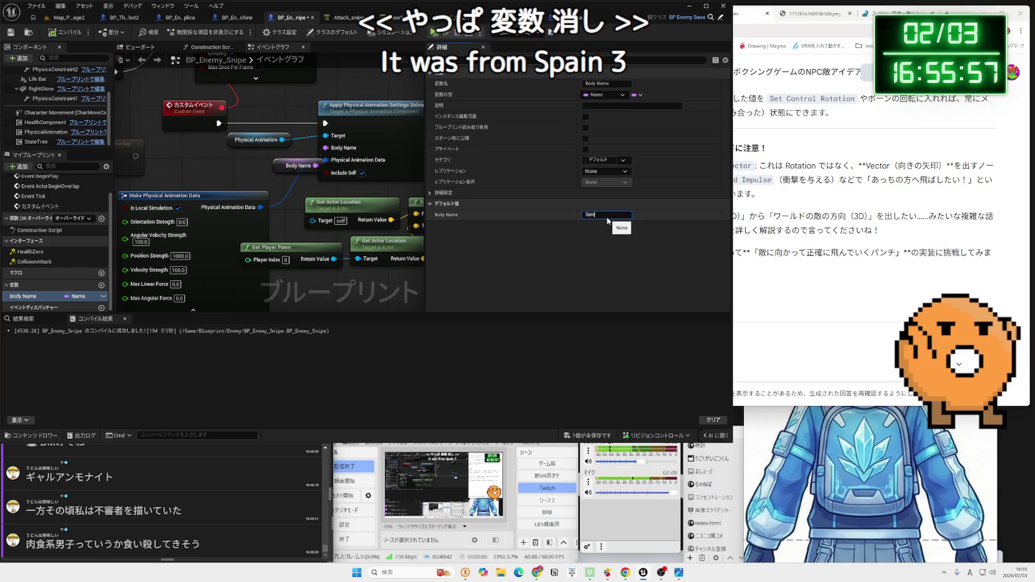
pyautogui.write('e_')
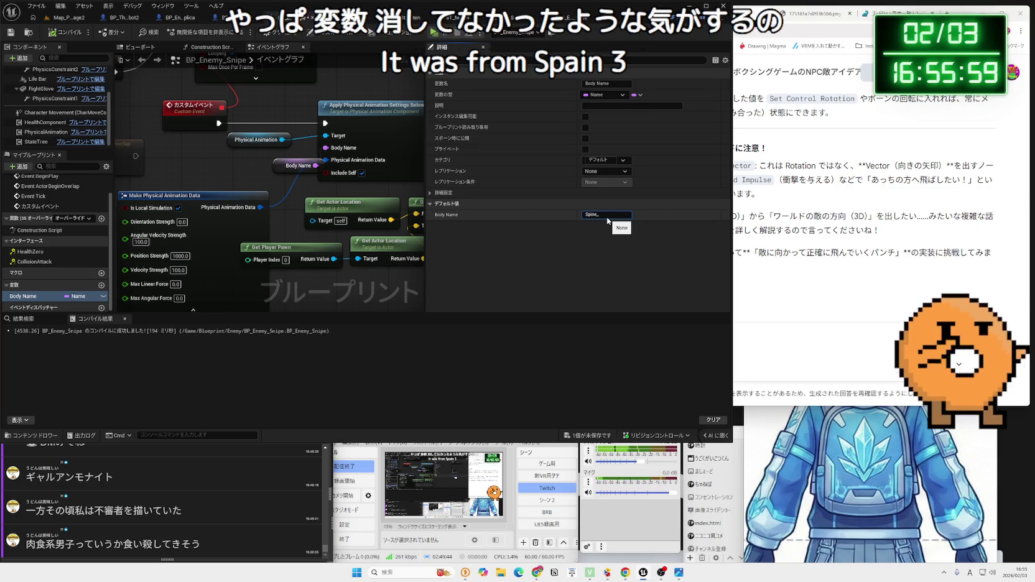
pyautogui.press('BackSpace')
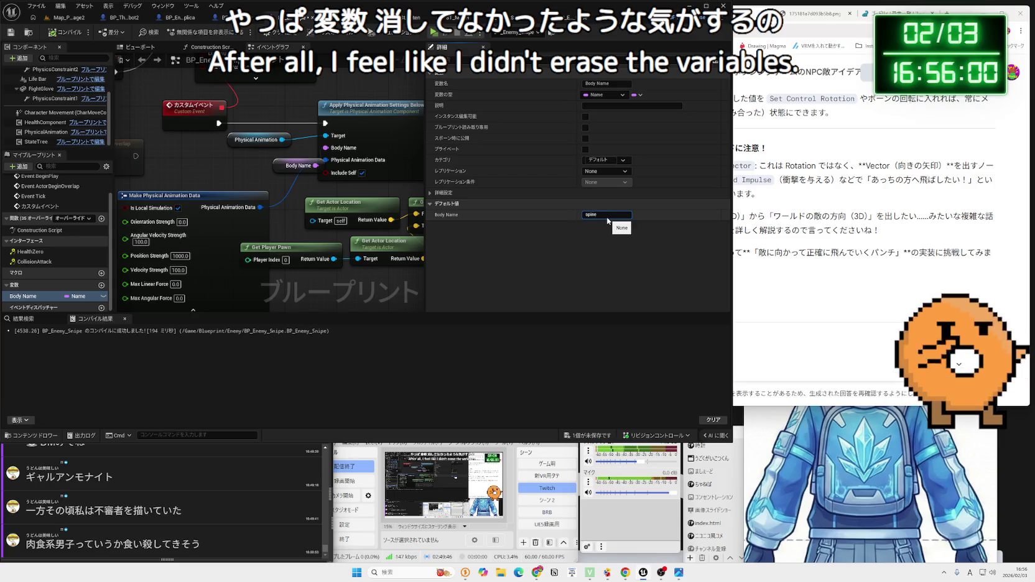
pyautogui.write('_5')
pyautogui.press('Return')
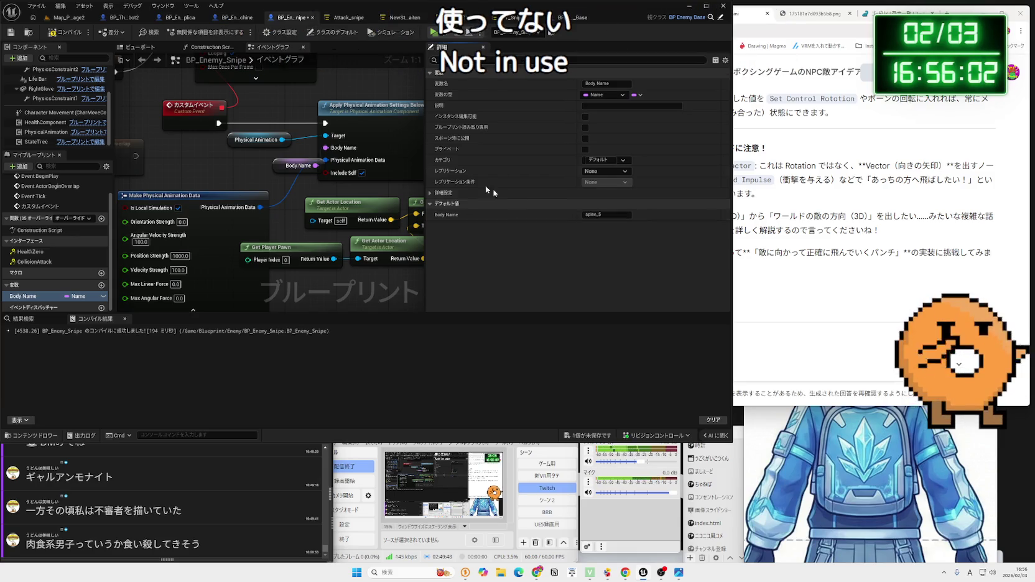
# - Delete the Bonename_foot_l, Bonename_foot_r, Bonename_Jouhanshin and Body Name_pelvis variables from BP_Enemy_Replica
pyautogui.click(174, 19)
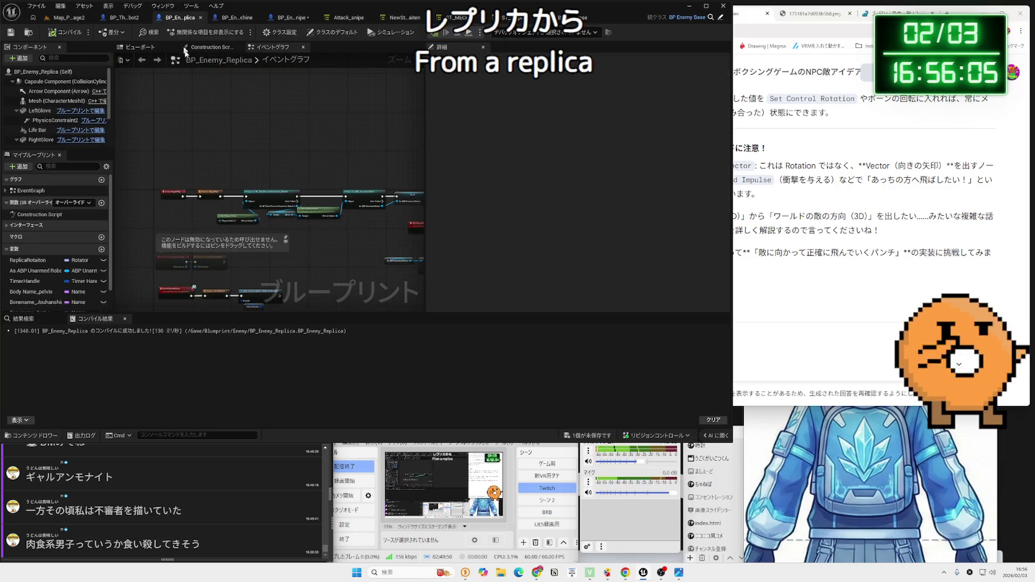
pyautogui.scroll(-2, 44, 274)
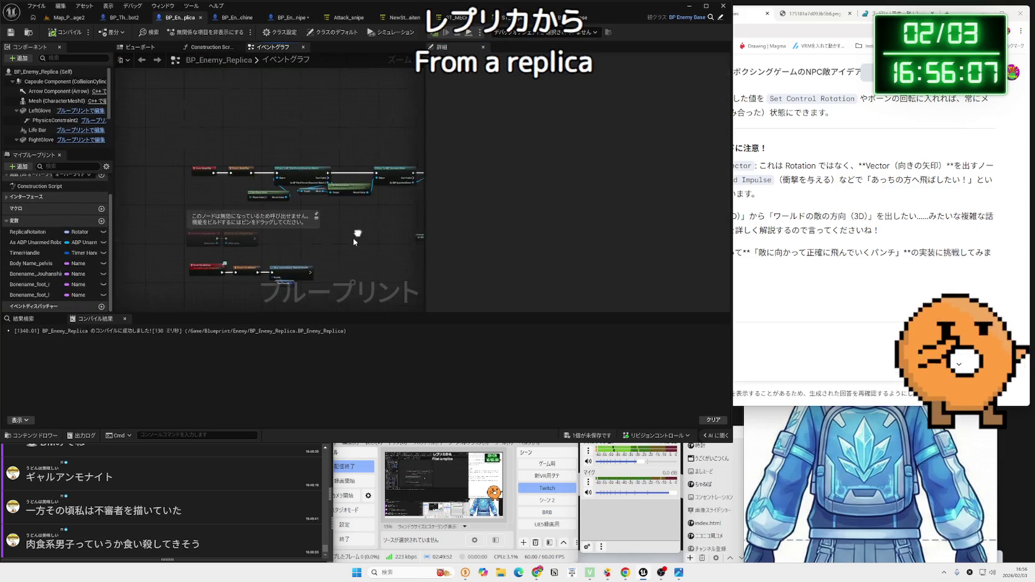
pyautogui.click(43, 295)
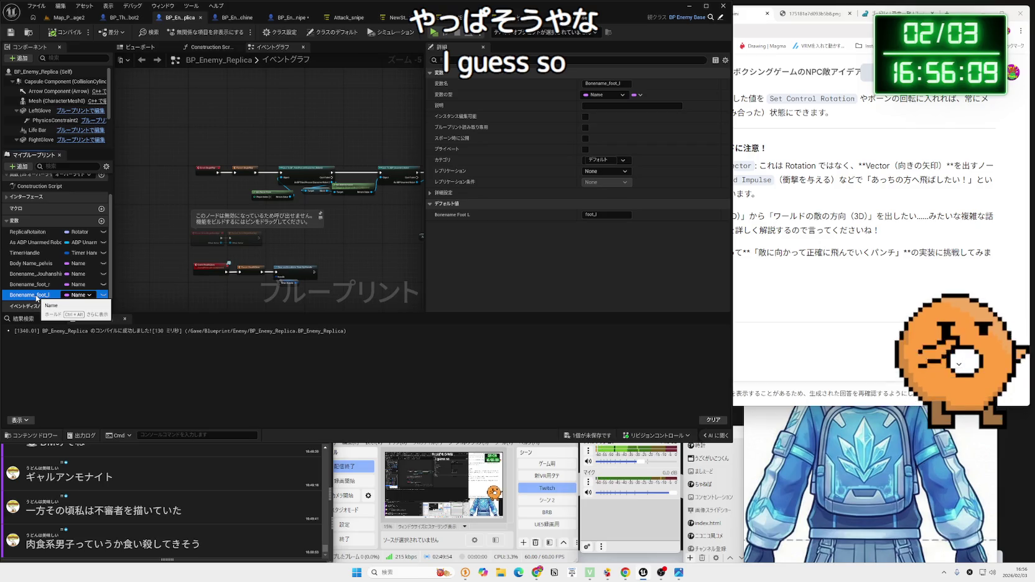
pyautogui.press('Delete')
pyautogui.press('Delete')
pyautogui.click(36, 295)
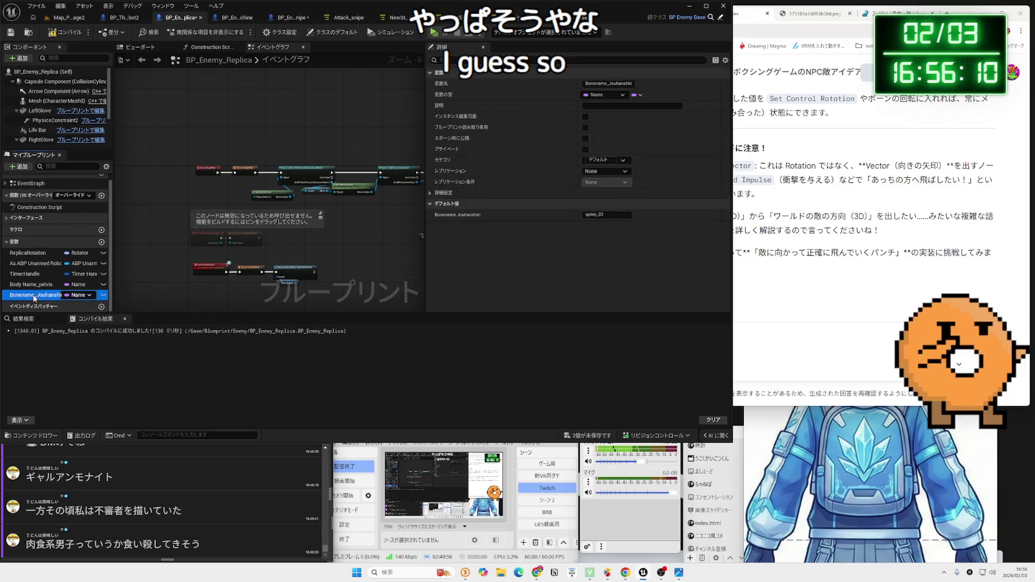
pyautogui.press('Delete')
pyautogui.click(33, 294)
pyautogui.press('Delete')
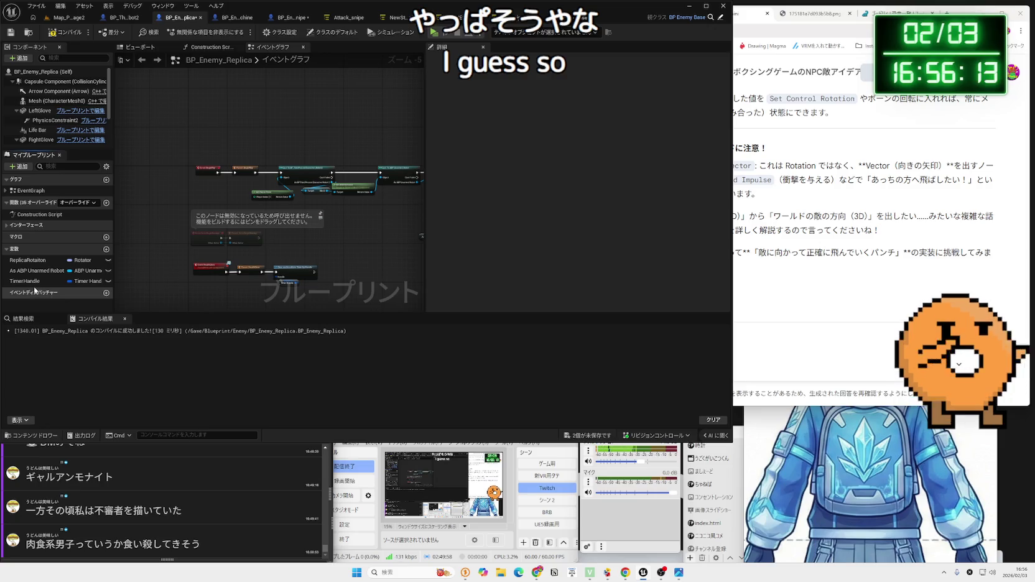
pyautogui.click(25, 281)
pyautogui.moveTo(319, 252); pyautogui.dragTo(148, 238)
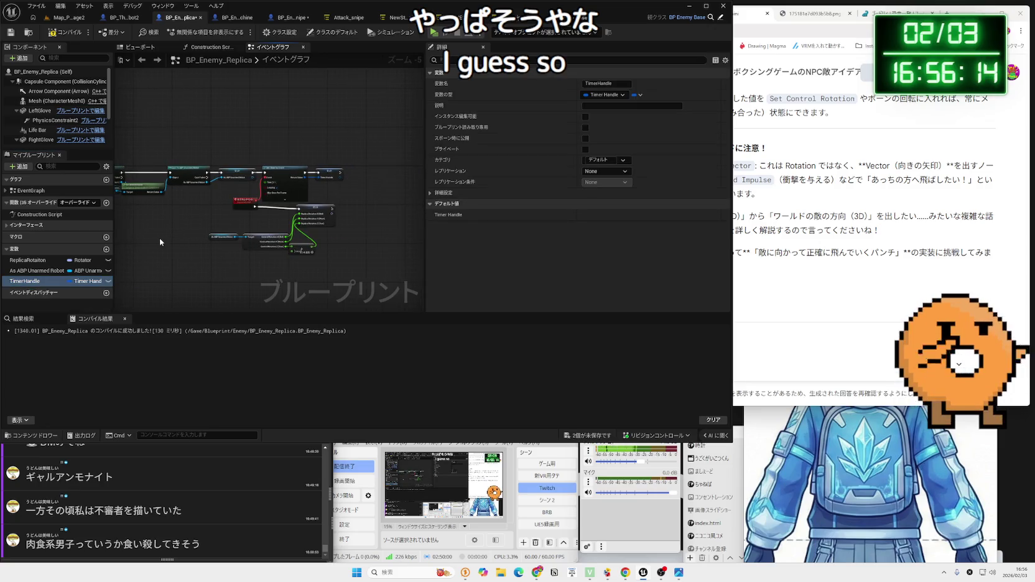
# - Close BP_Enemy_Replica, glance over BP_Enemy_Snipe and BP_Enemy_Base, and return to the level
pyautogui.click(202, 19)
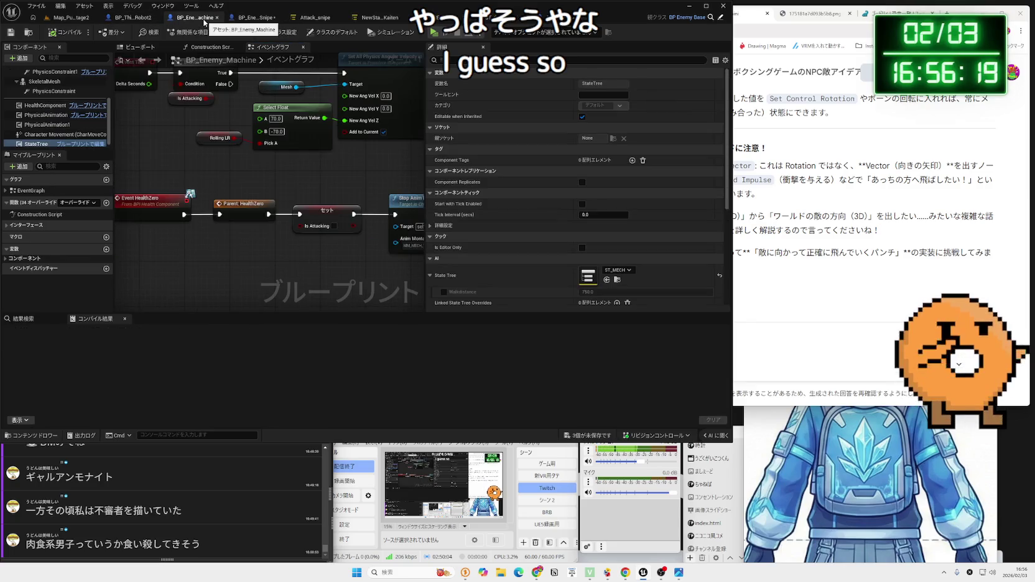
pyautogui.click(247, 19)
pyautogui.scroll(-4, 159, 280)
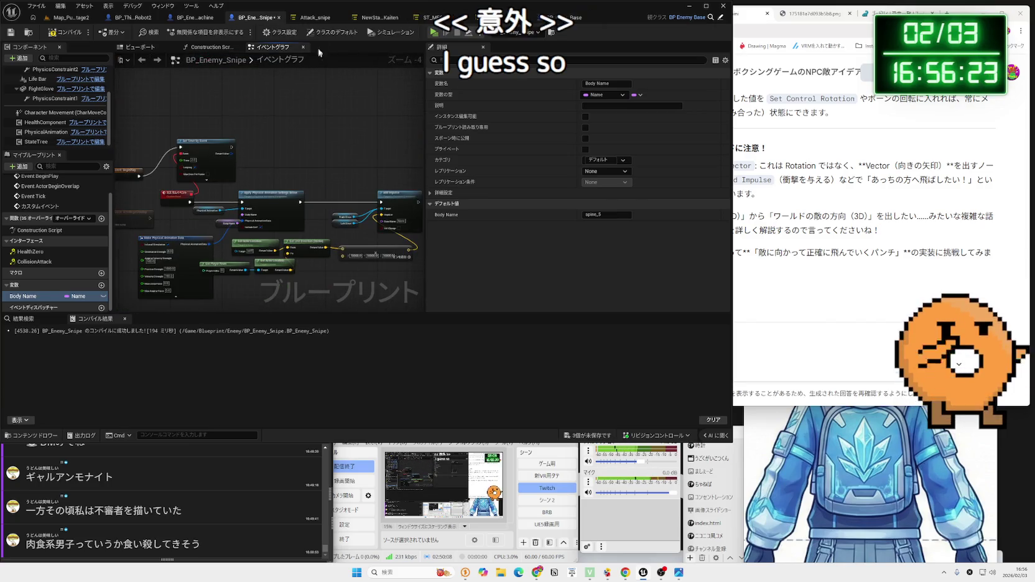
pyautogui.click(543, 19)
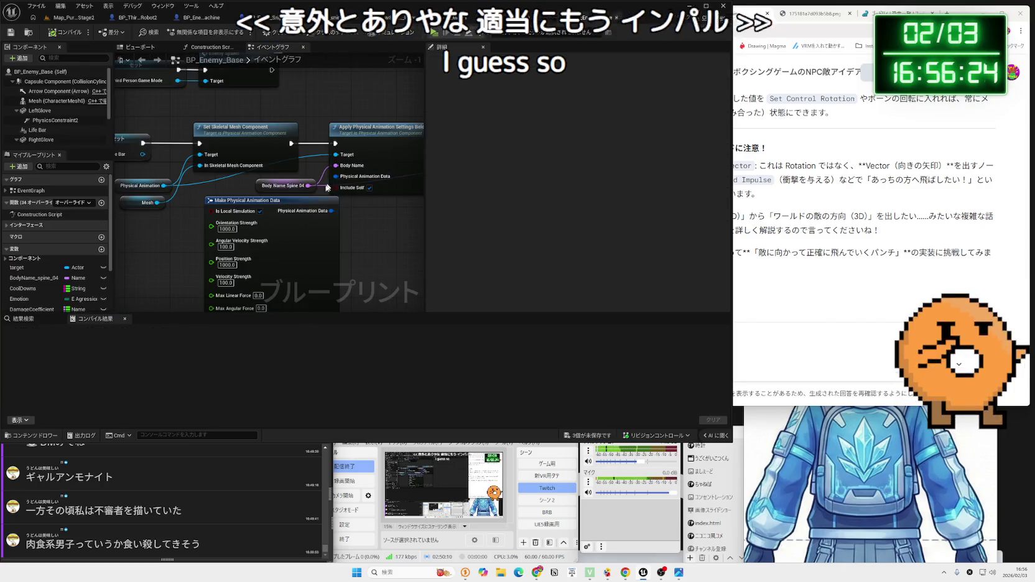
pyautogui.scroll(-2, 367, 218)
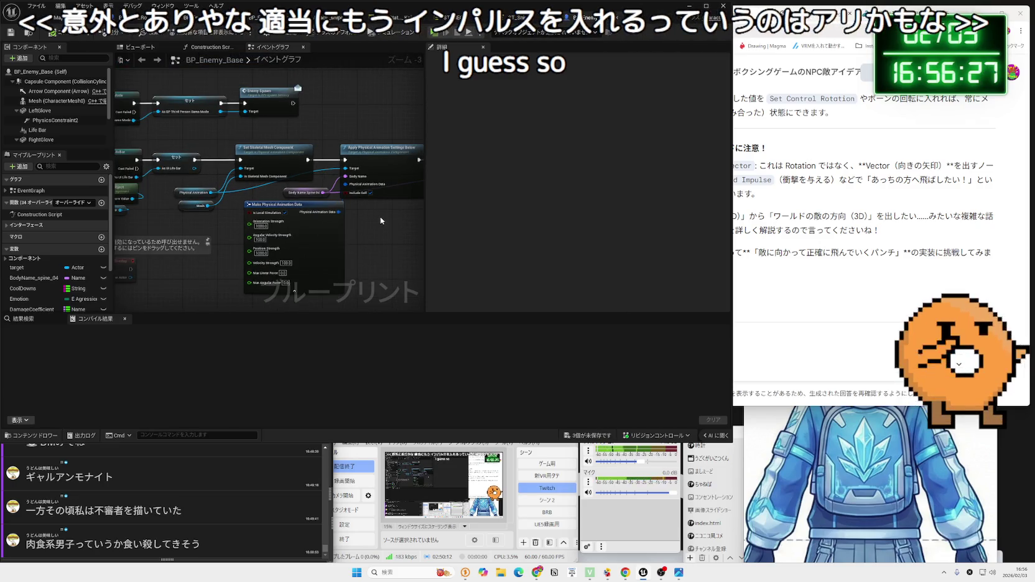
pyautogui.hotkey('ctrl', 'Tab')
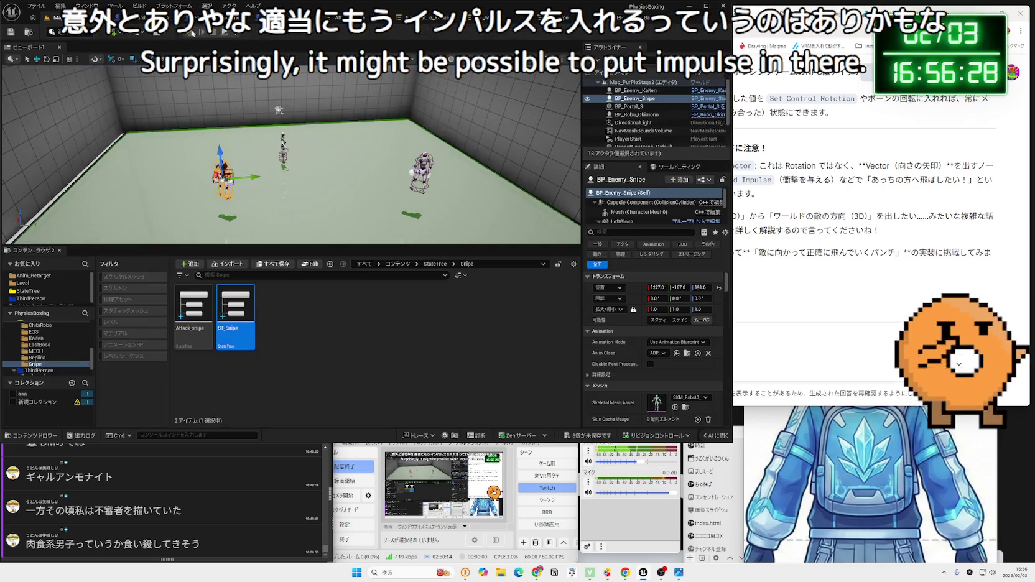
pyautogui.click(192, 32)
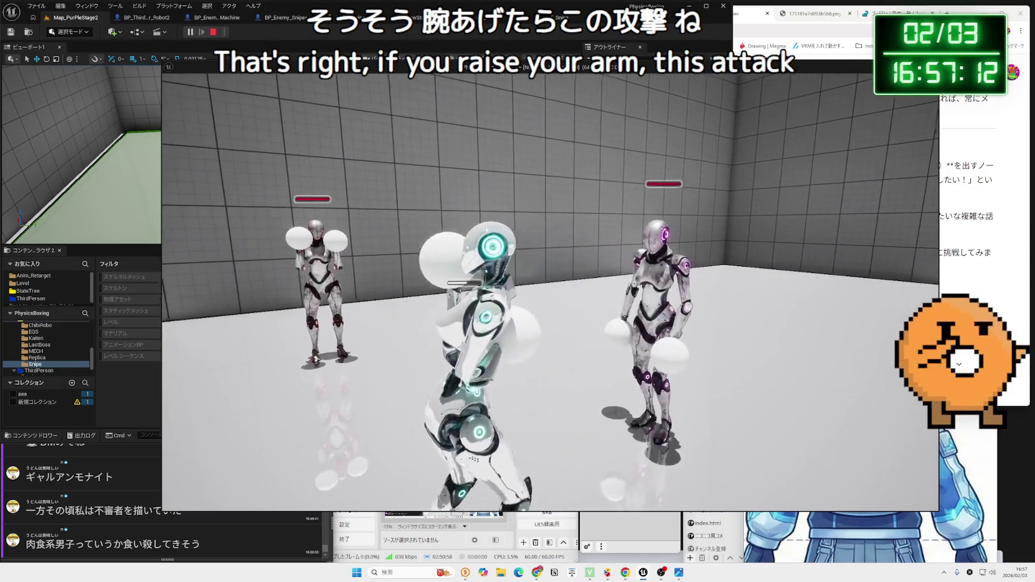
pyautogui.press('Escape')
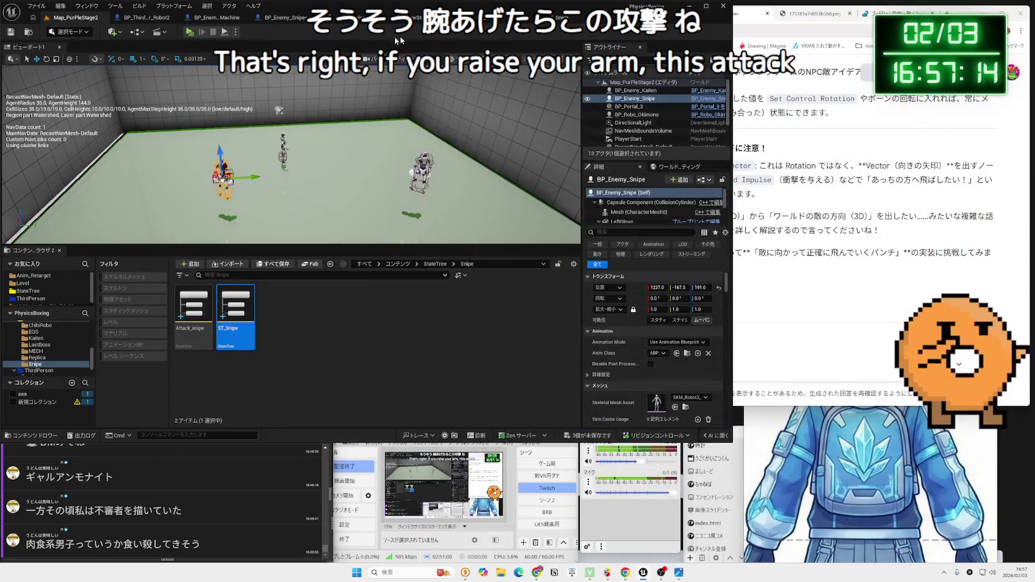
# - Glance at the ST_Snipe state tree and BP_Enemy_Base, then bring up BP_Enemy_Snipe's event graph
pyautogui.click(546, 23)
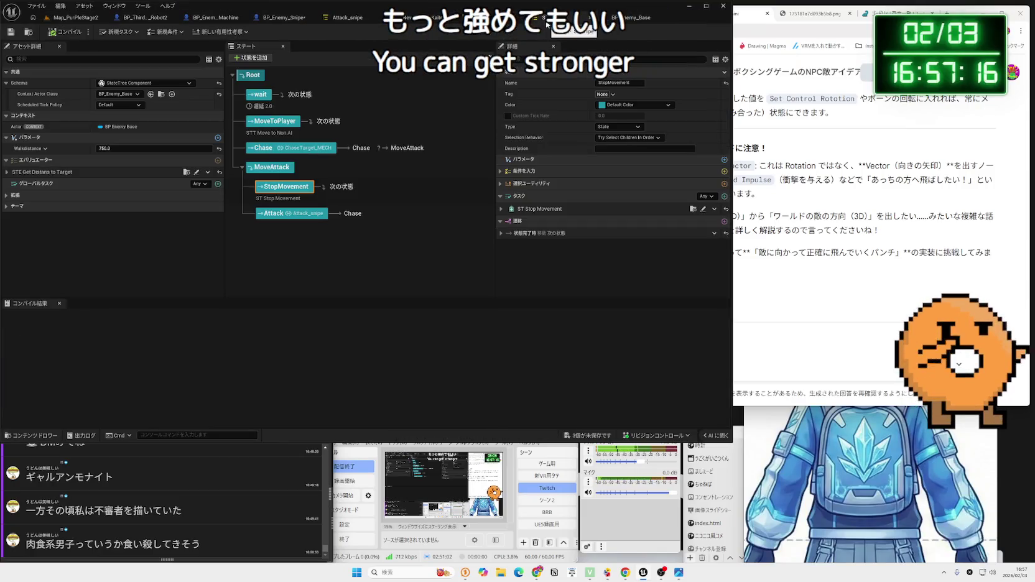
pyautogui.click(619, 19)
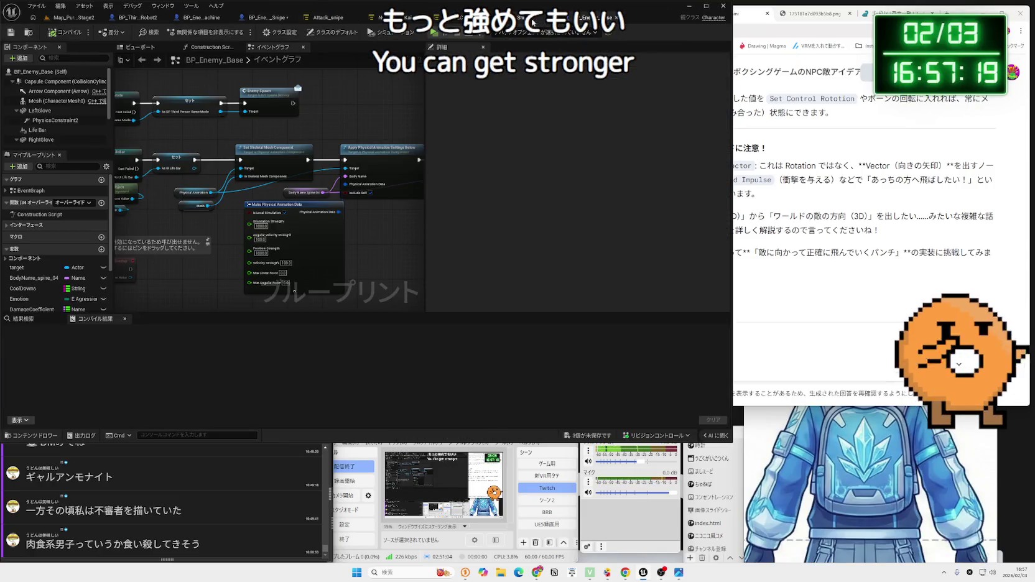
pyautogui.click(522, 21)
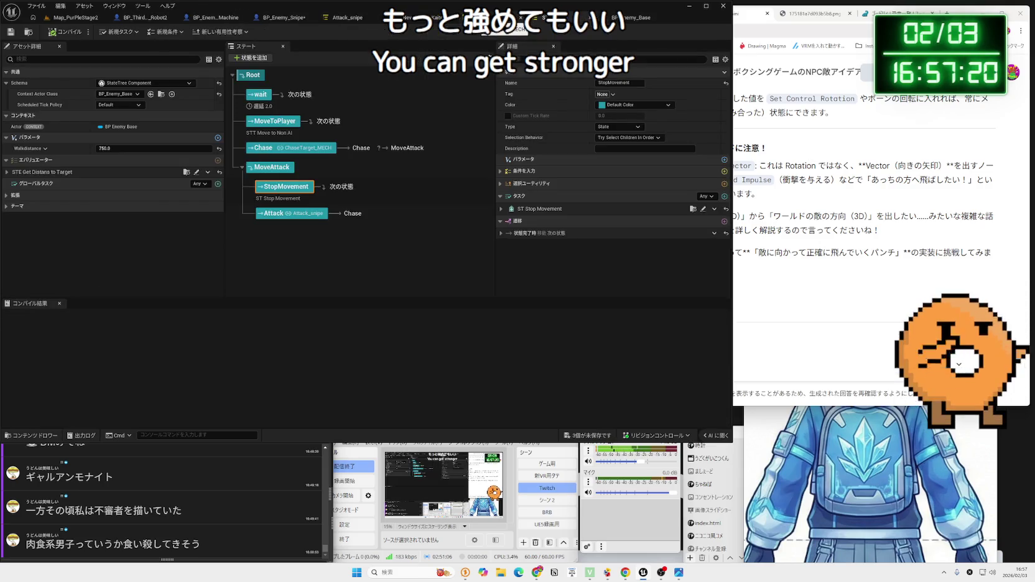
pyautogui.click(635, 18)
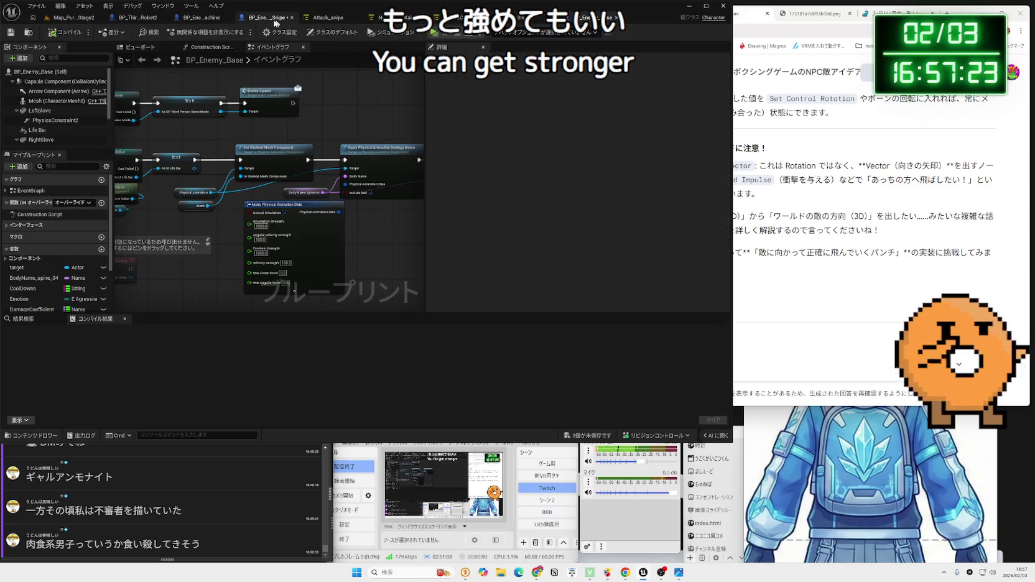
pyautogui.click(280, 23)
# - Set Make Physical Animation Data's Orientation Strength to 10000, then play-test Map_PurpleStage2
pyautogui.moveTo(168, 249); pyautogui.dragTo(214, 211)
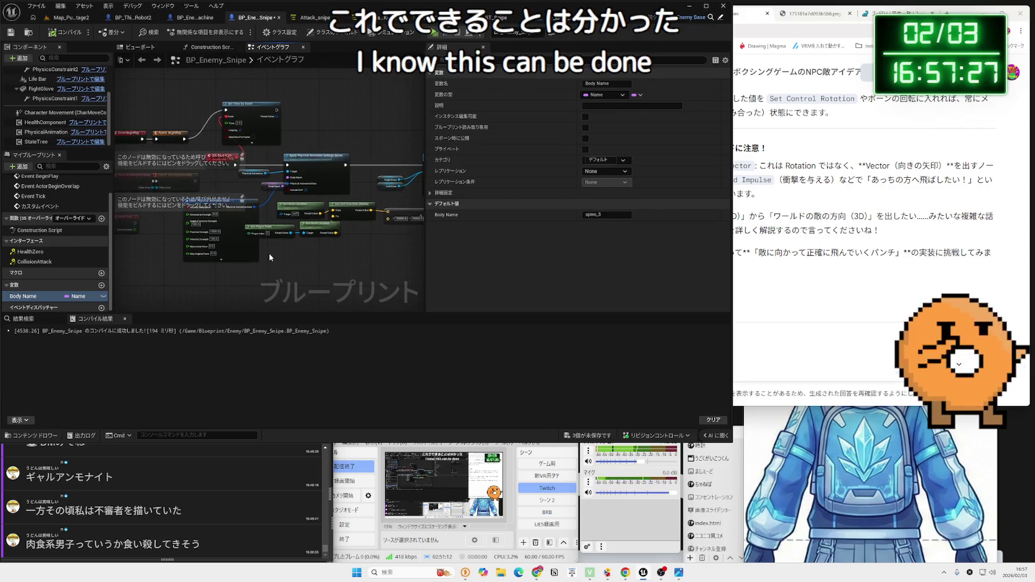
pyautogui.scroll(2, 269, 253)
pyautogui.scroll(1, 213, 202)
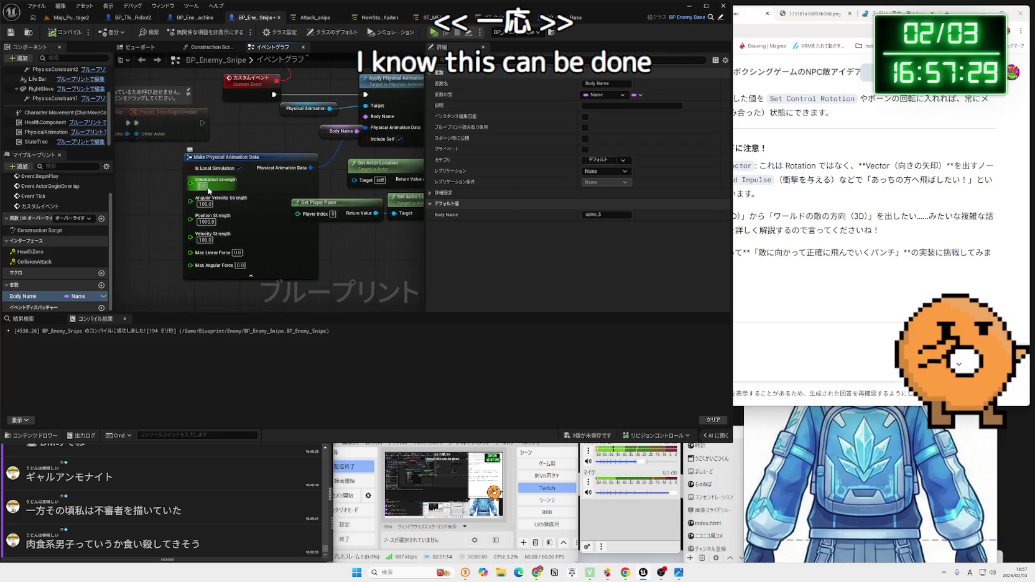
pyautogui.write('1000')
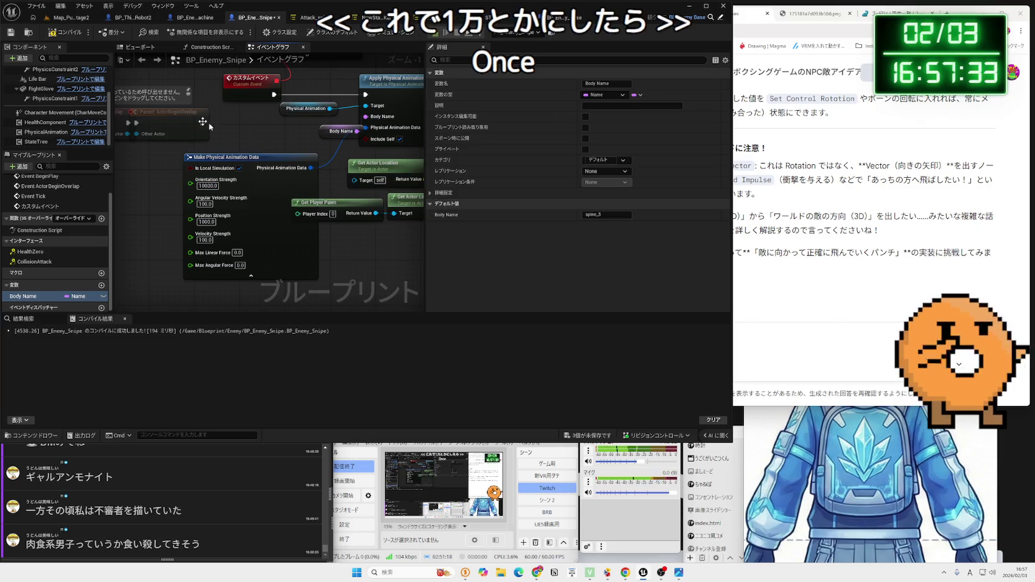
pyautogui.click(74, 17)
pyautogui.click(190, 32)
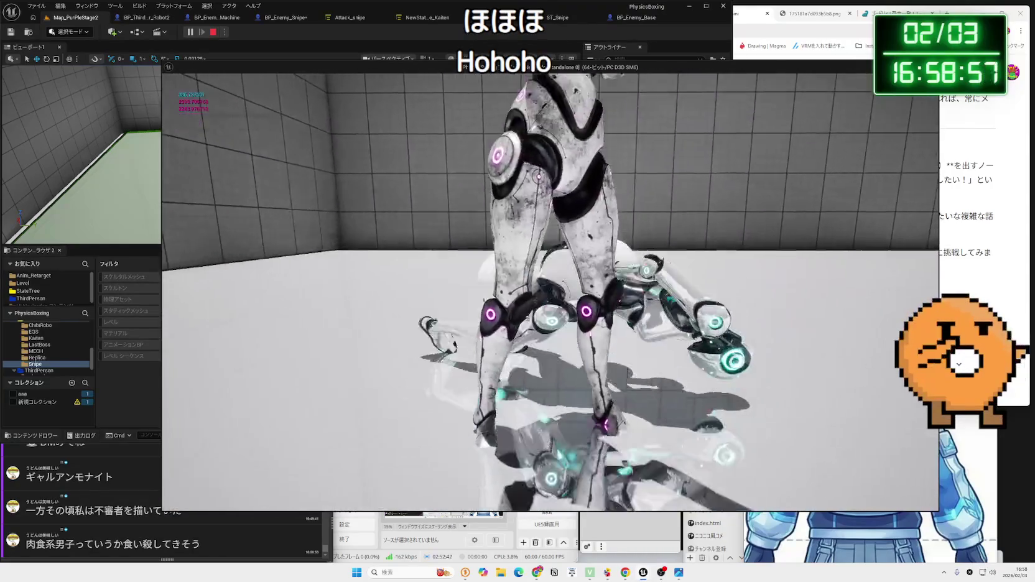
# - Stop the play session with Esc and go back to BP_Enemy_Snipe's event graph
pyautogui.press('Escape')
pyautogui.click(283, 19)
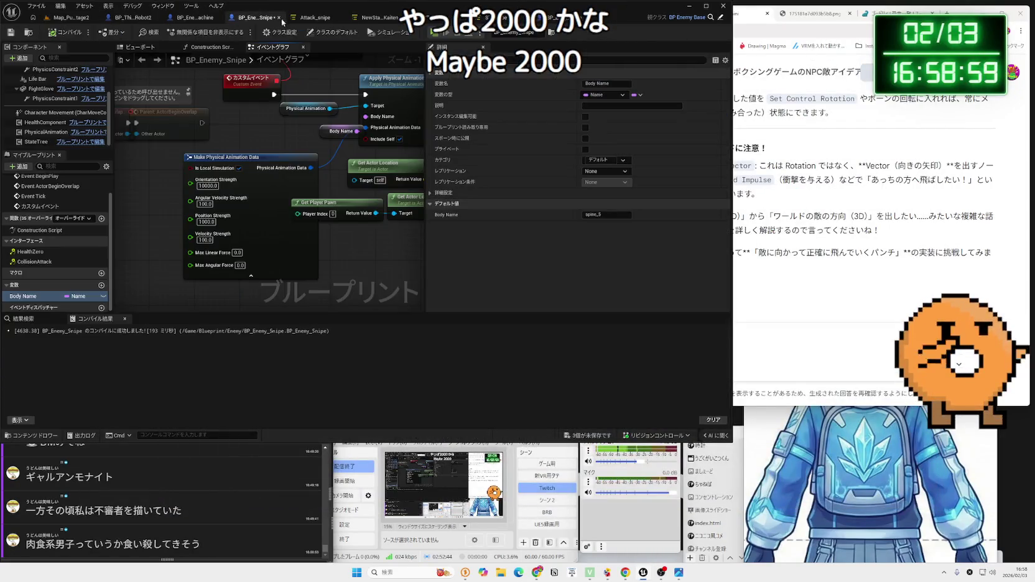
# - Inspect BP_ThirdPersonCharacter_Robot2's Branch/AND collision-damage checks with the 3000 threshold, then play-test again
pyautogui.click(131, 18)
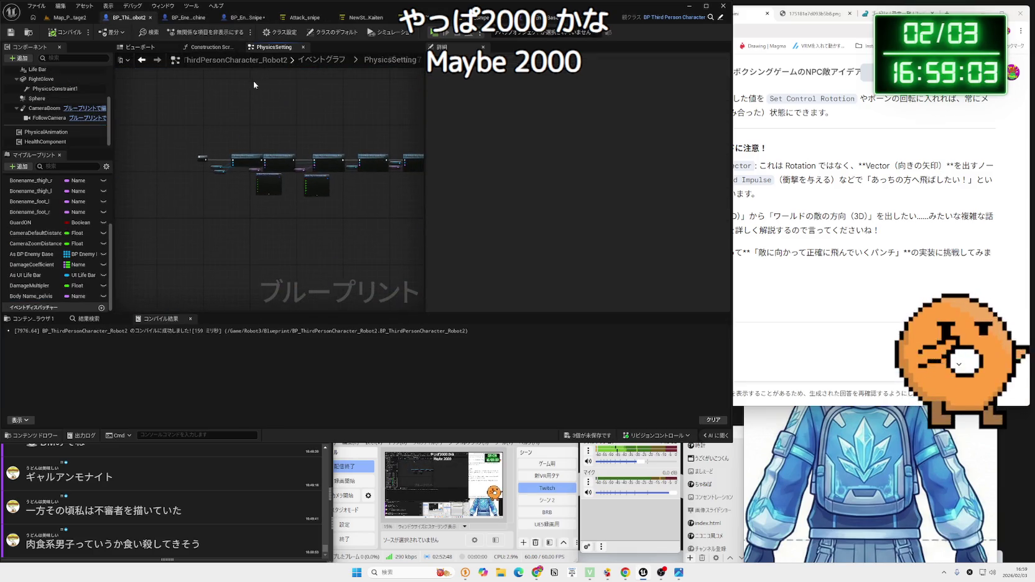
pyautogui.click(331, 65)
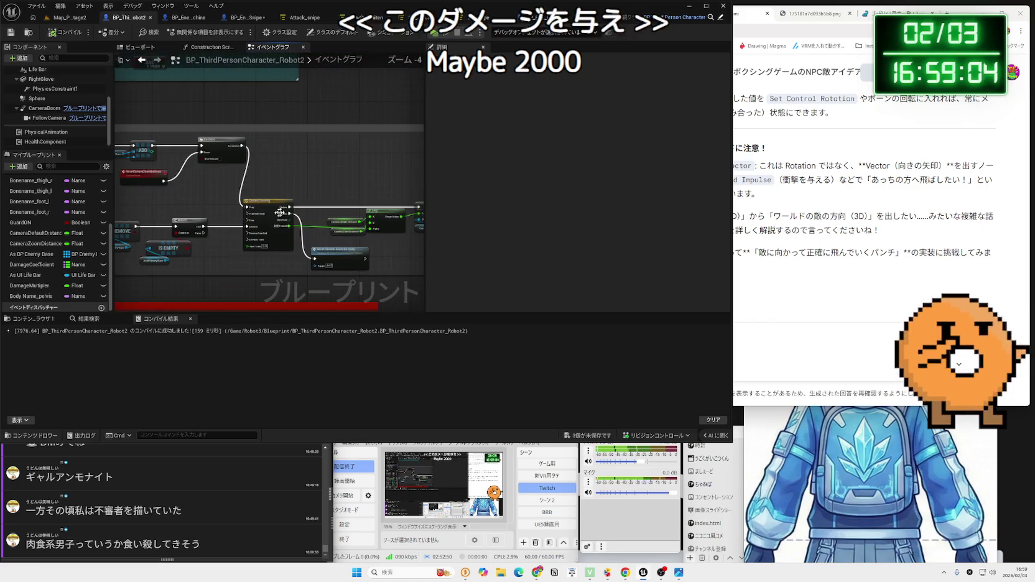
pyautogui.moveTo(224, 212)
pyautogui.mouseDown()
pyautogui.moveTo(256, 202)
pyautogui.moveTo(289, 150)
pyautogui.mouseUp()
pyautogui.scroll(3, 257, 202)
pyautogui.scroll(-3, 278, 204)
pyautogui.moveTo(288, 276)
pyautogui.mouseDown()
pyautogui.moveTo(277, 116)
pyautogui.moveTo(285, 281)
pyautogui.mouseUp()
pyautogui.scroll(-2, 288, 187)
pyautogui.scroll(4, 286, 282)
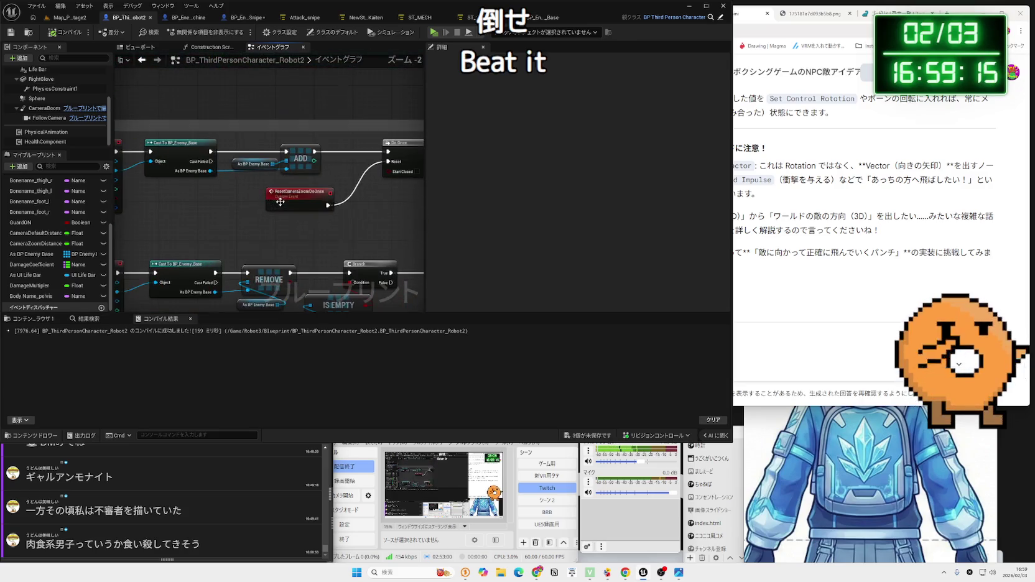
pyautogui.moveTo(321, 132); pyautogui.dragTo(297, 242)
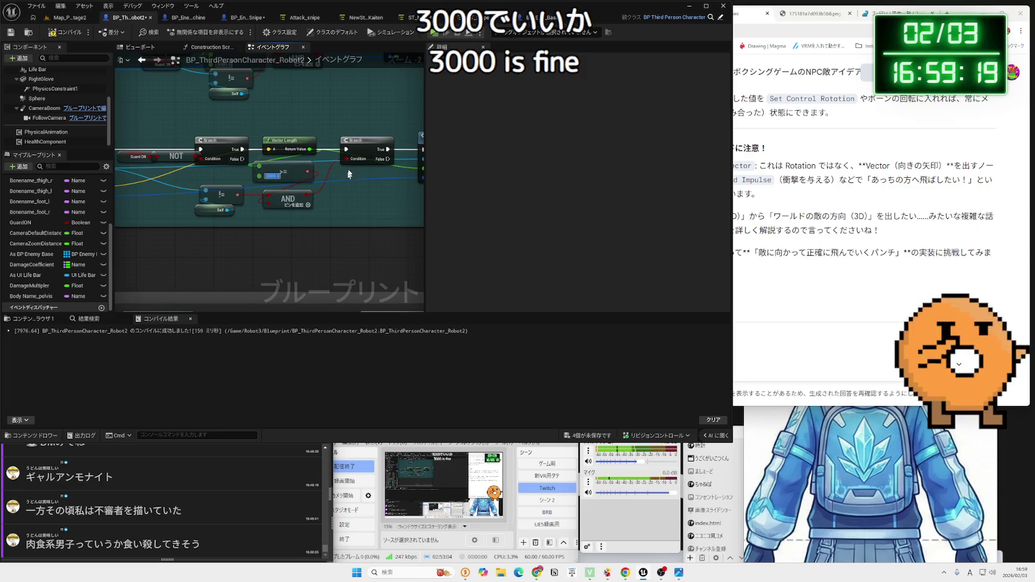
pyautogui.moveTo(233, 185); pyautogui.dragTo(227, 304)
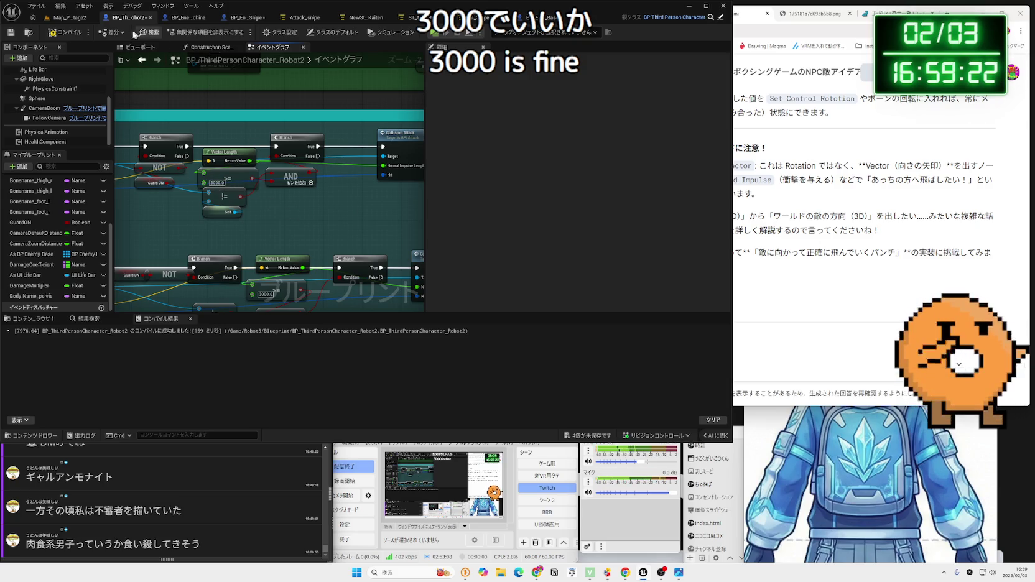
pyautogui.click(69, 17)
pyautogui.click(192, 34)
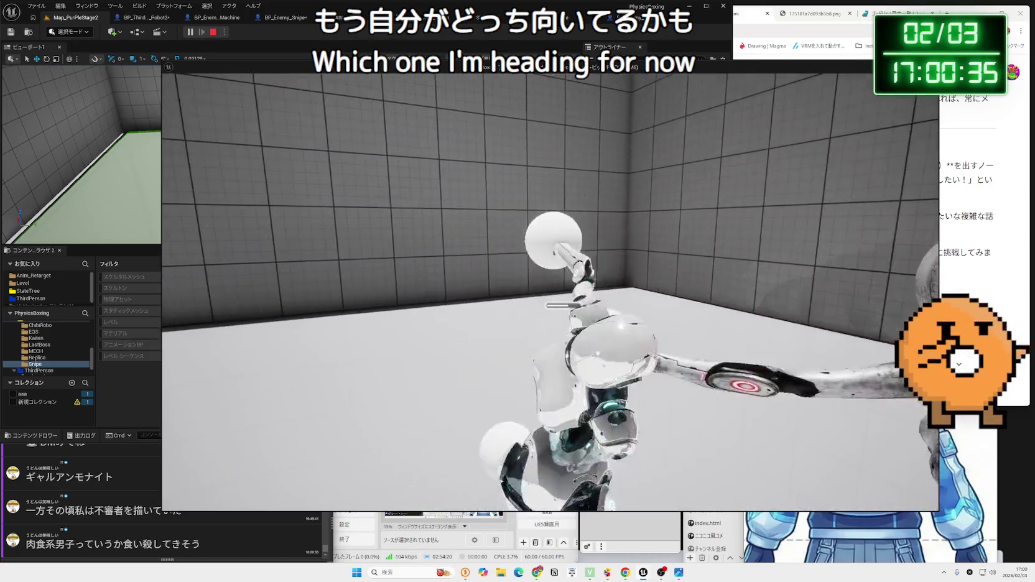
# - End the play-in-editor session with Esc after fighting the enemy robots
pyautogui.press('Escape')
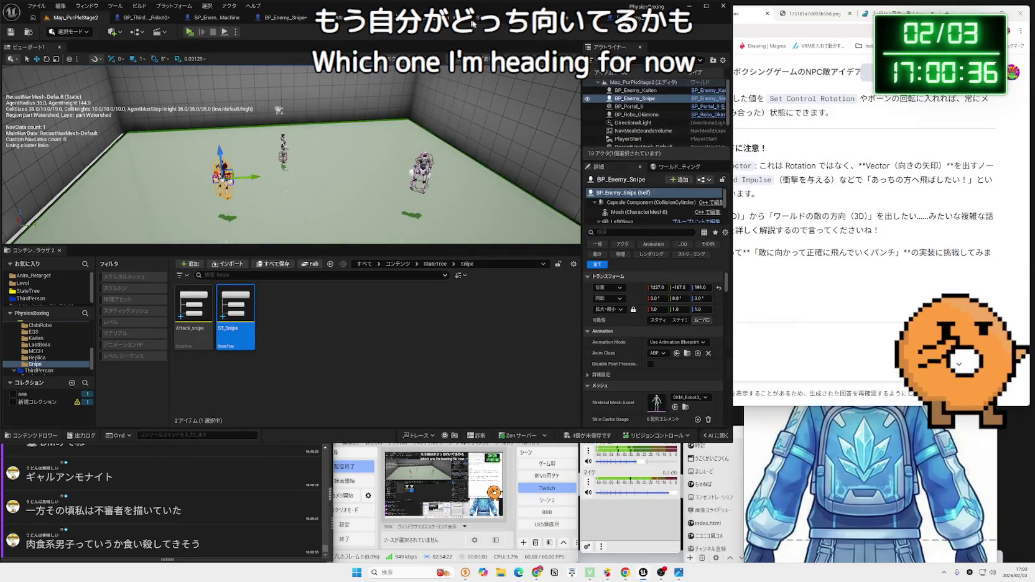
# - Open Attack_snipe and inspect the STT_AnimChange task Blueprint
pyautogui.click(469, 24)
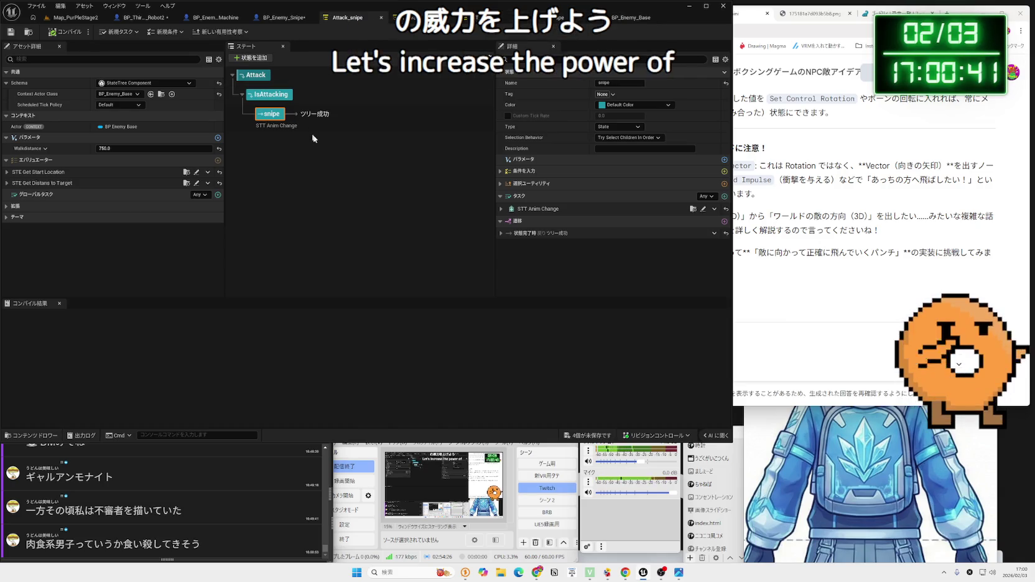
pyautogui.click(500, 210)
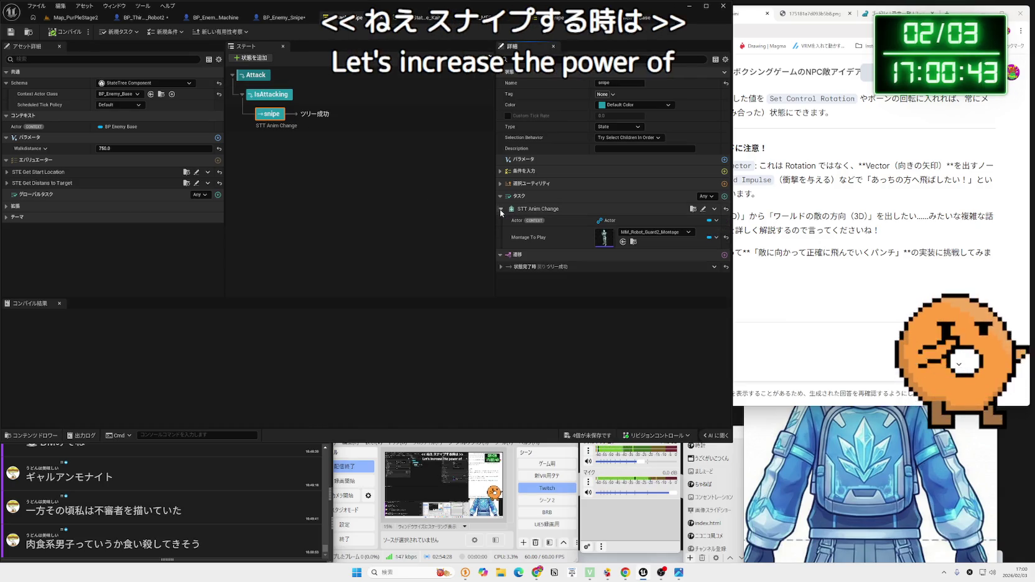
pyautogui.click(693, 210)
pyautogui.doubleClick(530, 336)
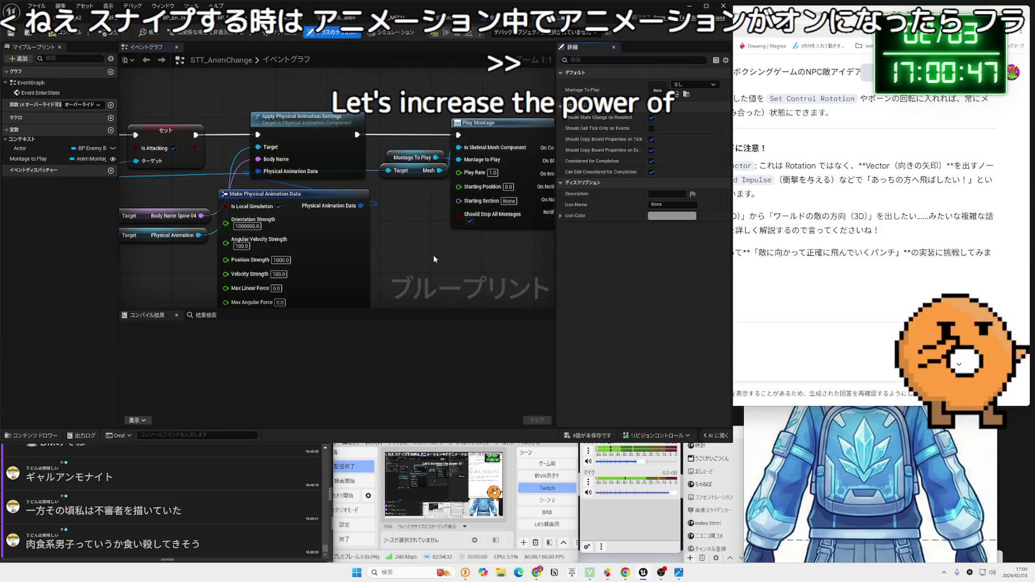
pyautogui.moveTo(413, 249)
pyautogui.mouseDown()
pyautogui.moveTo(290, 244)
pyautogui.moveTo(386, 243)
pyautogui.mouseUp()
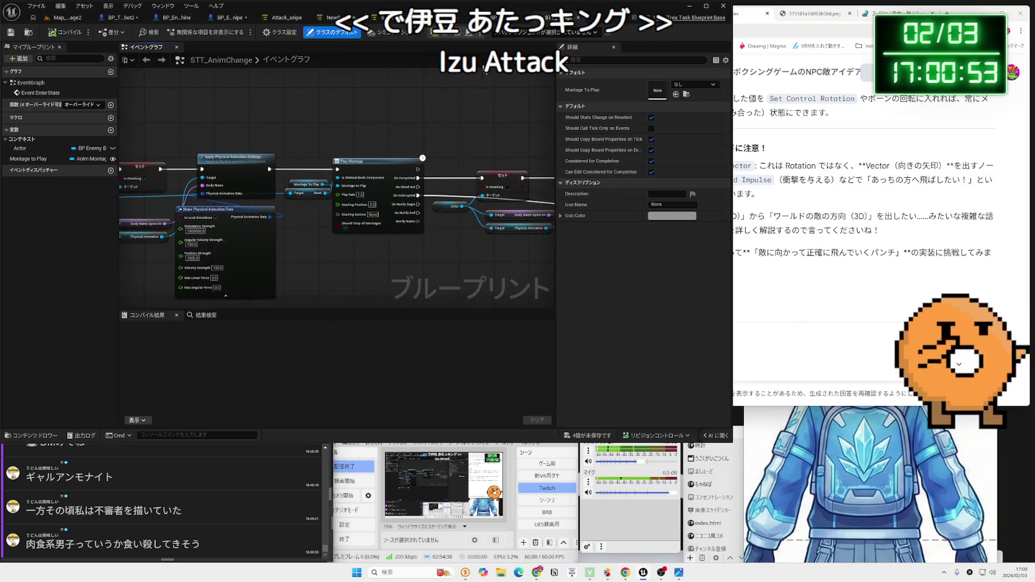
# - Save all modified assets, including BP_Enemy_Replica, BP_Enemy_Snipe and Map_Black1, and return to the level
pyautogui.click(587, 435)
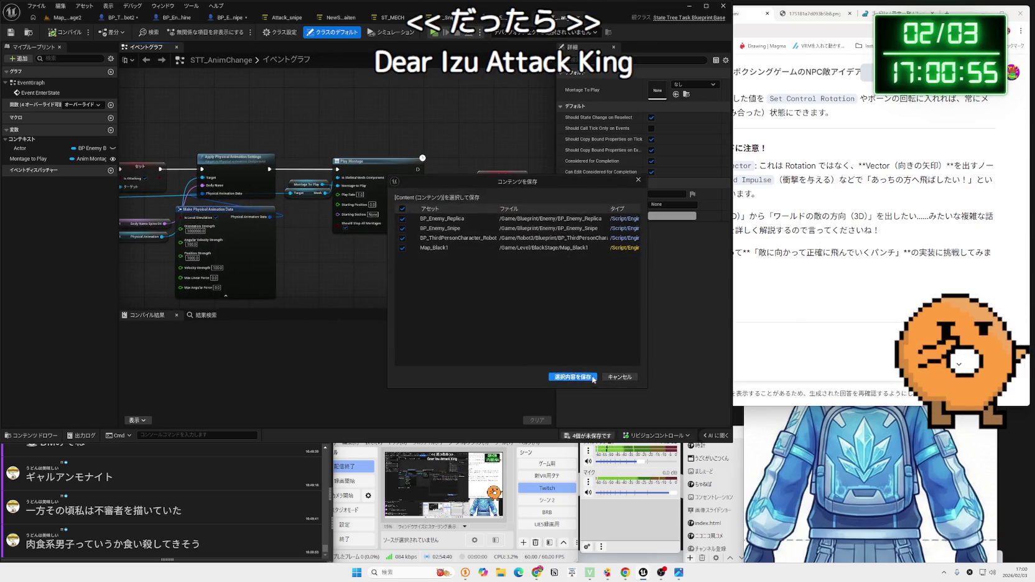
pyautogui.click(573, 379)
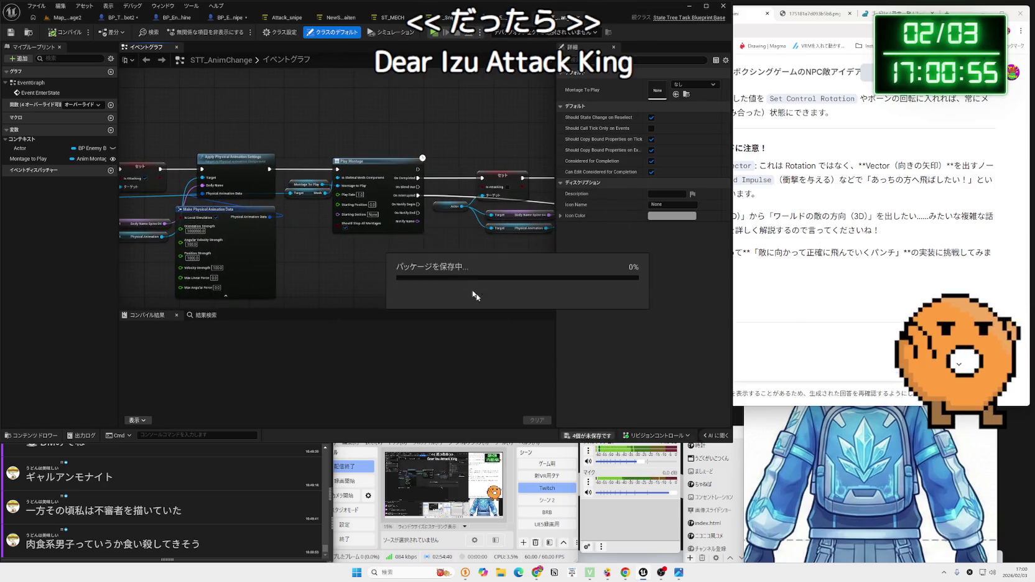
pyautogui.click(578, 17)
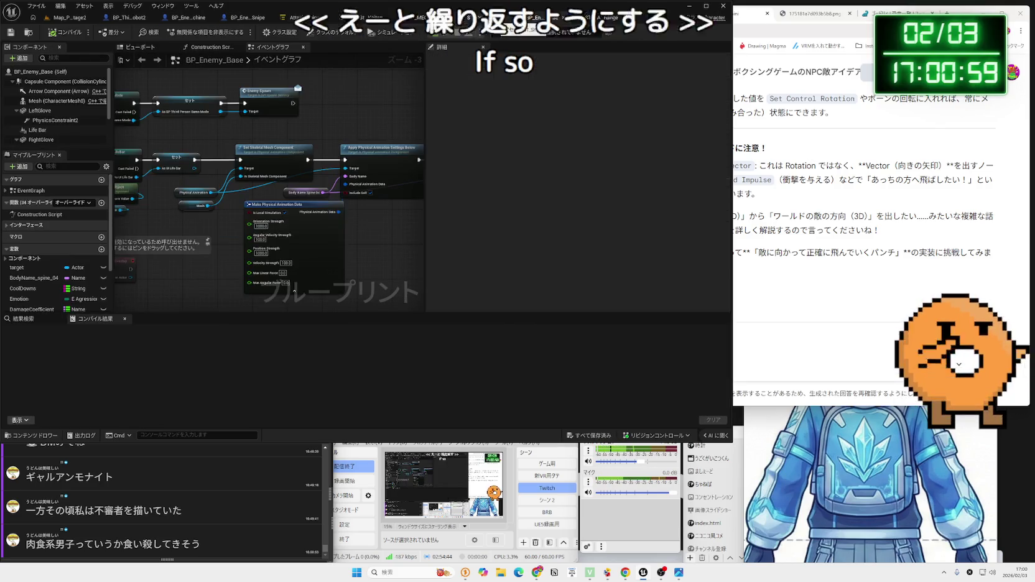
pyautogui.click(339, 17)
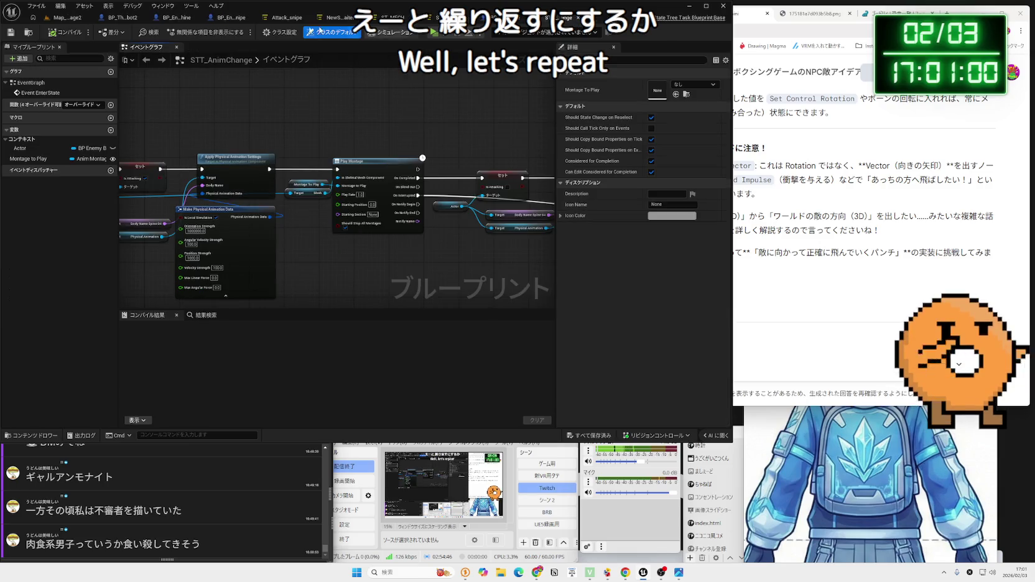
pyautogui.click(67, 24)
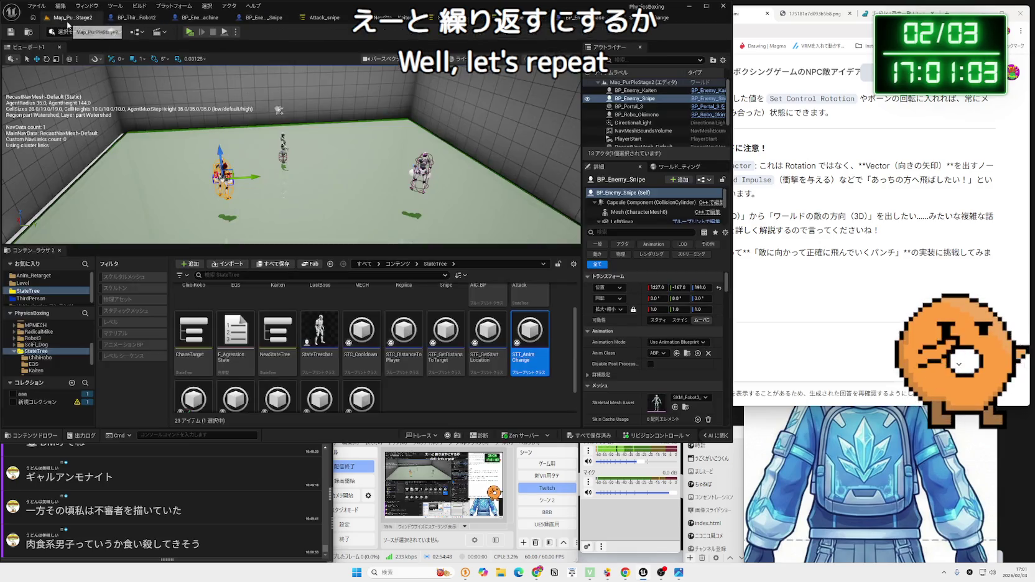
# - Review BP_Enemy_Machine's HealthZero logic, then switch to BP_Enemy_Snipe's event graph
pyautogui.click(133, 18)
pyautogui.click(180, 17)
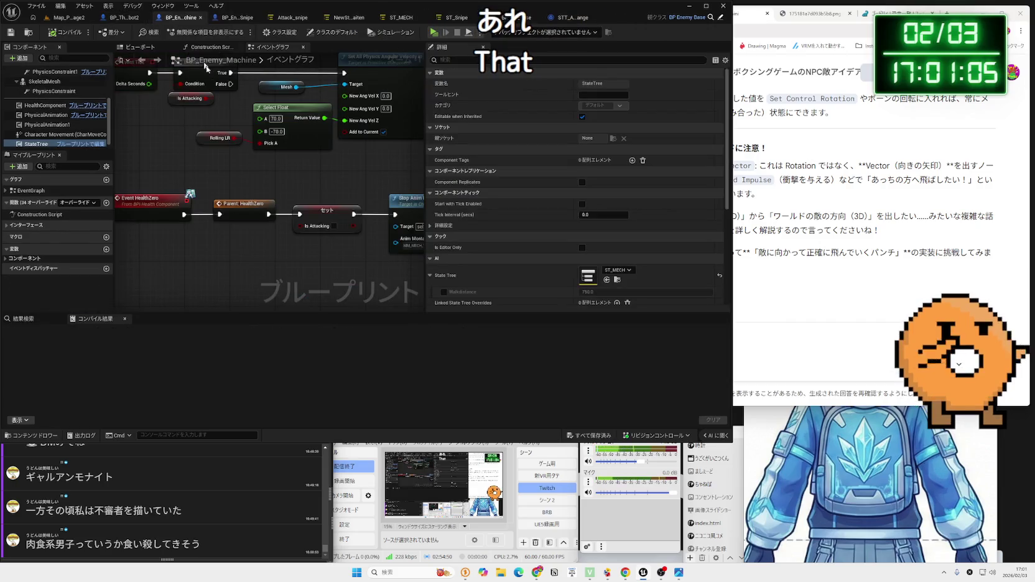
pyautogui.click(234, 18)
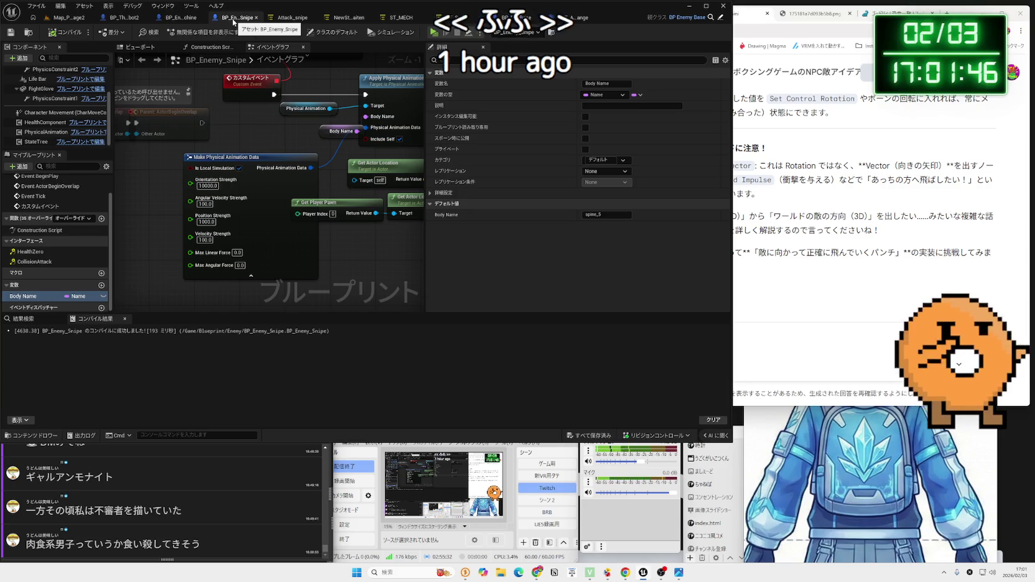
# - Look over BP_Enemy_Snipe's timer-driven custom event and physics nodes, then bring up the Gemini chat
pyautogui.scroll(-2, 324, 243)
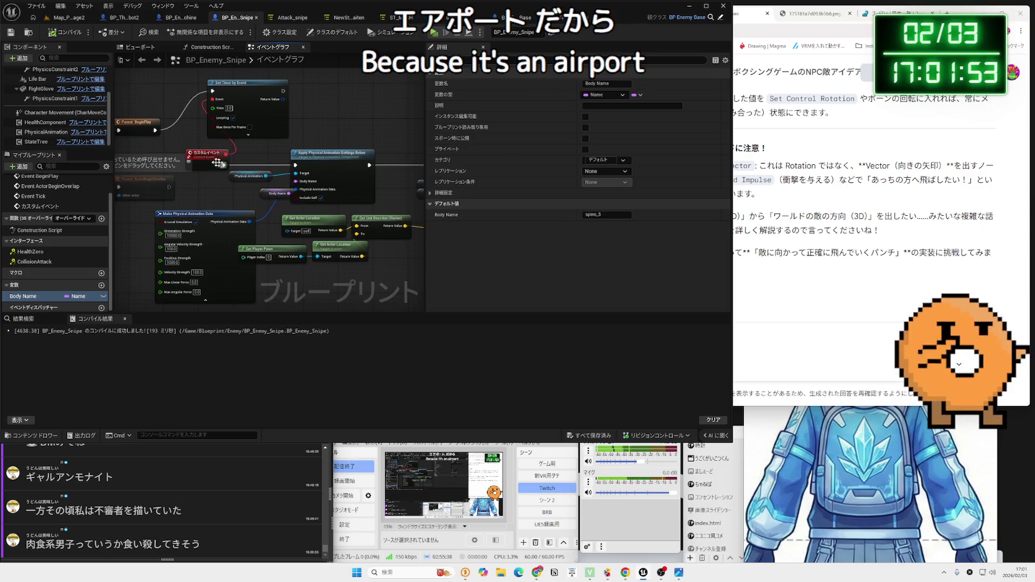
pyautogui.moveTo(218, 163); pyautogui.dragTo(201, 163)
pyautogui.scroll(-2, 322, 224)
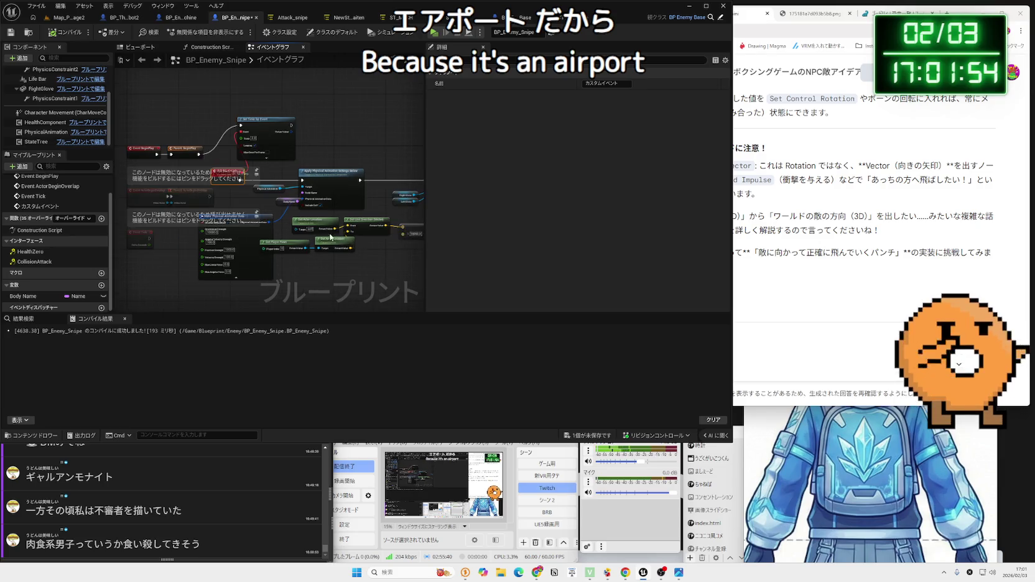
pyautogui.moveTo(415, 267); pyautogui.dragTo(326, 225)
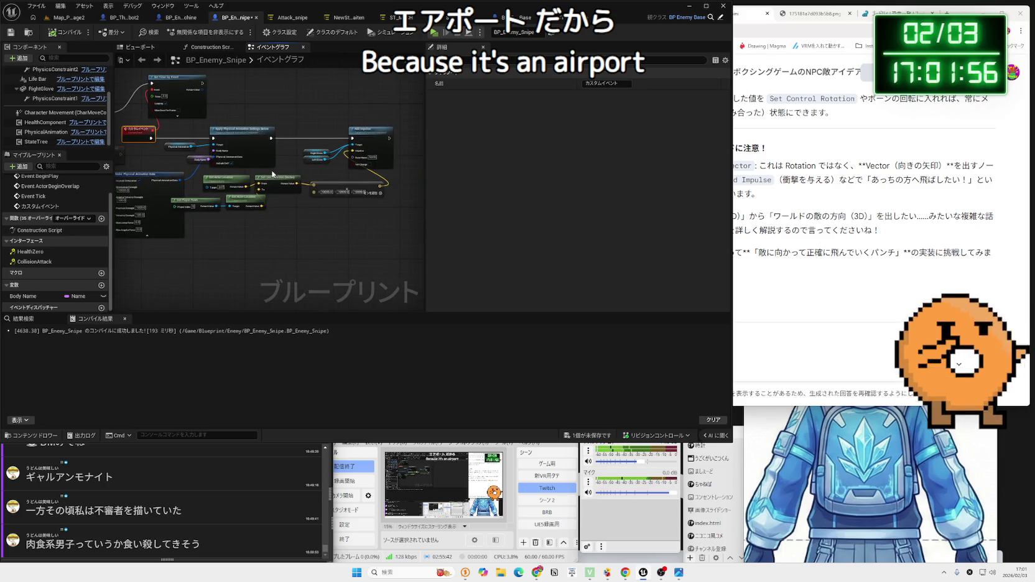
pyautogui.moveTo(177, 82)
pyautogui.mouseDown()
pyautogui.moveTo(208, 110)
pyautogui.moveTo(127, 68)
pyautogui.mouseUp()
pyautogui.moveTo(345, 242)
pyautogui.mouseDown()
pyautogui.moveTo(267, 185)
pyautogui.moveTo(125, 129)
pyautogui.mouseUp()
pyautogui.moveTo(131, 187); pyautogui.dragTo(243, 187)
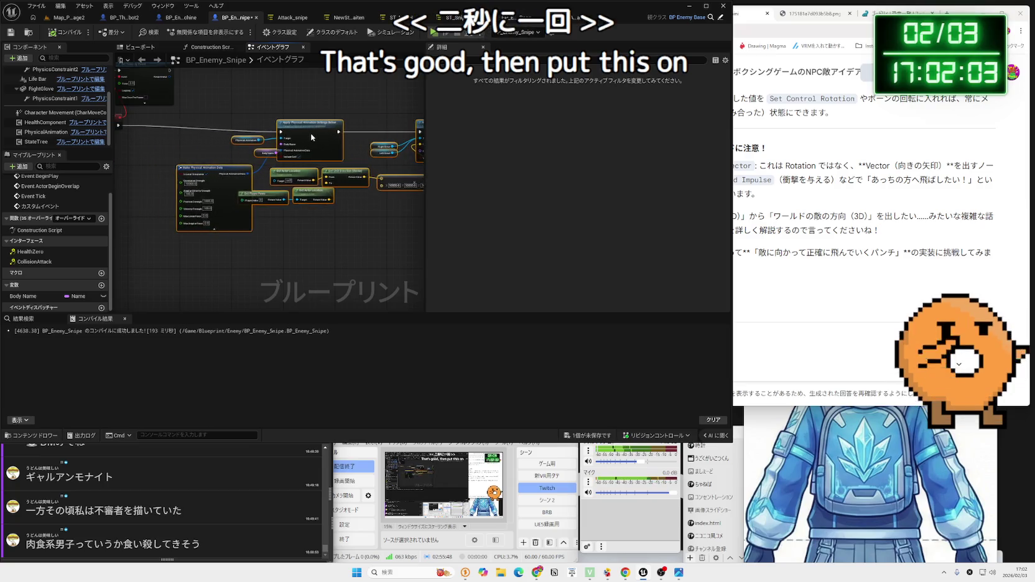
pyautogui.click(744, 336)
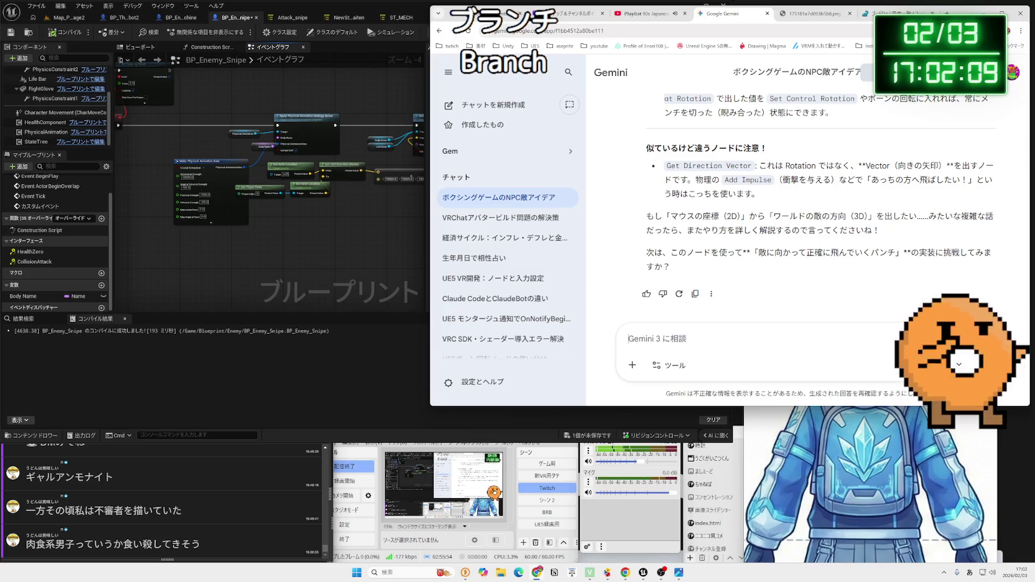
pyautogui.write('b')
# - Ask Gemini, in Japanese, whether an event can fire only while a boolean is true
pyautogui.press('Zenkaku_Hankaku')
pyautogui.write('o')
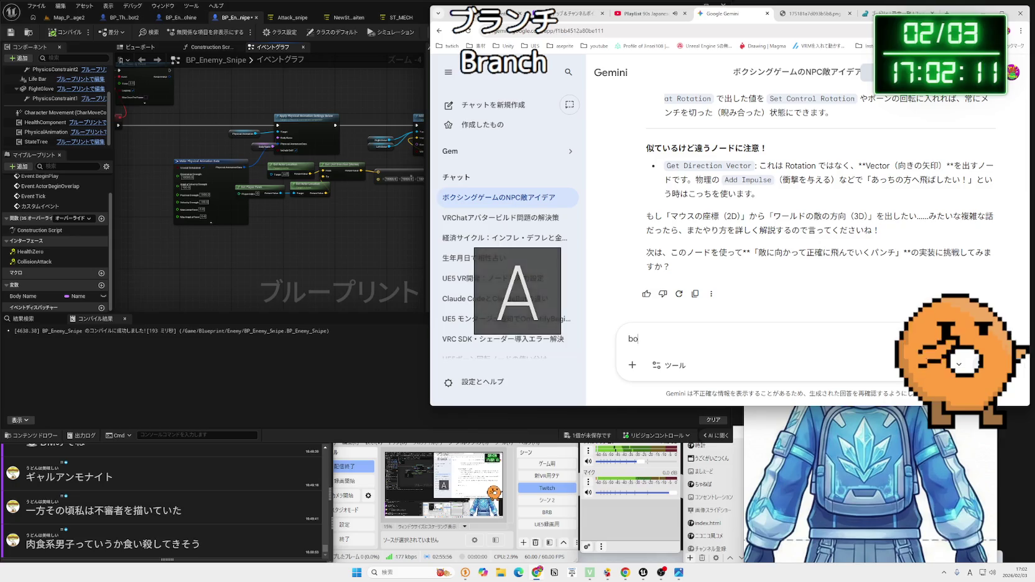
pyautogui.write('olean')
pyautogui.press('Zenkaku_Hankaku')
pyautogui.write('がつ')
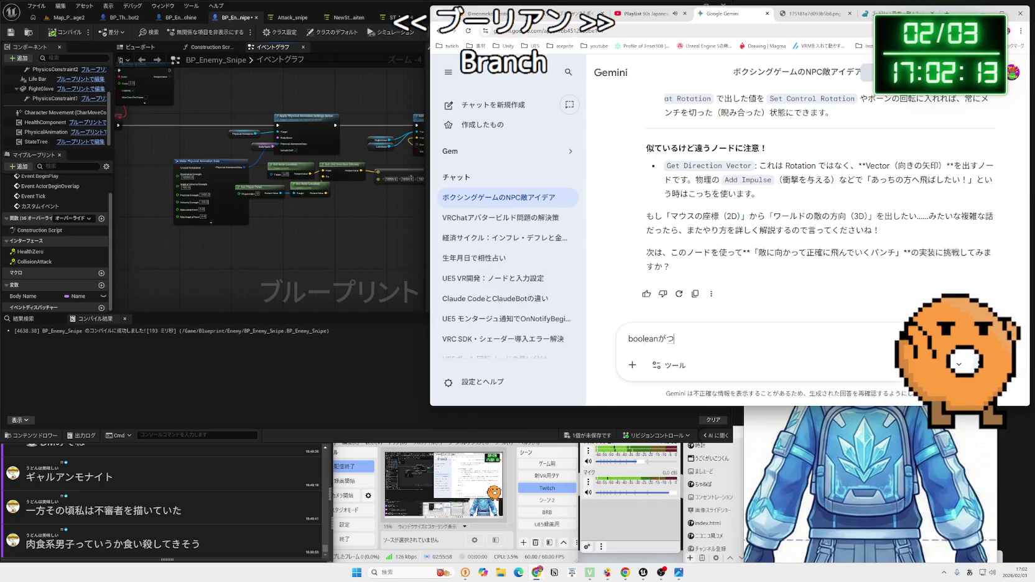
pyautogui.press('Zenkaku_Hankaku')
pyautogui.write('true')
pyautogui.press('Zenkaku_Hankaku')
pyautogui.write('の時だけは')
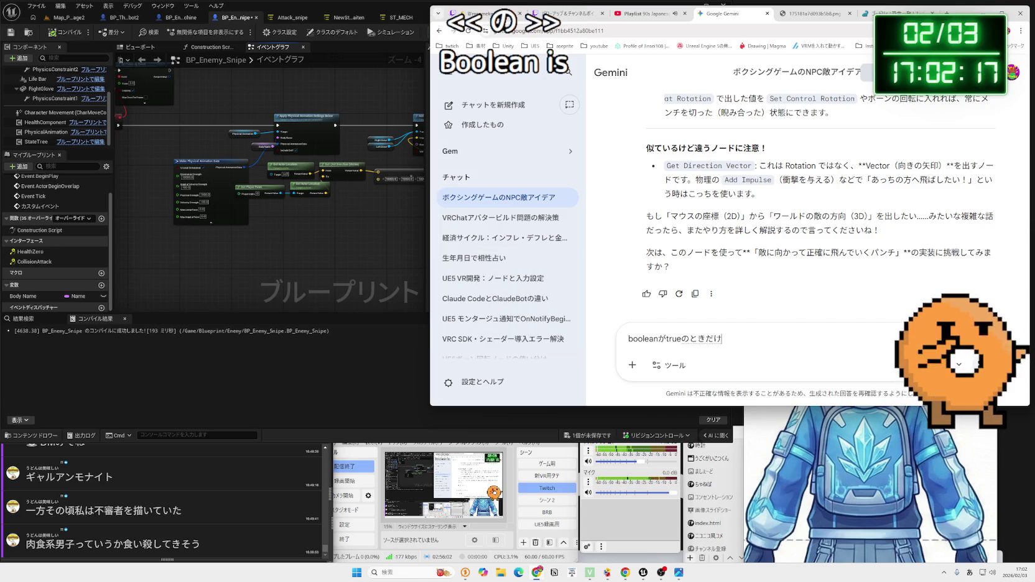
pyautogui.write('っかする')
pyautogui.press('space')
pyautogui.write('いべなことってでき')
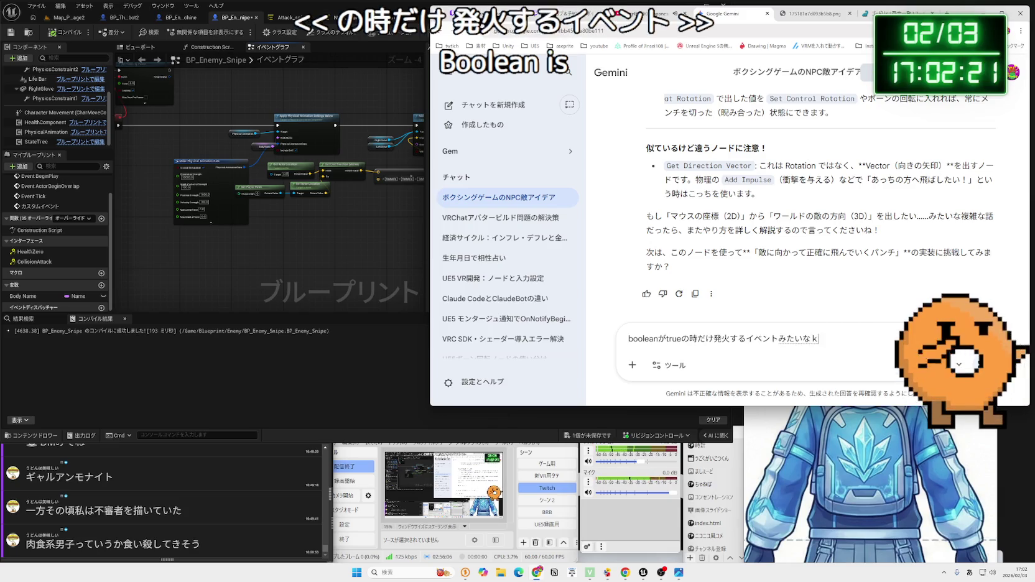
pyautogui.write('る？')
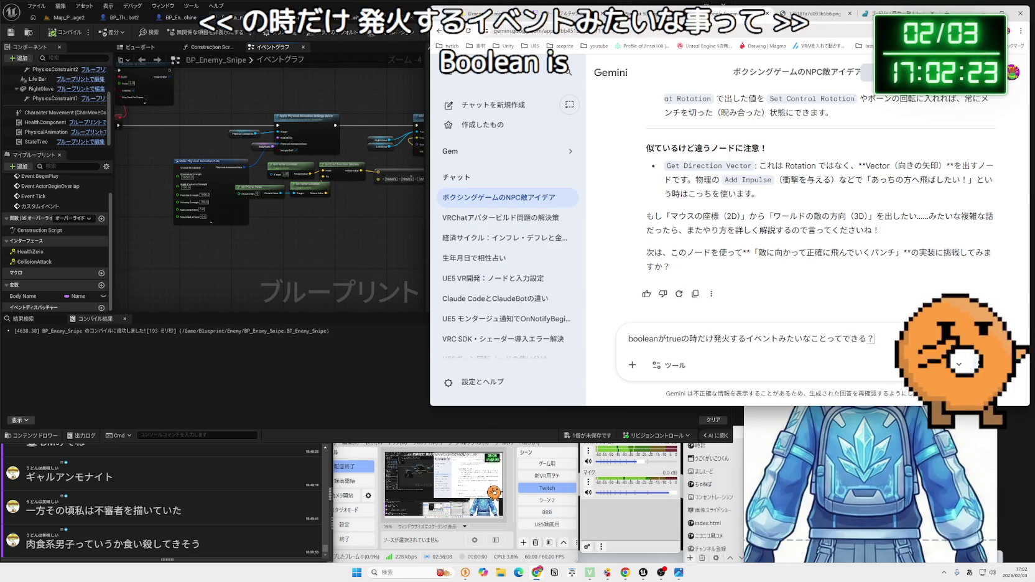
pyautogui.press('Return')
pyautogui.press('Return')
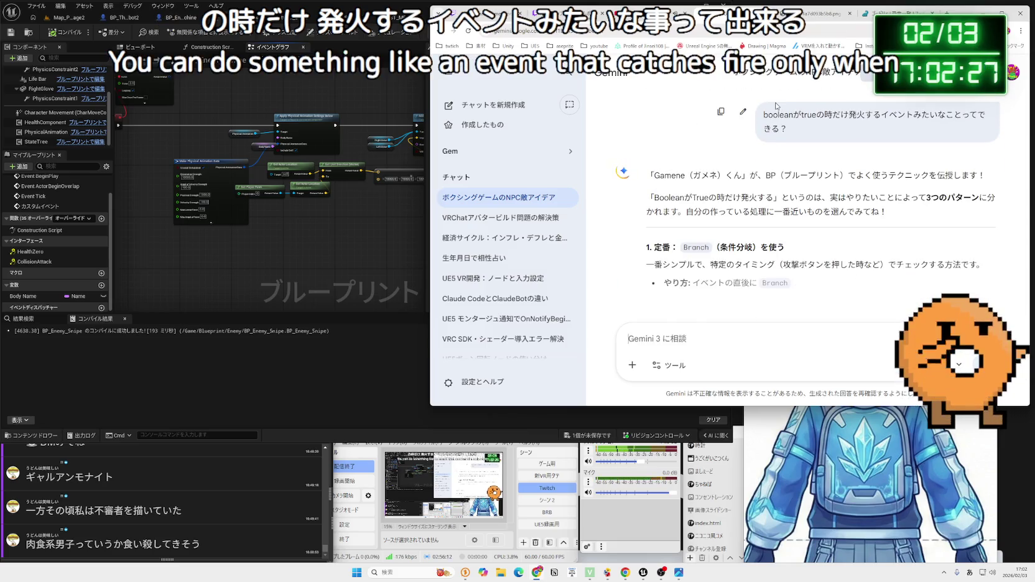
# - Read through Gemini's answer on Branch, OnRep via RepNotify, and Gate or DoOnce
pyautogui.scroll(-2, 784, 163)
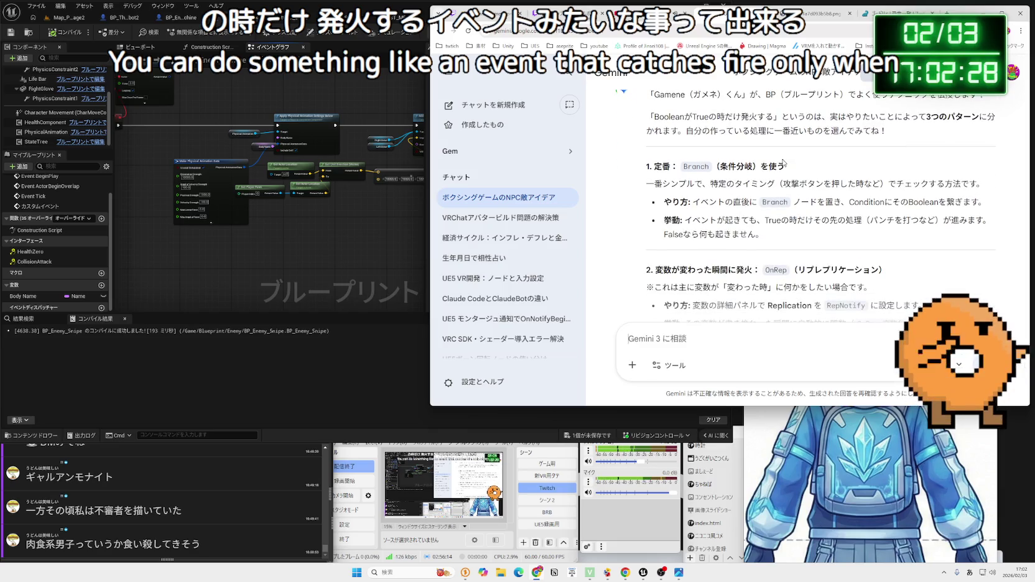
pyautogui.scroll(-1, 783, 160)
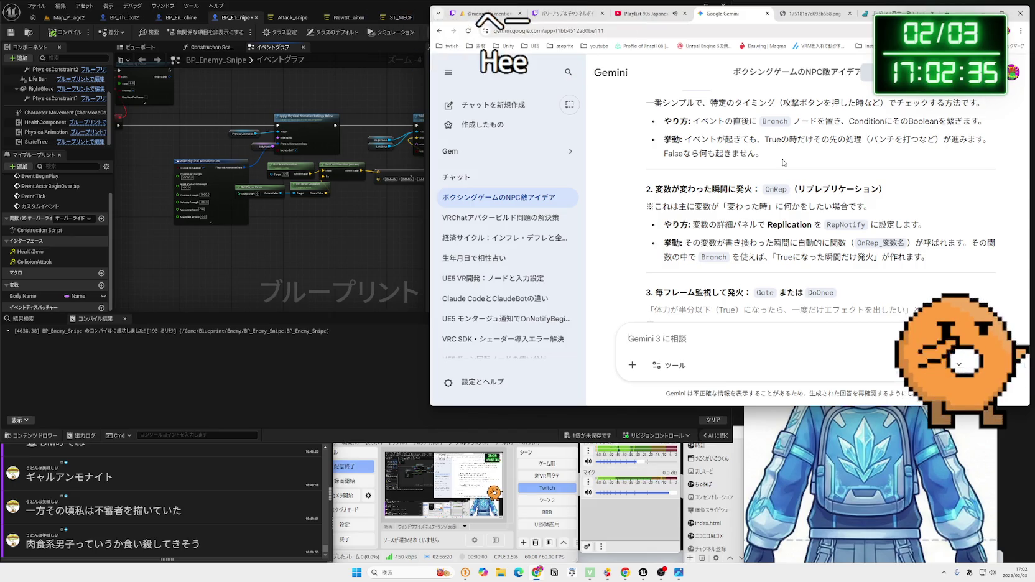
pyautogui.moveTo(925, 228)
pyautogui.mouseDown()
pyautogui.moveTo(700, 226)
pyautogui.moveTo(764, 243)
pyautogui.mouseUp()
pyautogui.moveTo(851, 245)
pyautogui.mouseDown()
pyautogui.moveTo(698, 257)
pyautogui.moveTo(679, 227)
pyautogui.moveTo(926, 257)
pyautogui.mouseUp()
pyautogui.click(680, 234)
pyautogui.moveTo(730, 242)
pyautogui.mouseDown()
pyautogui.moveTo(679, 225)
pyautogui.moveTo(699, 256)
pyautogui.mouseUp()
pyautogui.click(891, 254)
pyautogui.moveTo(891, 254); pyautogui.dragTo(708, 226)
pyautogui.click(680, 211)
pyautogui.moveTo(825, 226); pyautogui.dragTo(904, 256)
pyautogui.click(841, 236)
pyautogui.scroll(-1, 841, 236)
pyautogui.moveTo(785, 227)
pyautogui.mouseDown()
pyautogui.moveTo(670, 212)
pyautogui.moveTo(766, 211)
pyautogui.mouseUp()
pyautogui.click(869, 218)
pyautogui.moveTo(663, 212); pyautogui.dragTo(836, 212)
pyautogui.click(642, 226)
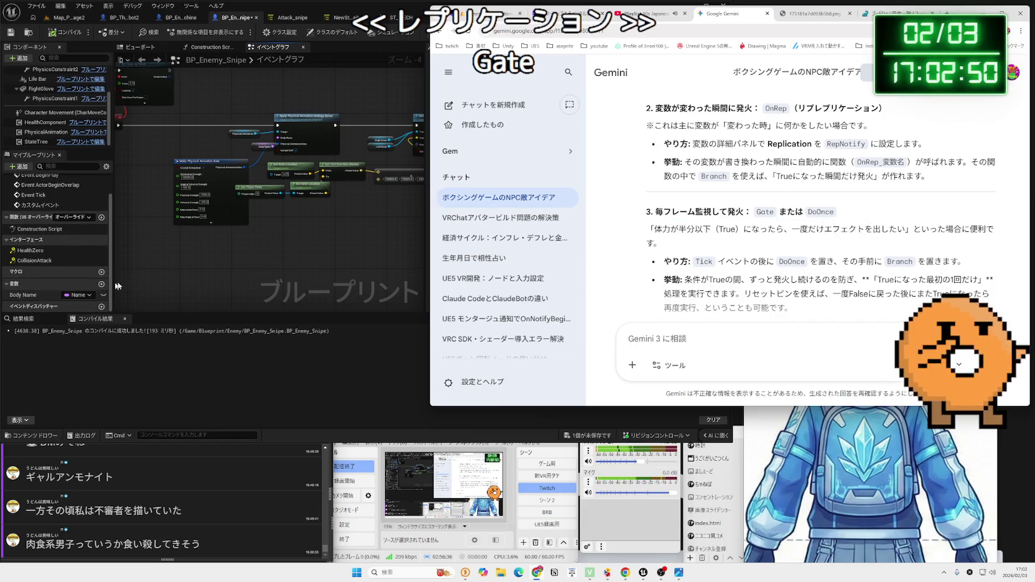
pyautogui.click(230, 259)
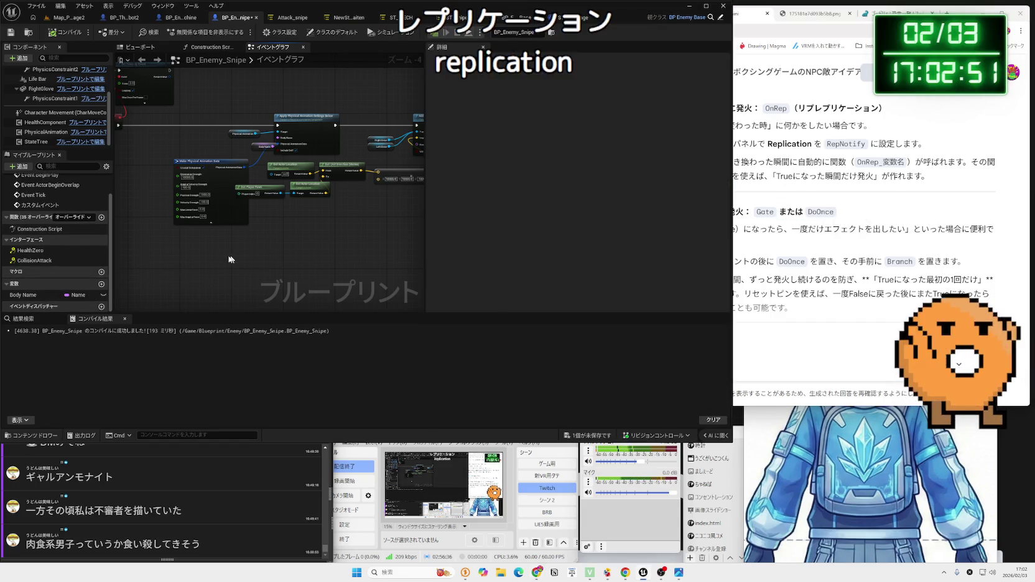
# - Add a Get Is Attacking node to the BP_Enemy_Snipe graph and compile
pyautogui.rightClick(138, 261)
pyautogui.write('is')
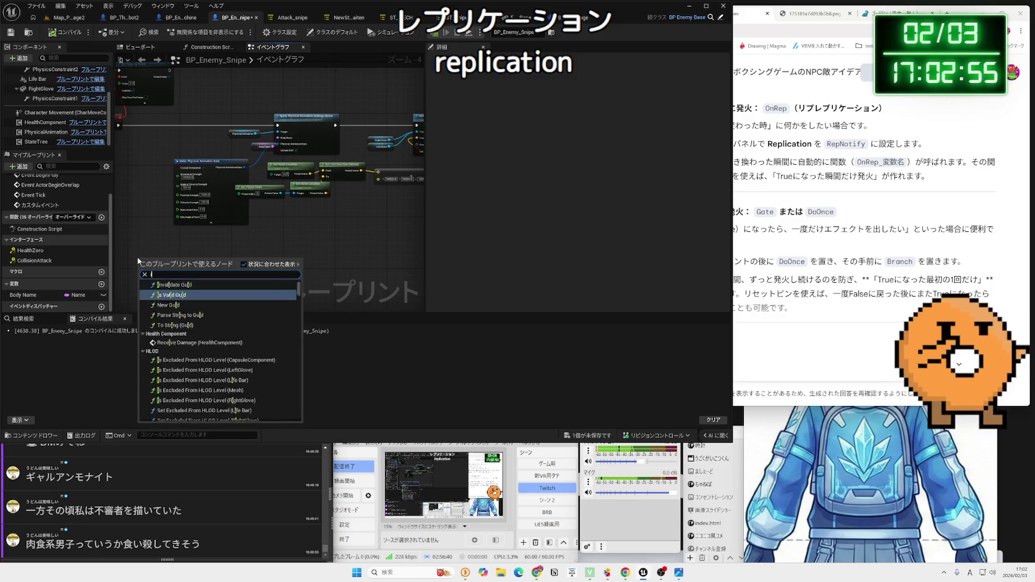
pyautogui.write('a')
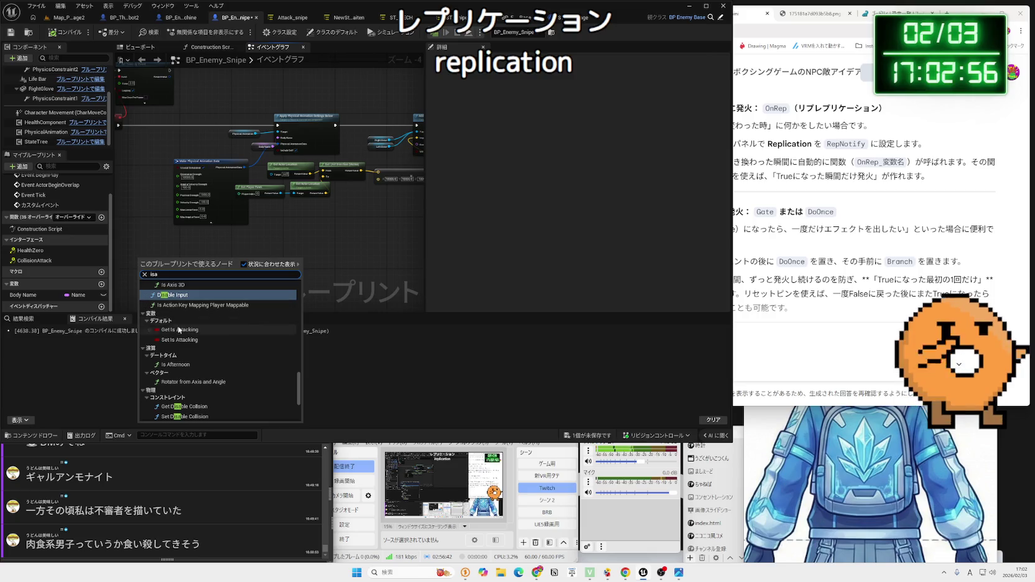
pyautogui.click(179, 330)
pyautogui.click(52, 32)
# - Inspect the IsAttacking Boolean's advanced settings, confirming replication stays at None
pyautogui.click(430, 74)
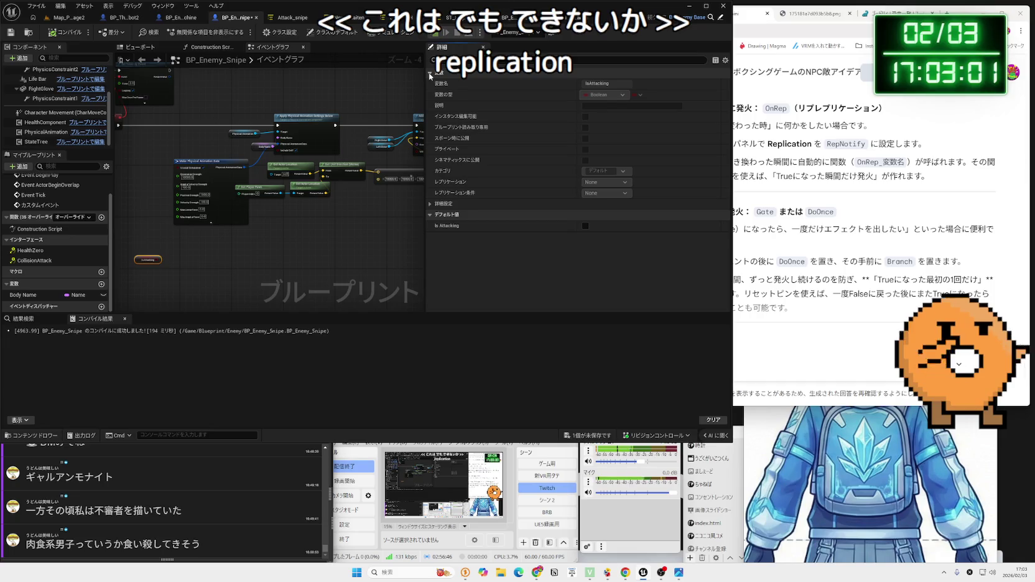
pyautogui.moveTo(625, 186)
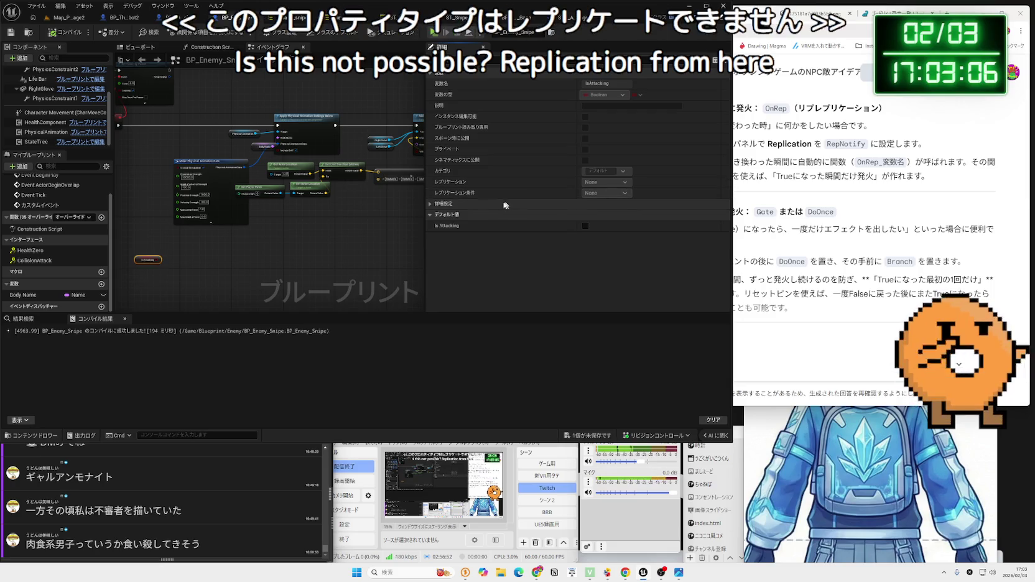
pyautogui.click(431, 206)
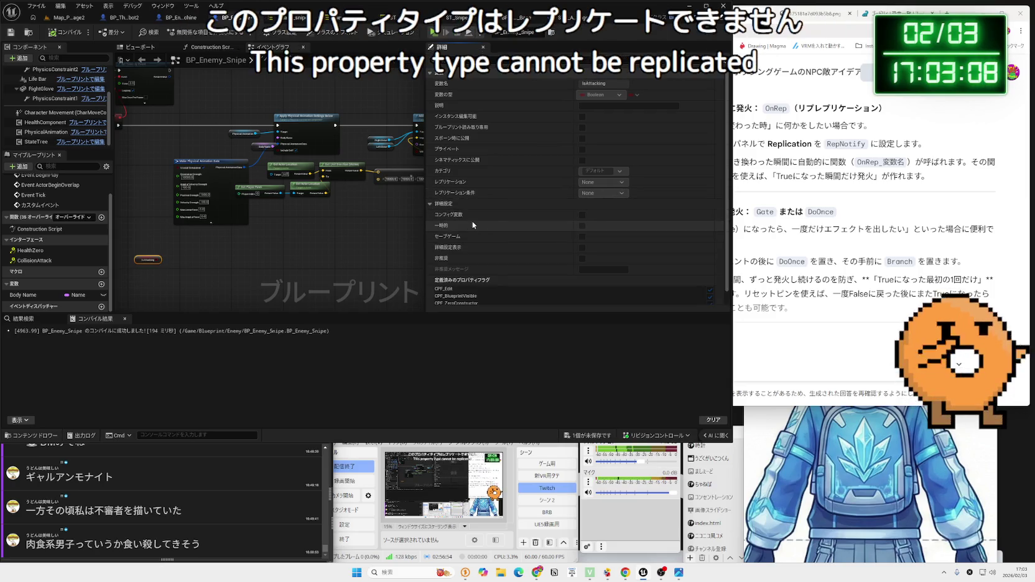
pyautogui.click(433, 206)
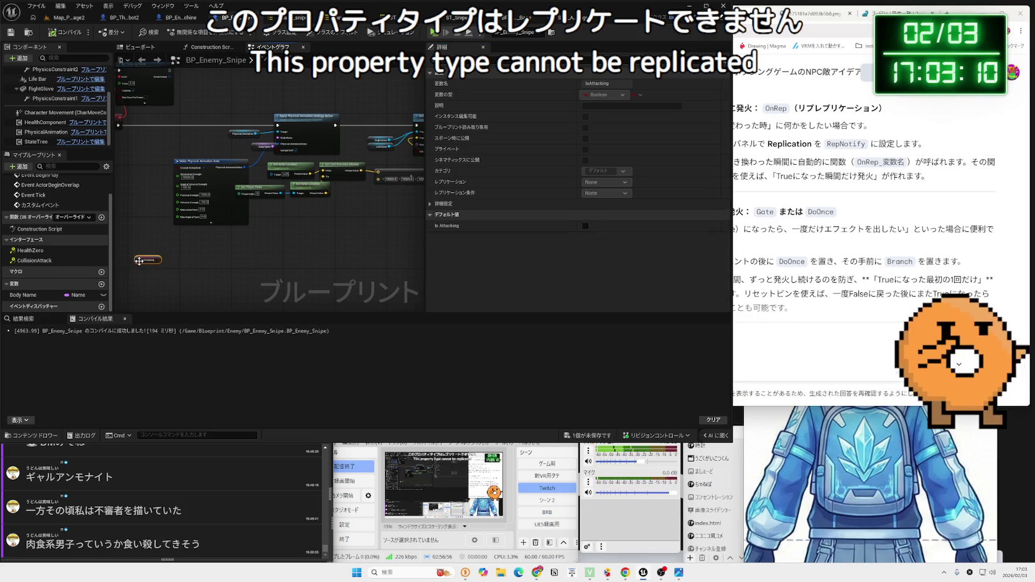
# - Drag IsAttacking into the graph, then dismiss the Get/Set choice
pyautogui.moveTo(138, 261); pyautogui.dragTo(138, 260)
pyautogui.click(140, 261)
pyautogui.scroll(5, 316, 184)
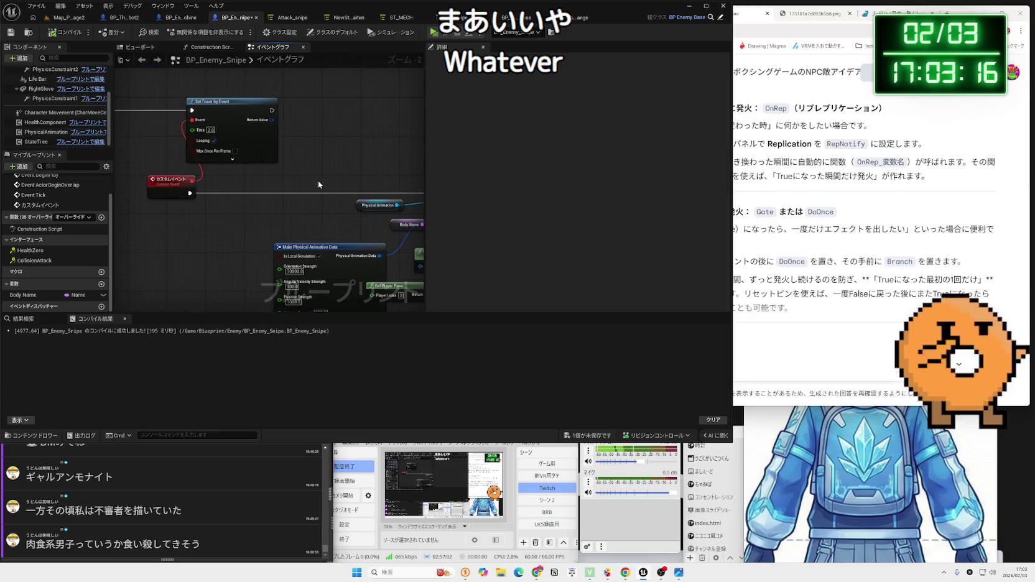
# - Save BP_Enemy_Snipe, shift its custom event node left, and pull a wire from its exec pin
pyautogui.click(588, 437)
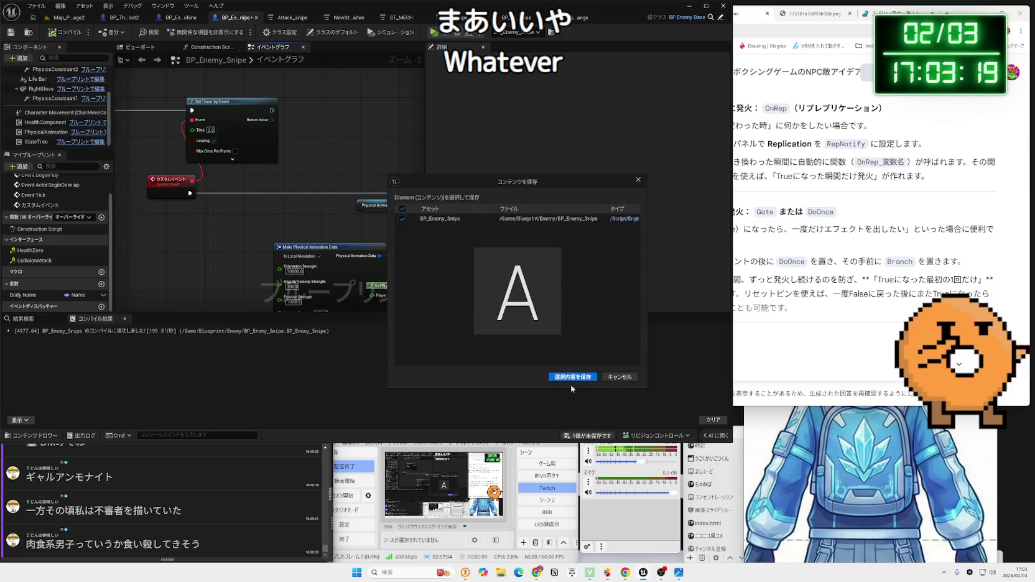
pyautogui.click(594, 310)
pyautogui.moveTo(175, 188)
pyautogui.mouseDown()
pyautogui.moveTo(154, 193)
pyautogui.moveTo(180, 194)
pyautogui.moveTo(170, 193)
pyautogui.mouseUp()
pyautogui.moveTo(230, 205); pyautogui.dragTo(257, 178)
# - Add a Branch after the custom event with Get Is Attacking wired into its Condition
pyautogui.write('branch')
pyautogui.press('Return')
pyautogui.rightClick(188, 229)
pyautogui.write('is atta')
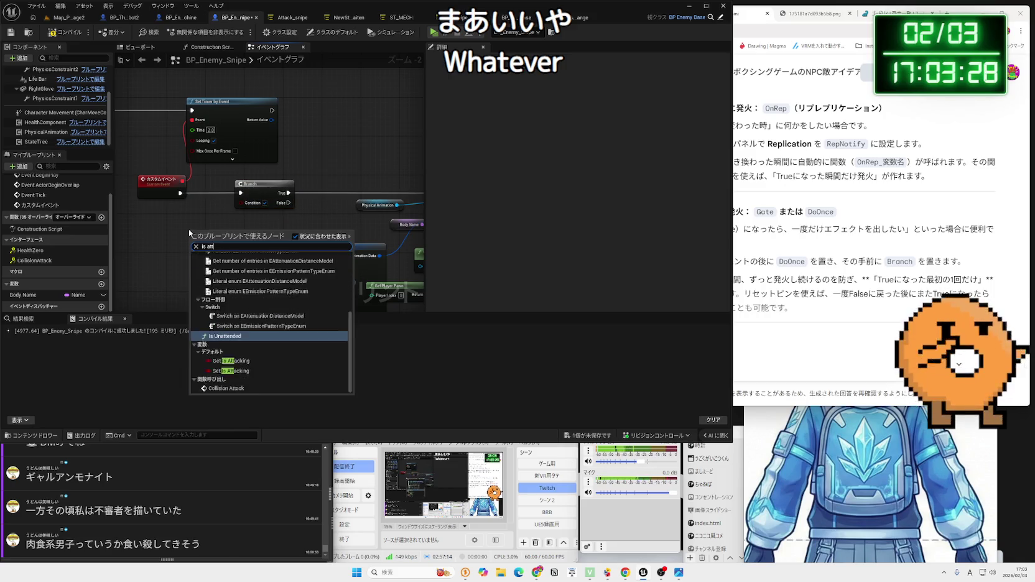
pyautogui.click(230, 314)
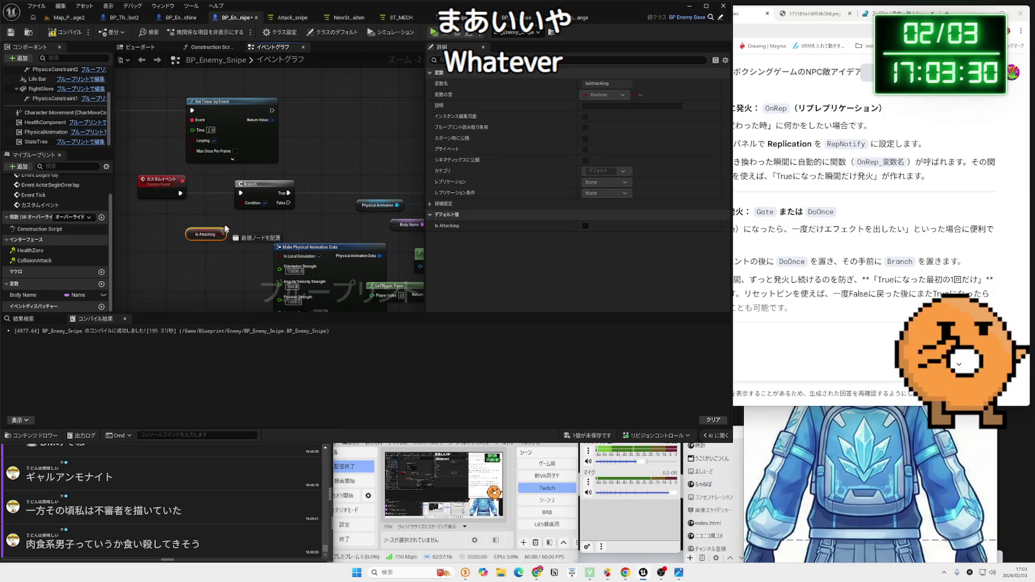
pyautogui.moveTo(223, 232); pyautogui.dragTo(247, 210)
pyautogui.moveTo(193, 119); pyautogui.dragTo(195, 181)
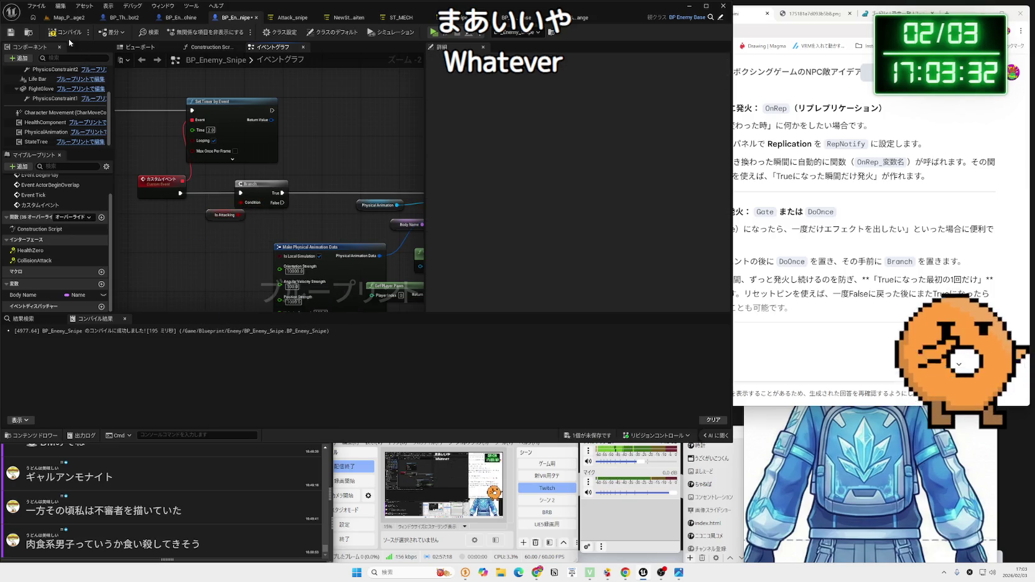
# - Select the HealthZero node chain in BP_Enemy_Machine
pyautogui.click(188, 19)
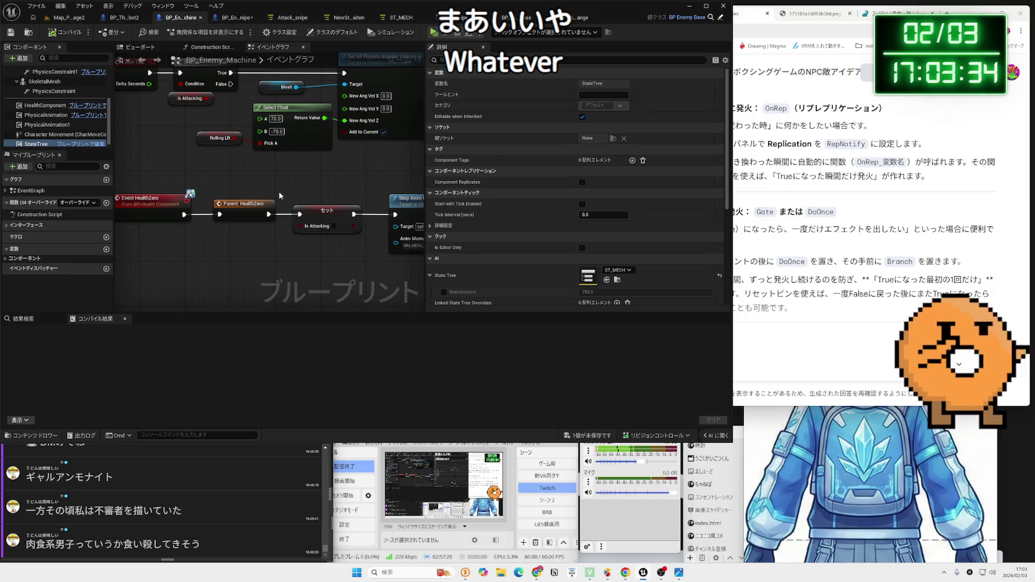
pyautogui.scroll(-1, 279, 196)
pyautogui.moveTo(280, 196); pyautogui.dragTo(222, 181)
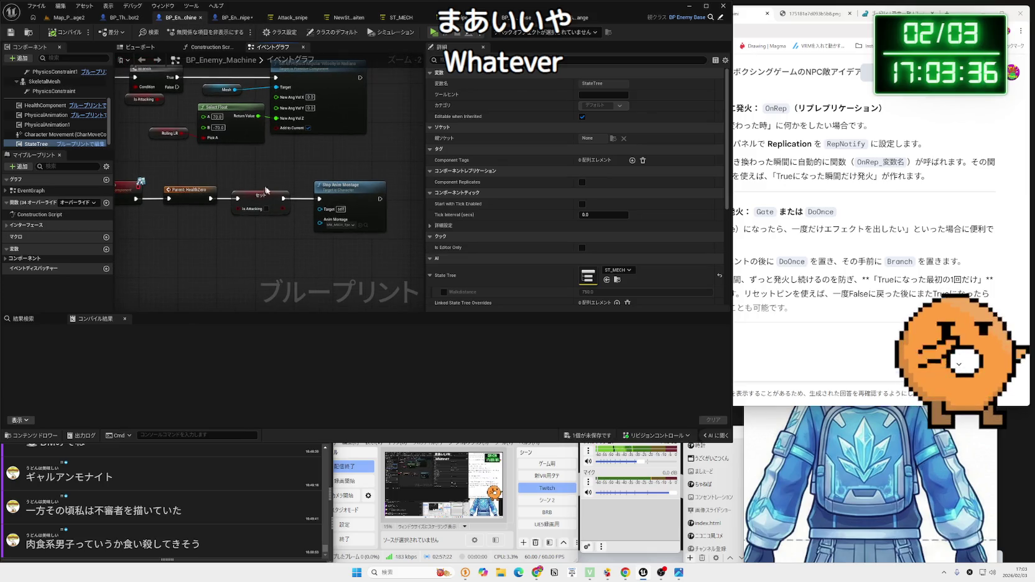
pyautogui.moveTo(278, 217); pyautogui.dragTo(122, 176)
pyautogui.moveTo(198, 104); pyautogui.dragTo(260, 108)
# - Paste the HealthZero chain into BP_Enemy_Snipe and recompile it
pyautogui.click(236, 20)
pyautogui.scroll(-3, 282, 194)
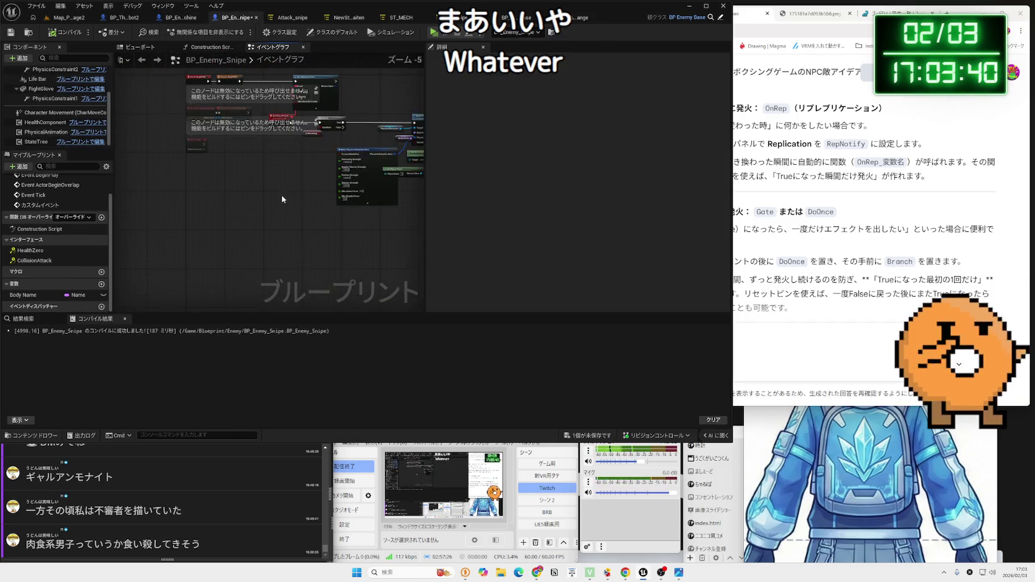
pyautogui.hotkey('ctrl', 'v')
pyautogui.moveTo(233, 216); pyautogui.dragTo(251, 218)
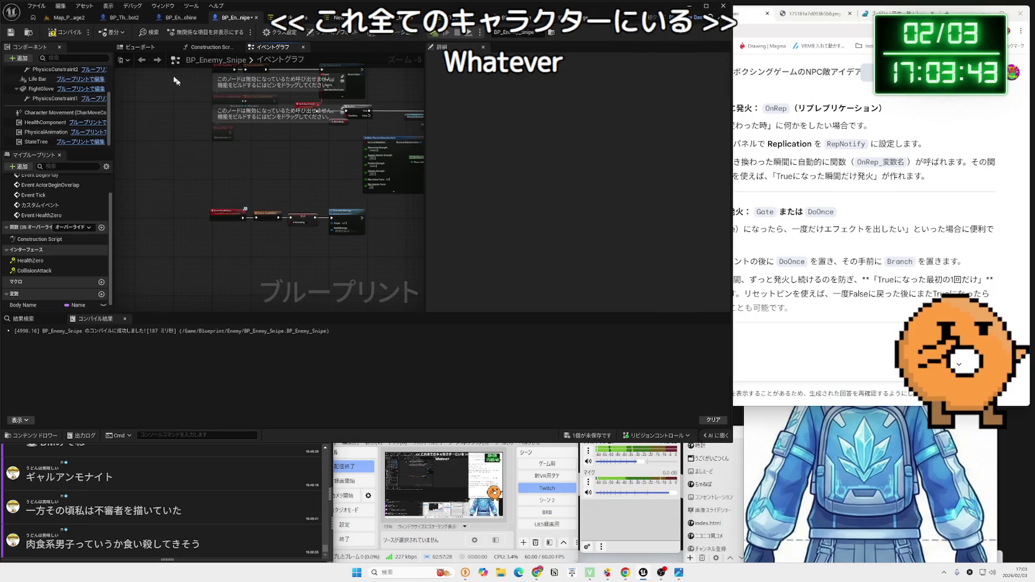
pyautogui.click(65, 32)
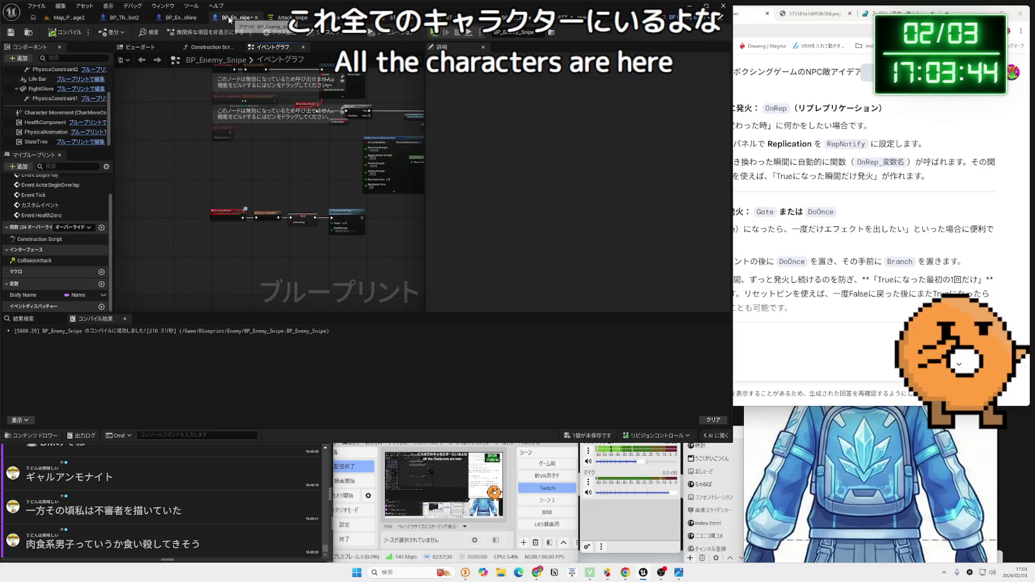
pyautogui.click(69, 17)
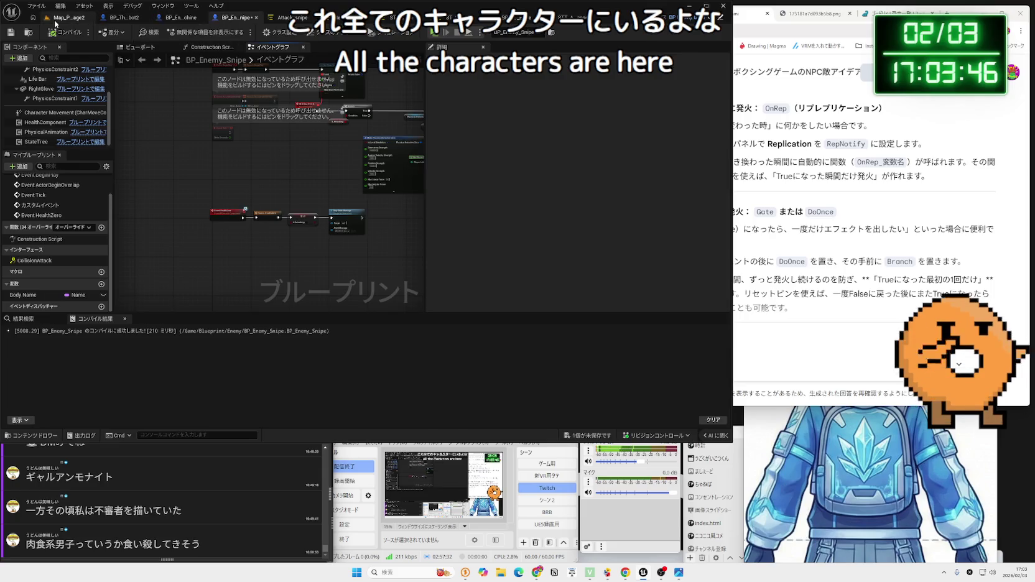
pyautogui.scroll(5, 44, 346)
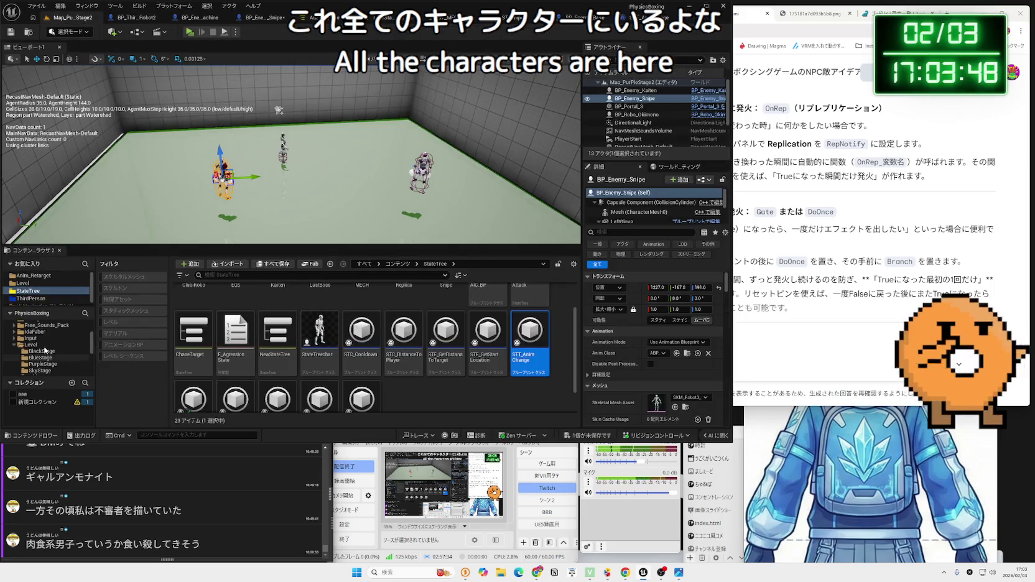
# - Open BP_Enemy_Kaiten from Blueprint > Enemy and paste the HealthZero node chain into it
pyautogui.click(62, 351)
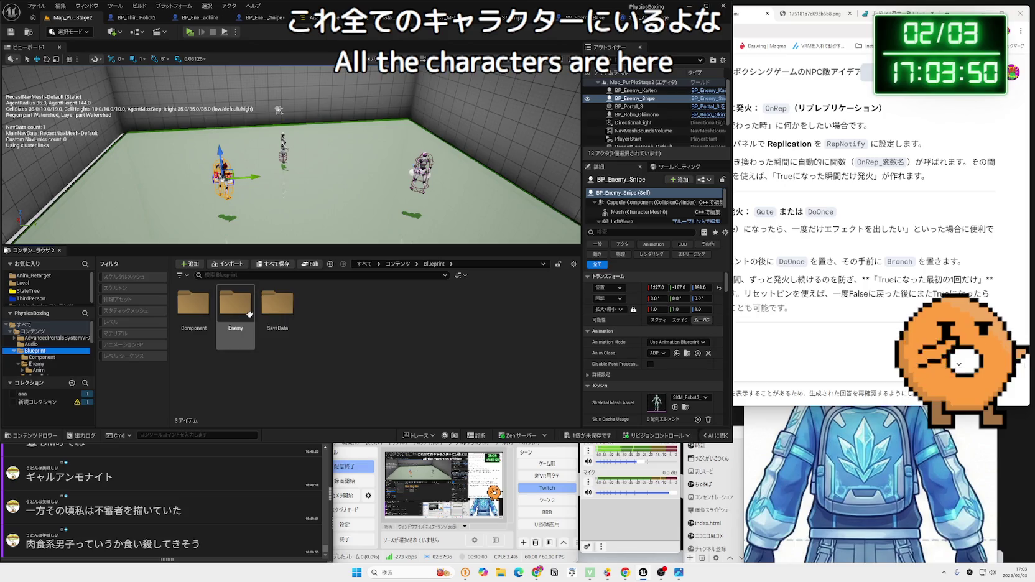
pyautogui.doubleClick(236, 304)
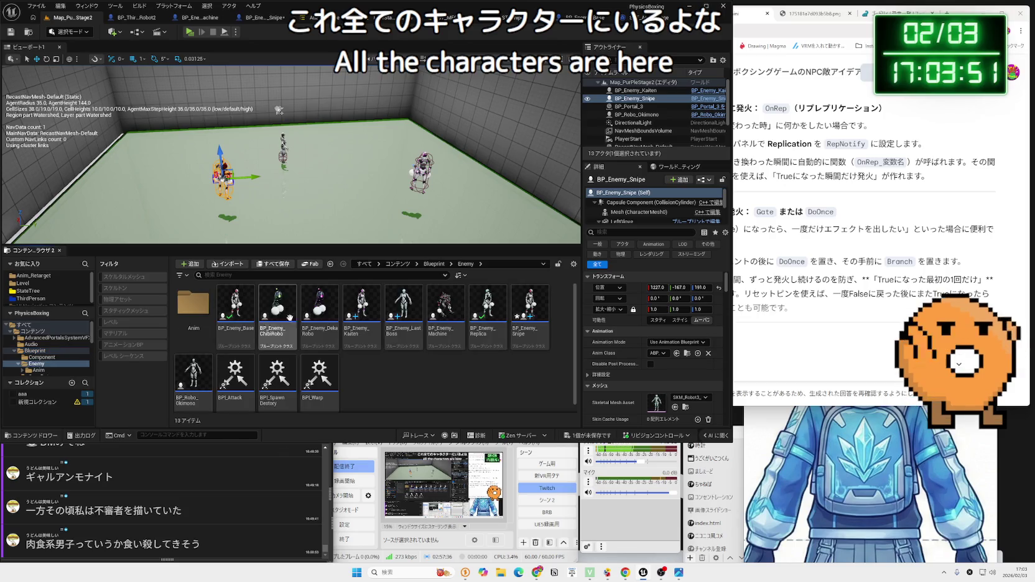
pyautogui.doubleClick(371, 340)
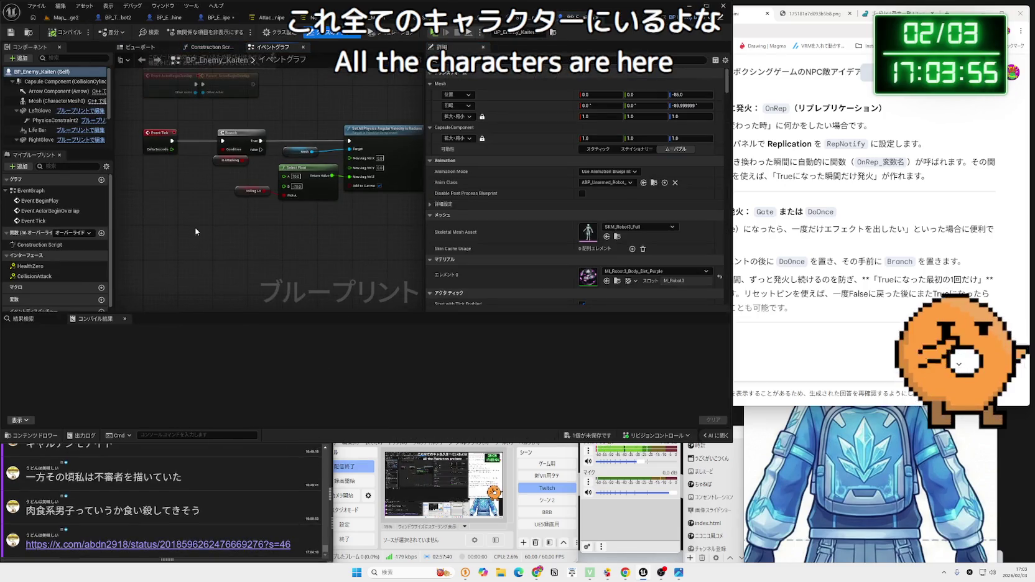
pyautogui.click(158, 545)
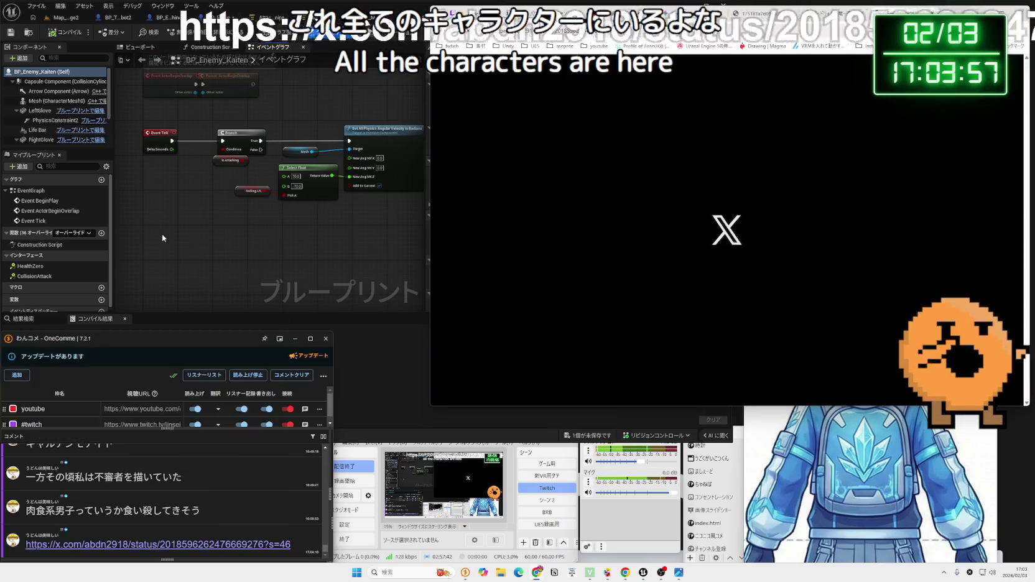
pyautogui.hotkey('ctrl', 'v')
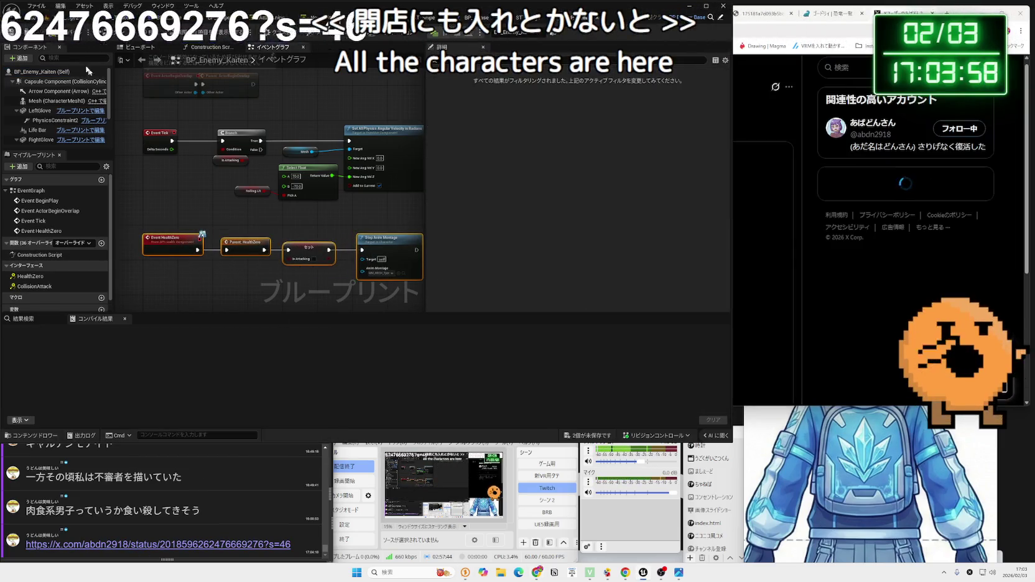
# - Compile BP_Enemy_Kaiten and look over the cat-eared girl drawing in the X post
pyautogui.press('F7')
pyautogui.click(775, 154)
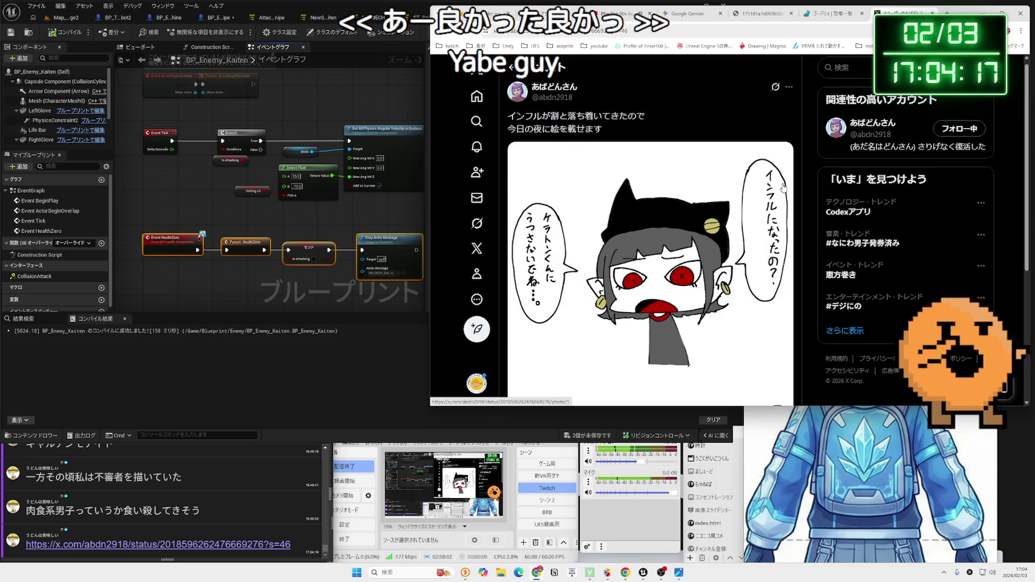
pyautogui.scroll(-1, 645, 233)
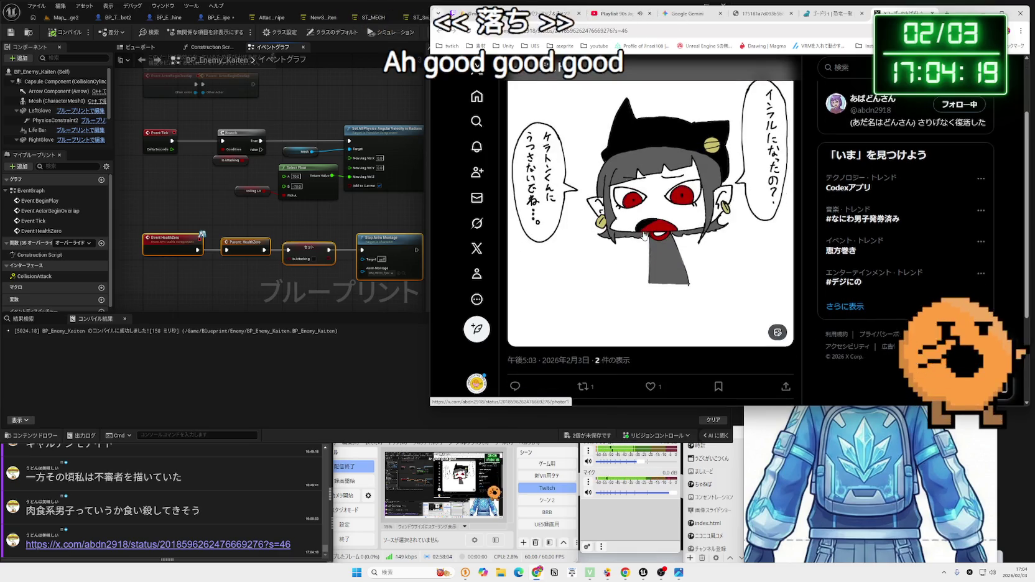
pyautogui.scroll(1, 697, 254)
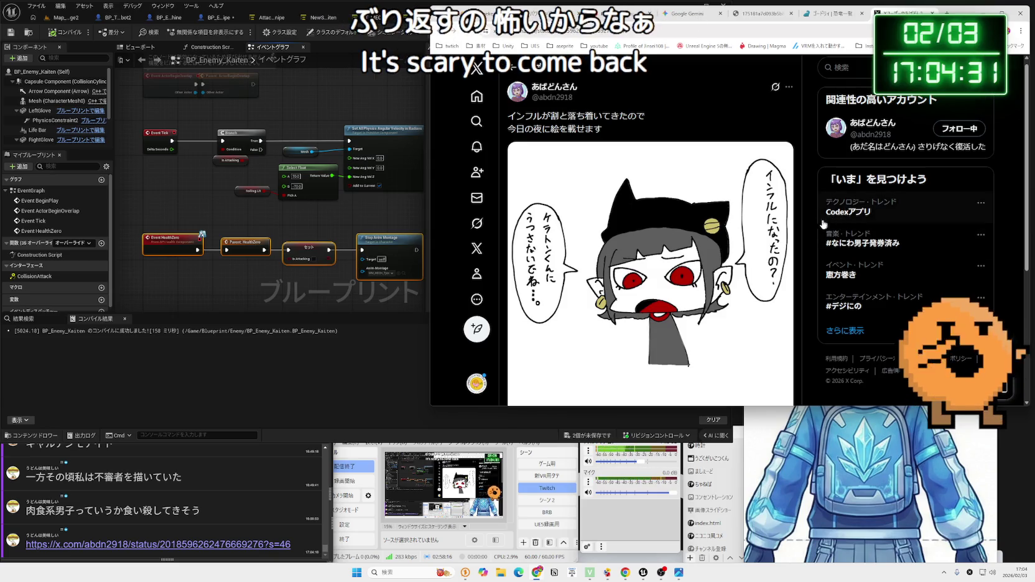
pyautogui.scroll(-1, 785, 248)
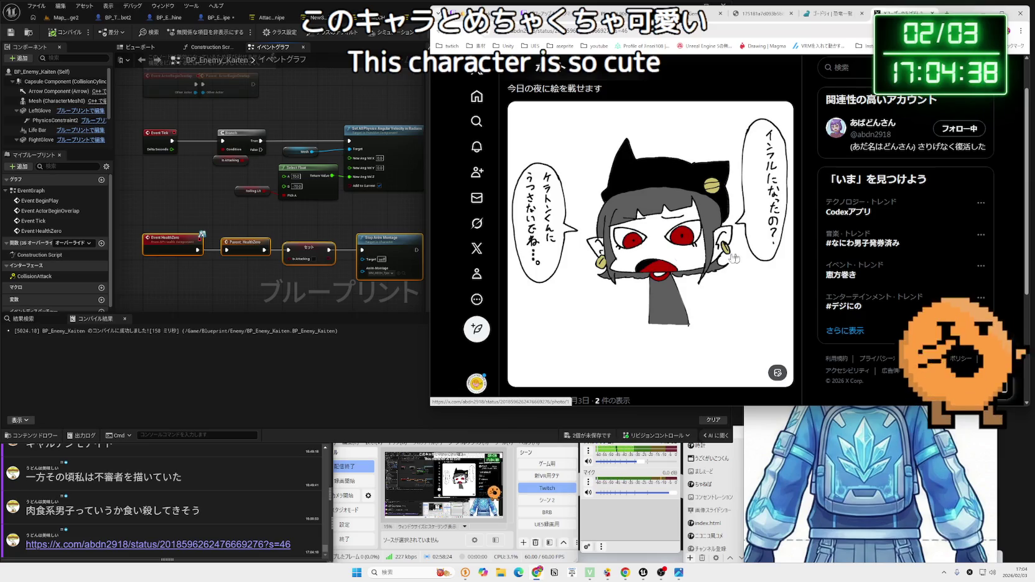
# - Arrange the browser and Unreal windows side by side, then go to a new page
pyautogui.moveTo(429, 205); pyautogui.dragTo(529, 199)
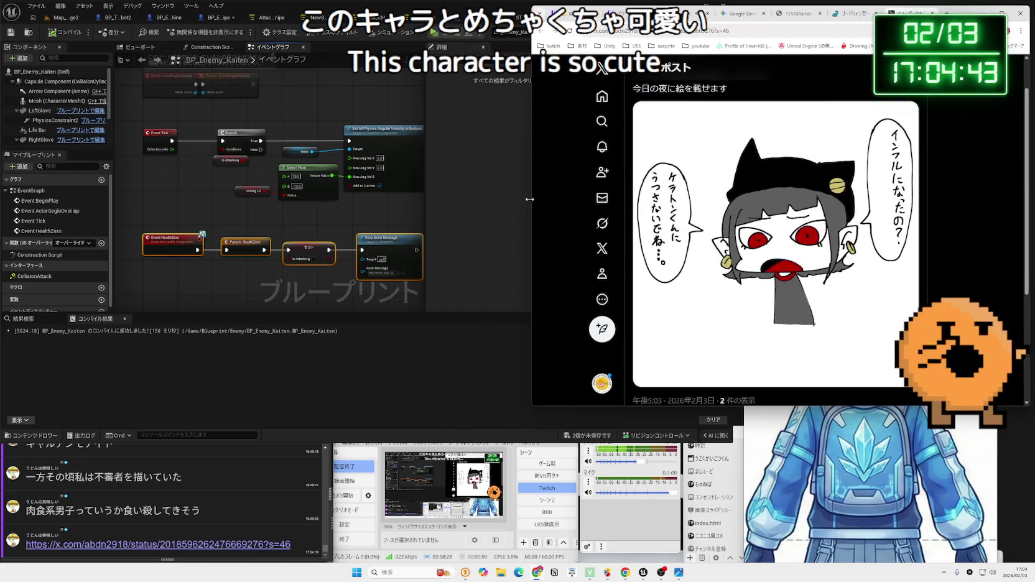
pyautogui.click(409, 210)
pyautogui.moveTo(732, 166); pyautogui.dragTo(669, 168)
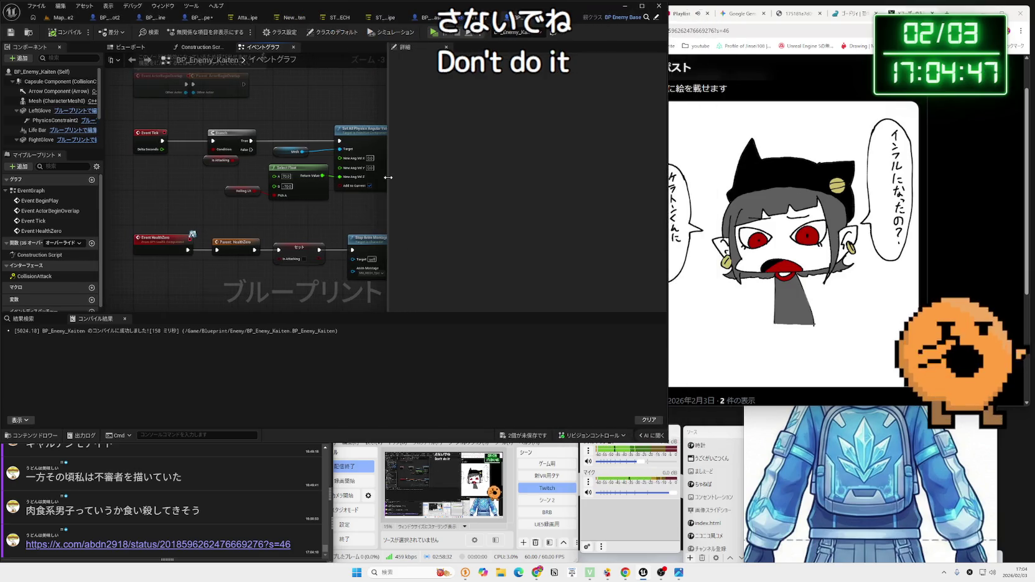
pyautogui.moveTo(388, 178); pyautogui.dragTo(485, 178)
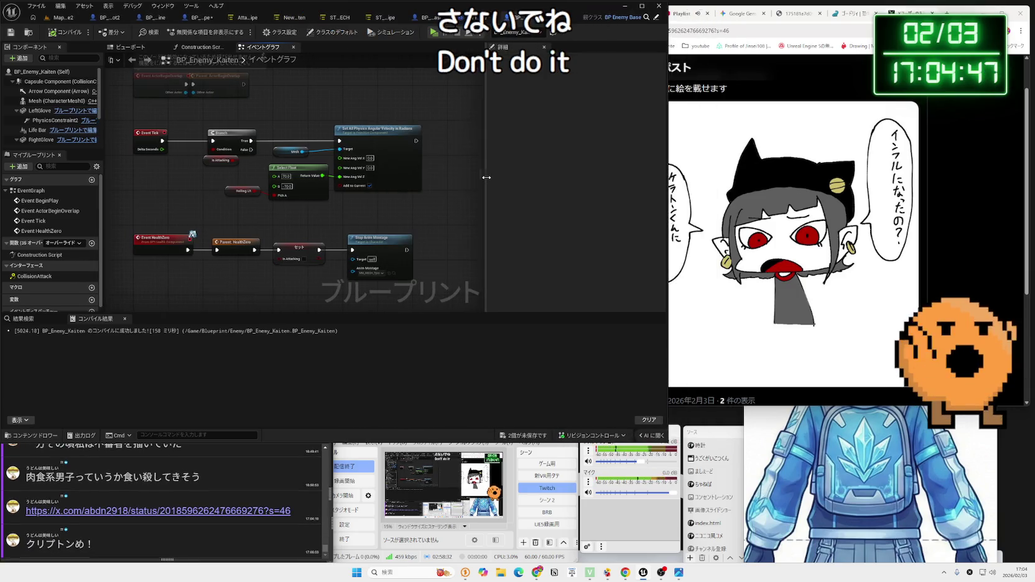
pyautogui.click(840, 77)
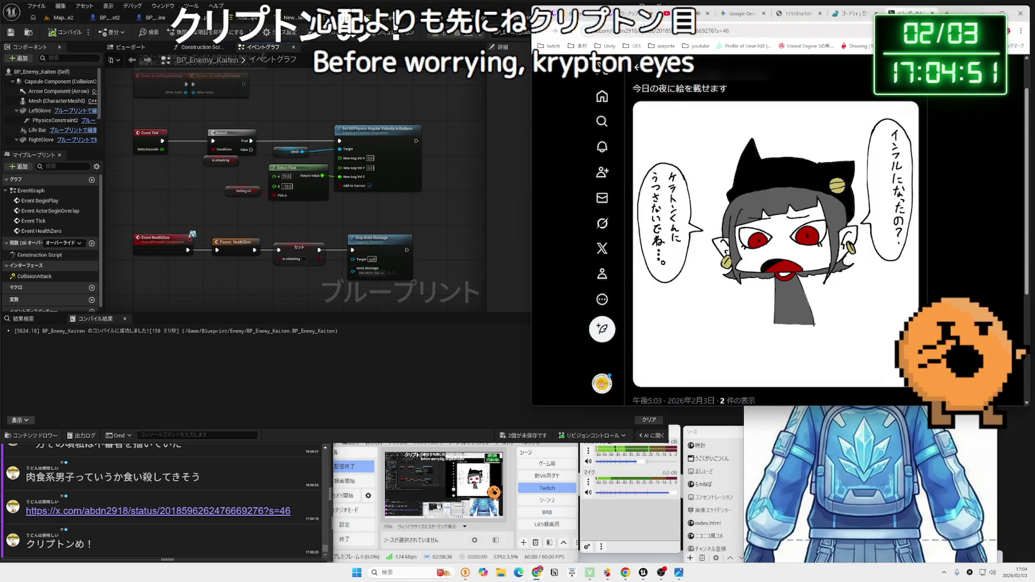
pyautogui.click(853, 190)
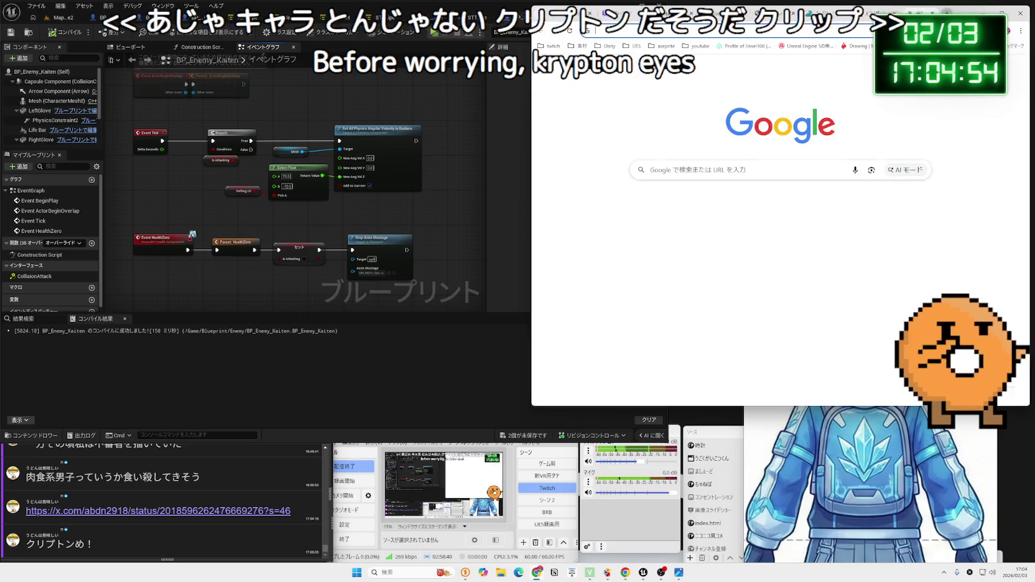
# - Search Google for 'クリプトン カセキホリダー'
pyautogui.write('くりぷとん')
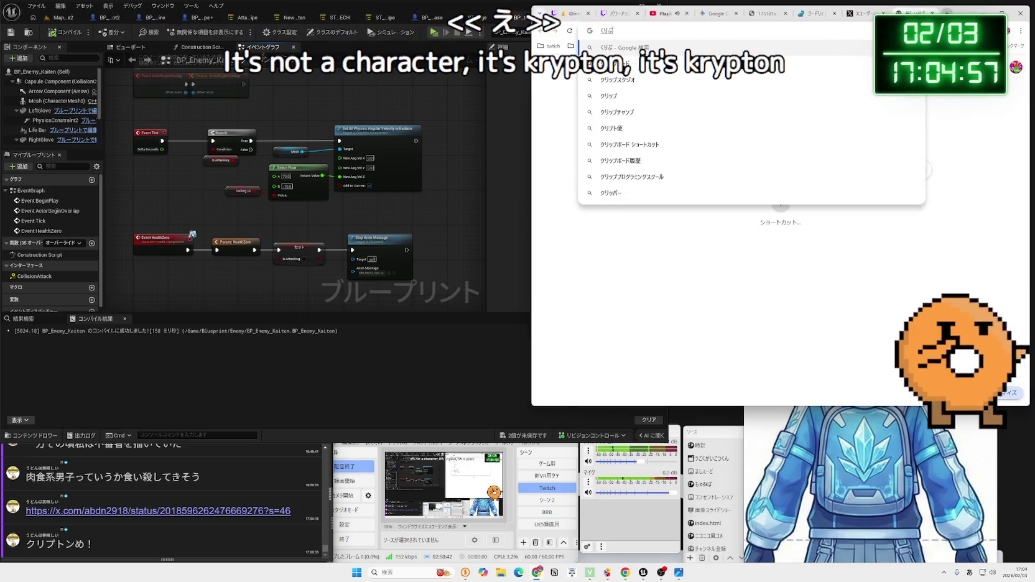
pyautogui.press('space')
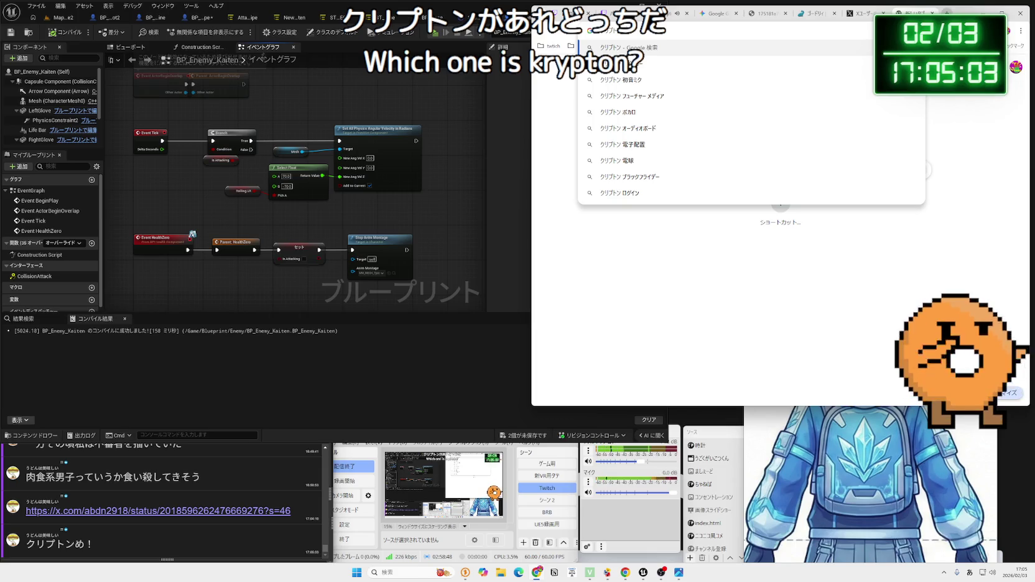
pyautogui.write('カセキホリダー')
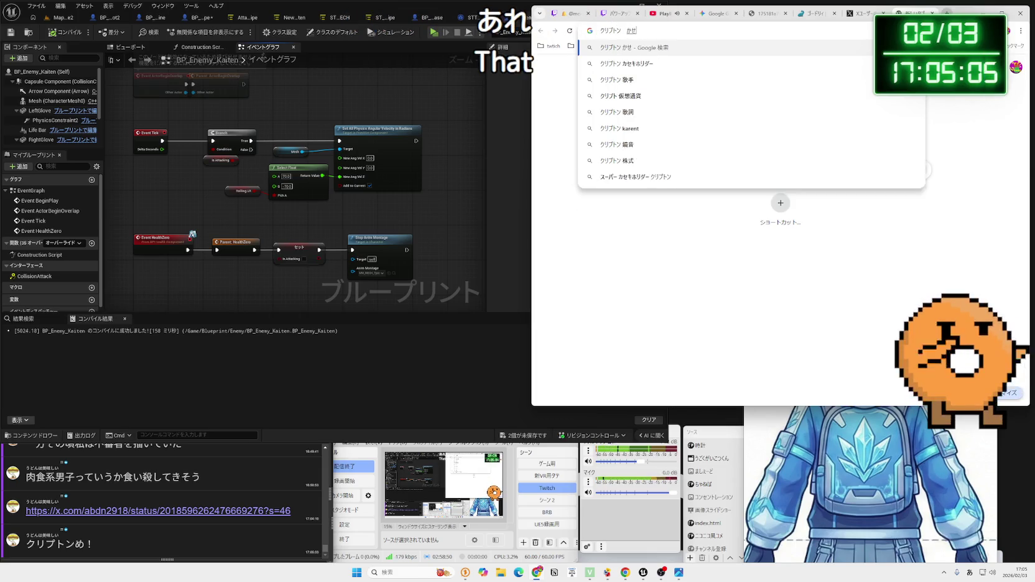
pyautogui.press('Return')
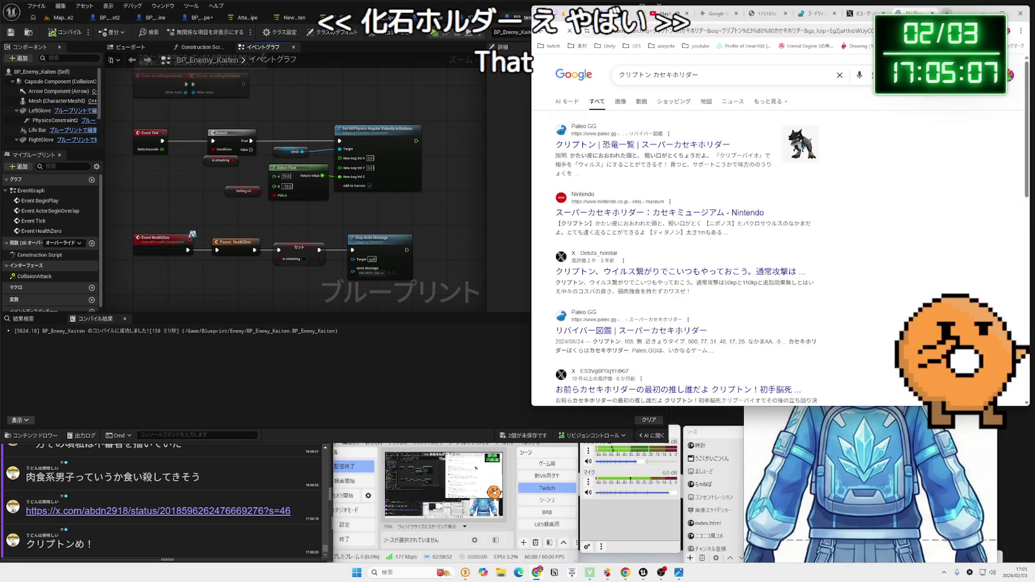
# - Read the Paleo.gg entry for クリプトン, then close it
pyautogui.click(678, 146)
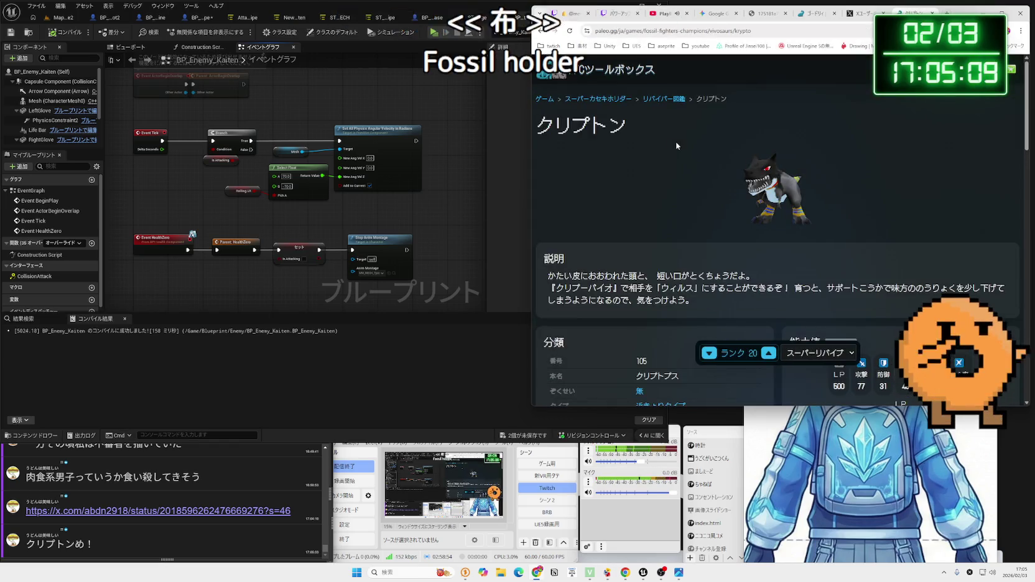
pyautogui.click(864, 17)
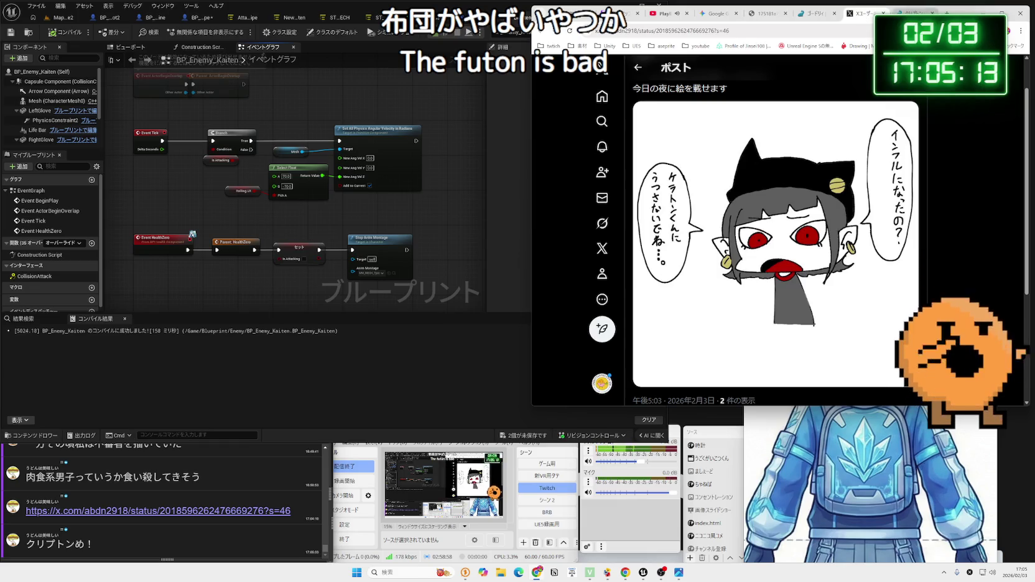
pyautogui.hotkey('ctrl', 'Tab')
pyautogui.moveTo(560, 296); pyautogui.dragTo(582, 292)
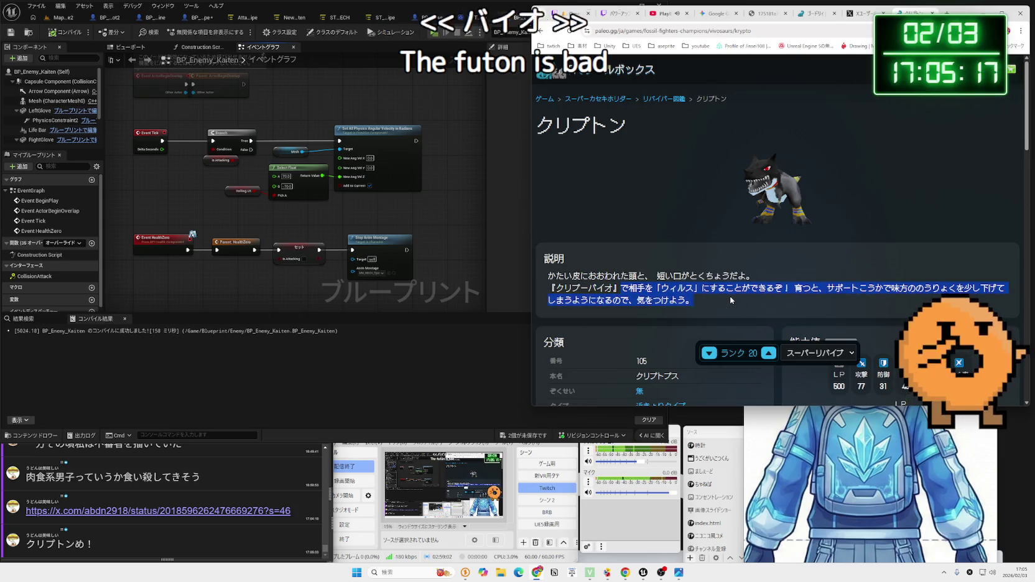
pyautogui.scroll(-4, 731, 296)
pyautogui.scroll(4, 731, 296)
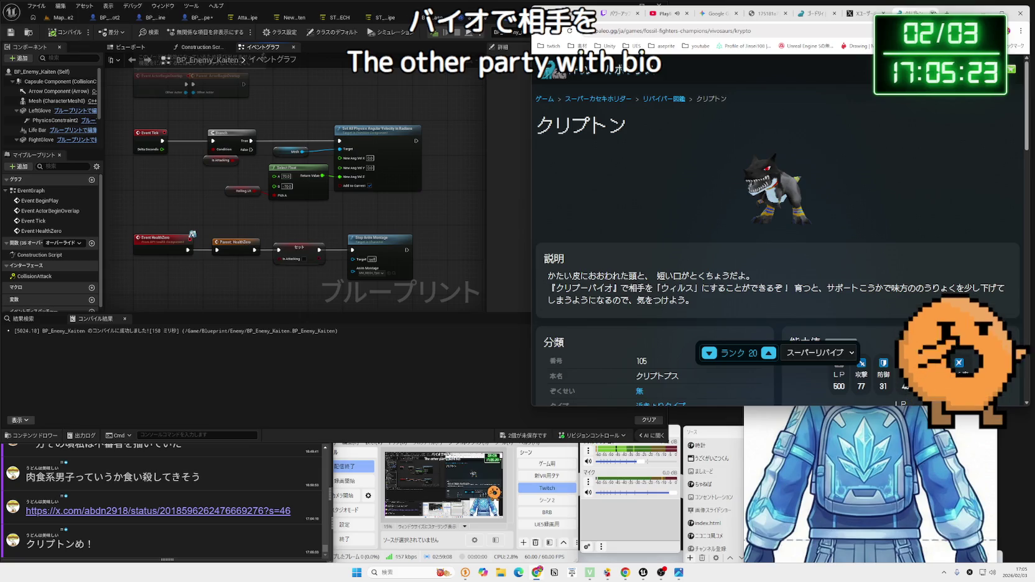
pyautogui.hotkey('ctrl', 'w')
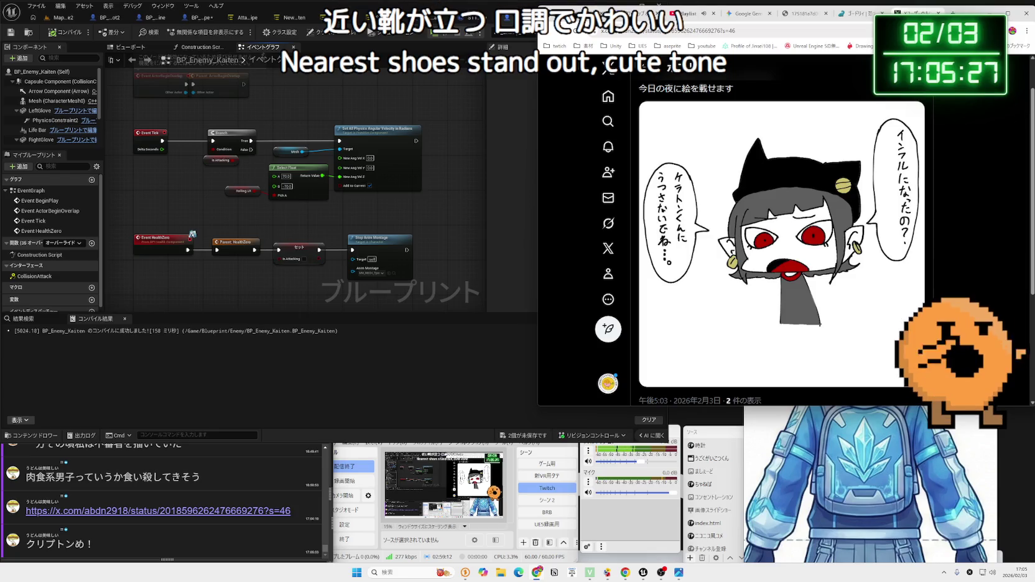
# - In a new tab, search for カセキホリダー with the name けらとん
pyautogui.hotkey('ctrl', 't')
pyautogui.write('か')
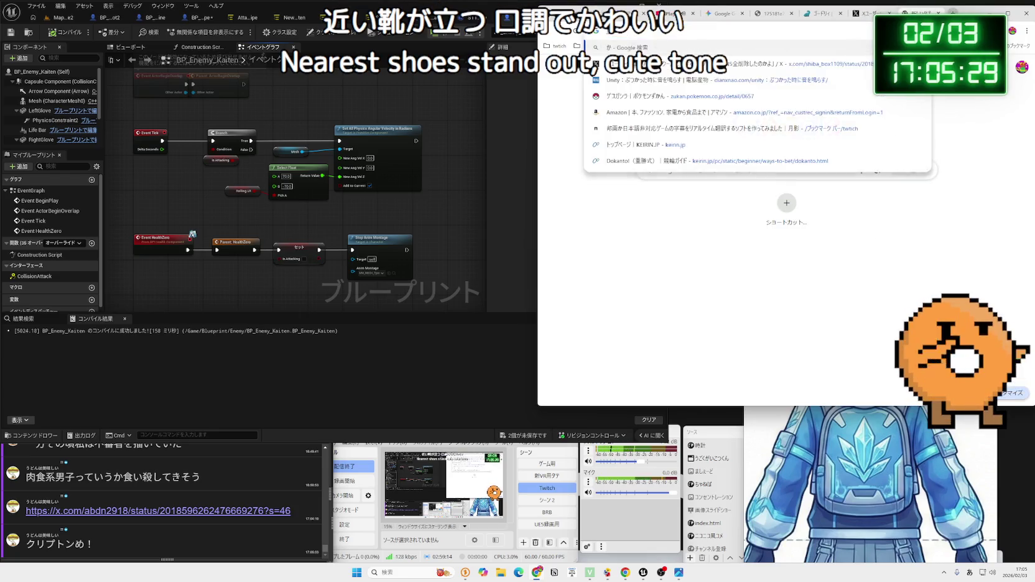
pyautogui.write('せきほりだー')
pyautogui.press('space')
pyautogui.write('けらとん')
pyautogui.press('space')
pyautogui.press('Return')
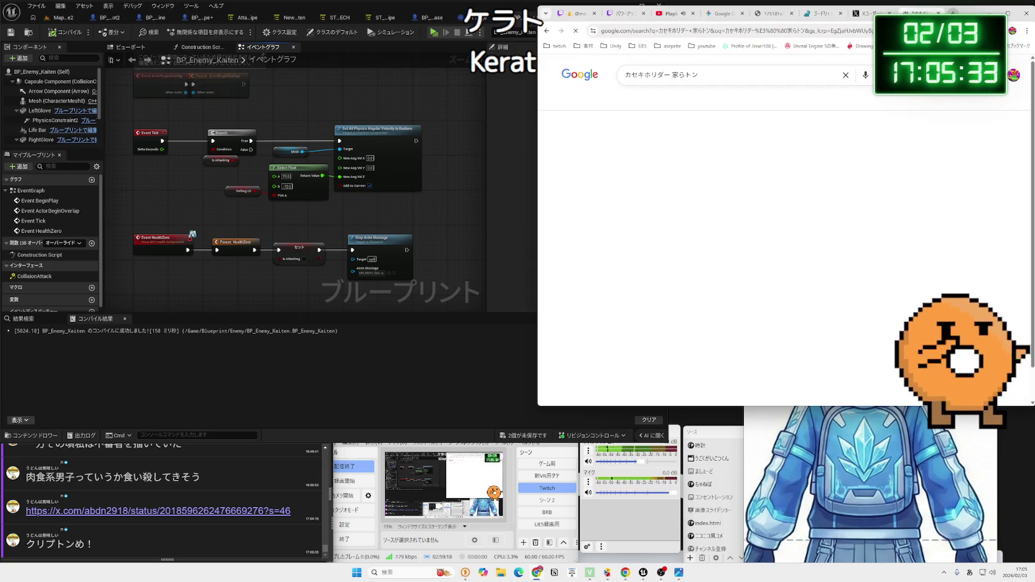
# - Correct the search to 'カセキホリダー ケラトン' and open the Paleo.gg result
pyautogui.click(749, 68)
pyautogui.press('BackSpace')
pyautogui.press('BackSpace')
pyautogui.press('BackSpace')
pyautogui.write('けらとon')
pyautogui.press('space')
pyautogui.press('Return')
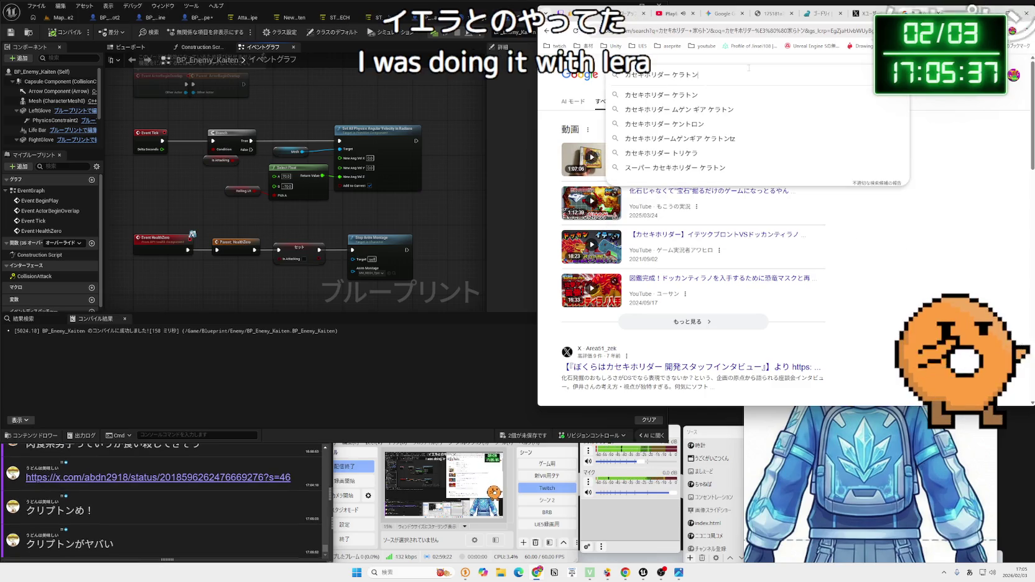
pyautogui.press('Return')
pyautogui.click(677, 148)
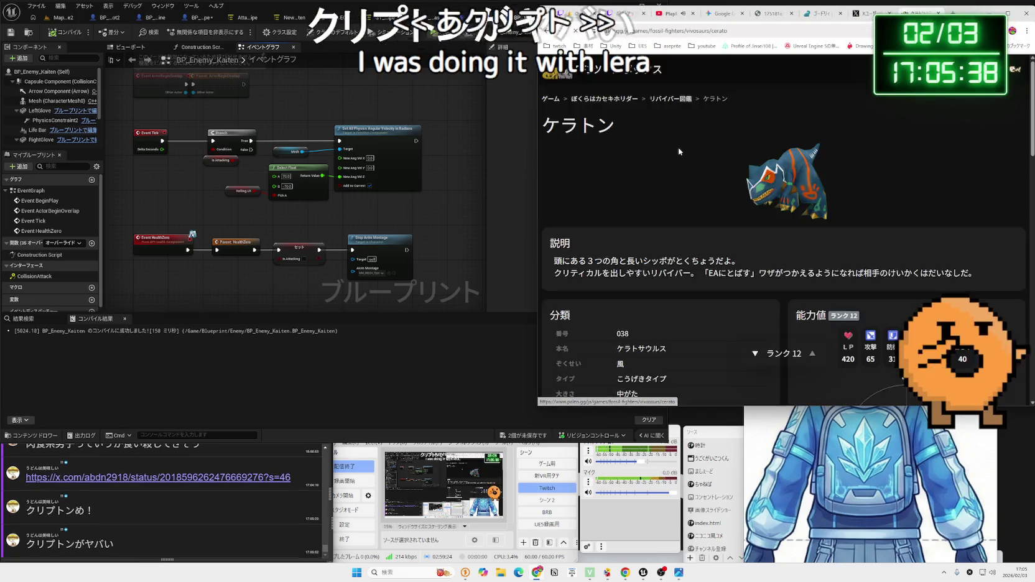
# - Read through the ケラトン description and skills on Paleo.gg, then close the page
pyautogui.moveTo(553, 273); pyautogui.dragTo(980, 274)
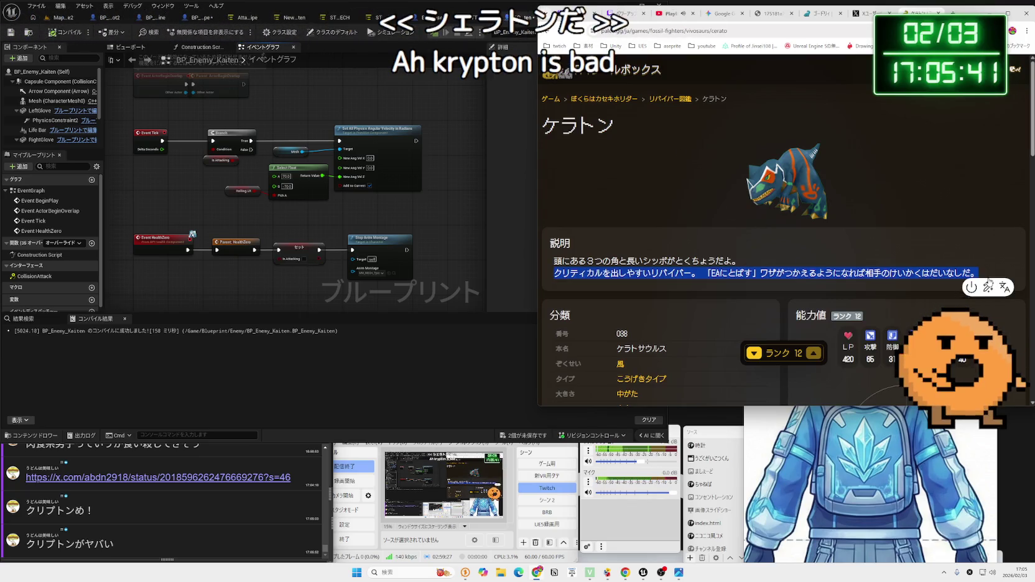
pyautogui.click(832, 249)
pyautogui.scroll(-3, 831, 249)
pyautogui.scroll(-10, 832, 245)
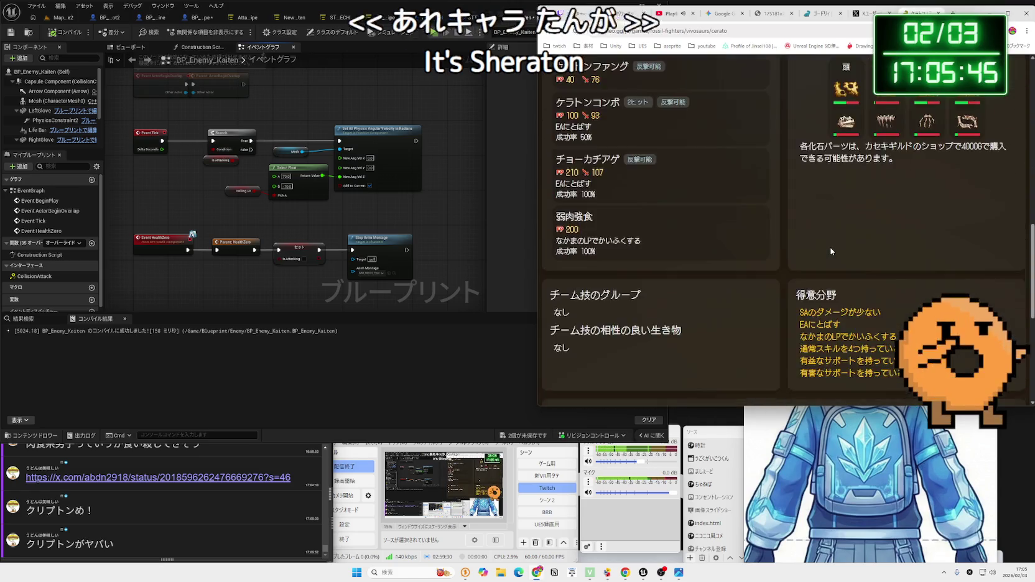
pyautogui.click(940, 13)
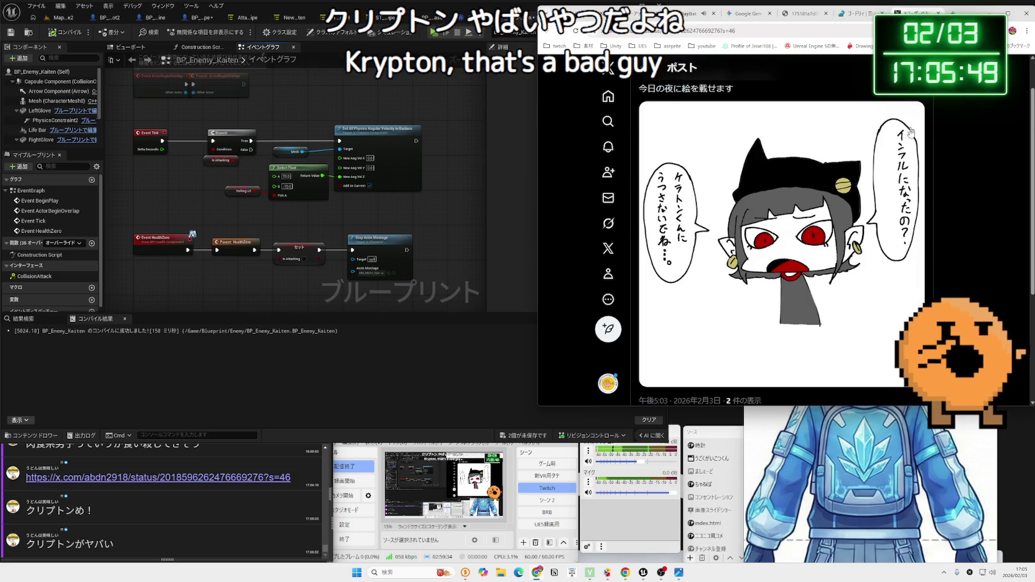
# - Start Play-In-Editor on the level map and move the player character
pyautogui.click(258, 226)
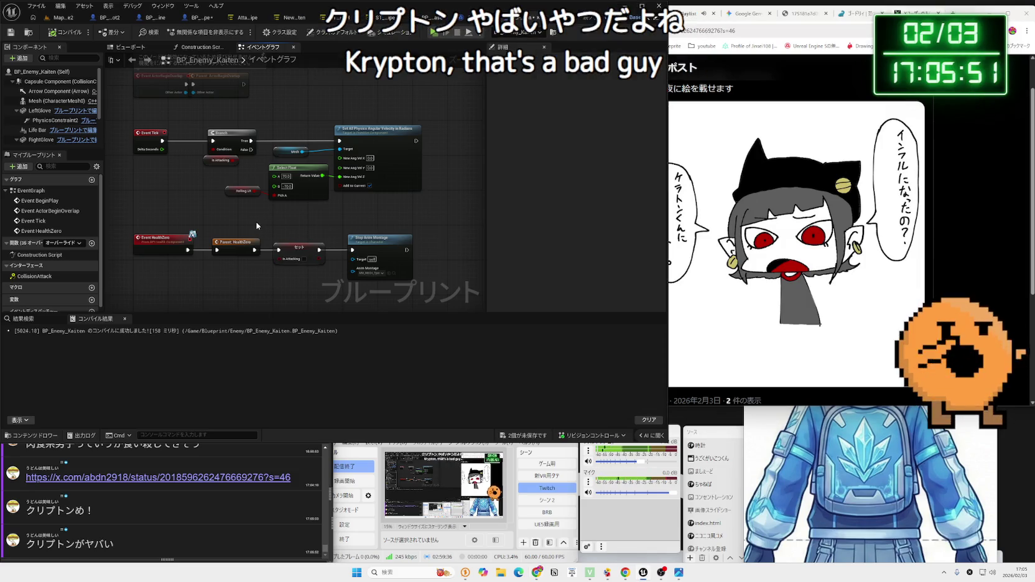
pyautogui.click(60, 18)
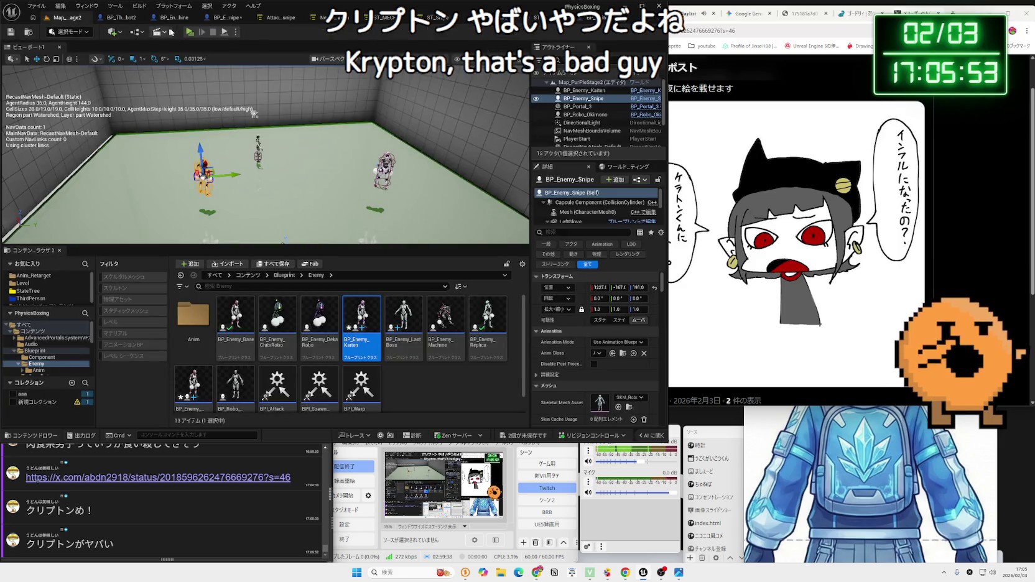
pyautogui.click(190, 32)
pyautogui.press('a')
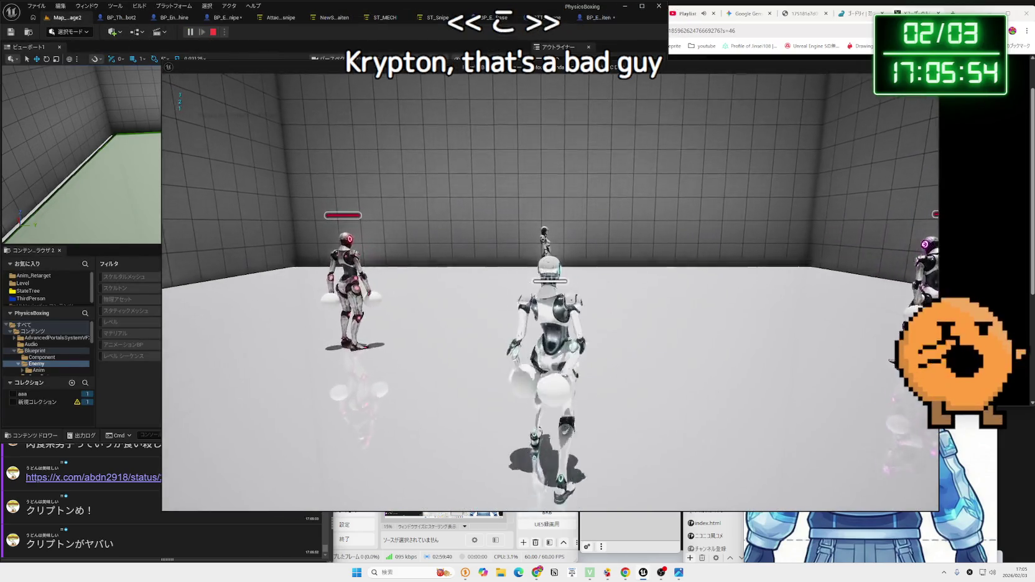
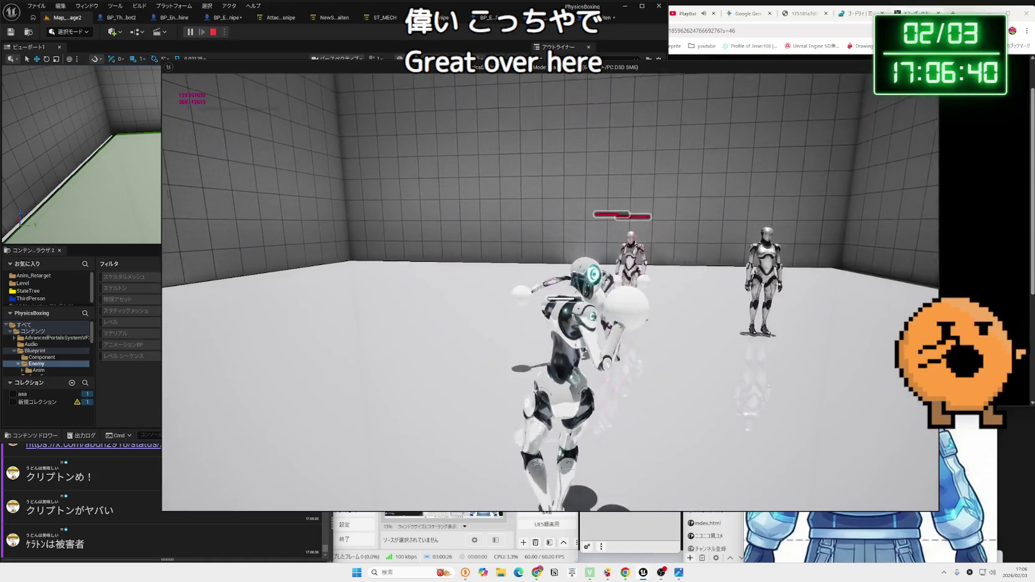
# - End the Play-In-Editor session and bring up the enemy StateTree with its Attack state
pyautogui.press('Escape')
pyautogui.click(465, 18)
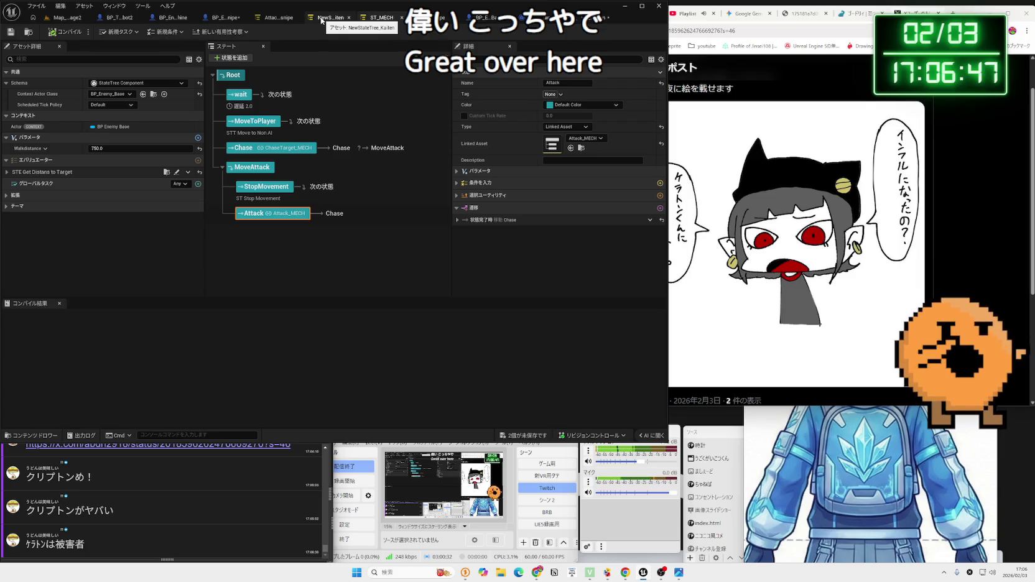
# - In BP_Enemy_Snipe, promote Set Timer by Event's Return Value to a new variable named TimerHandle
pyautogui.click(274, 18)
pyautogui.click(223, 19)
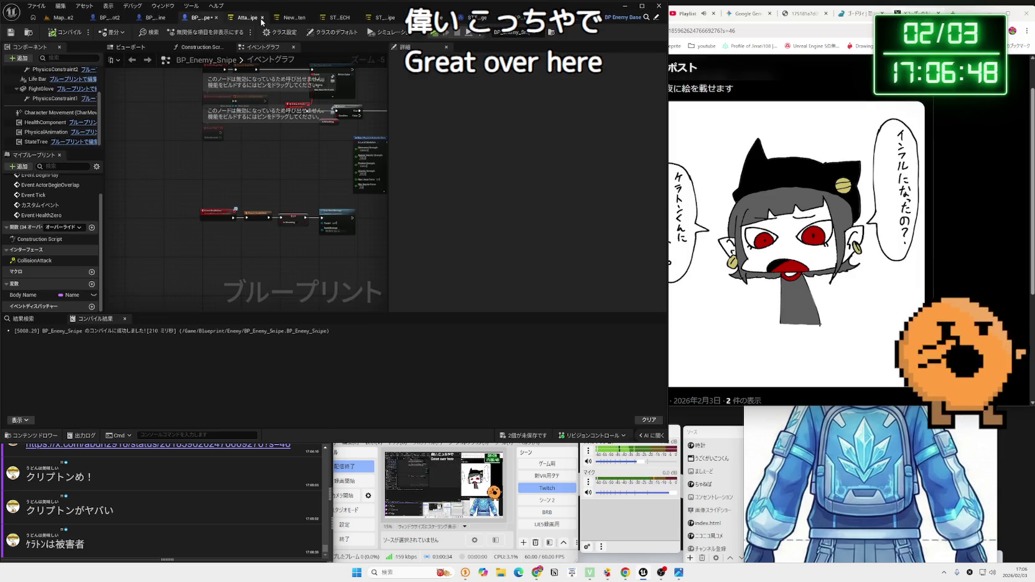
pyautogui.scroll(3, 261, 249)
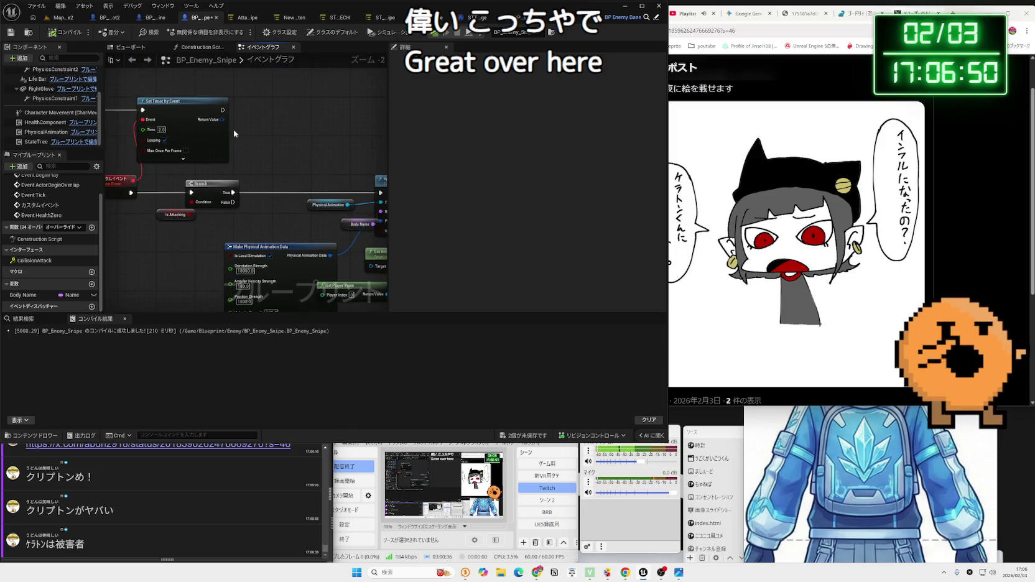
pyautogui.moveTo(247, 122); pyautogui.dragTo(256, 121)
pyautogui.click(297, 170)
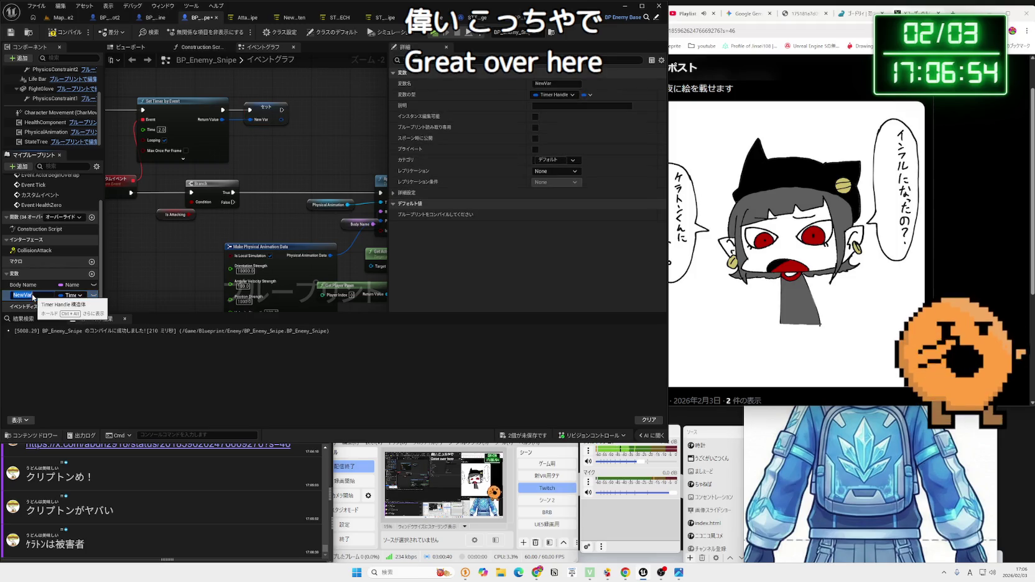
pyautogui.press('Return')
pyautogui.moveTo(309, 195)
pyautogui.mouseDown()
pyautogui.moveTo(205, 182)
pyautogui.moveTo(258, 176)
pyautogui.mouseUp()
pyautogui.write('set timer')
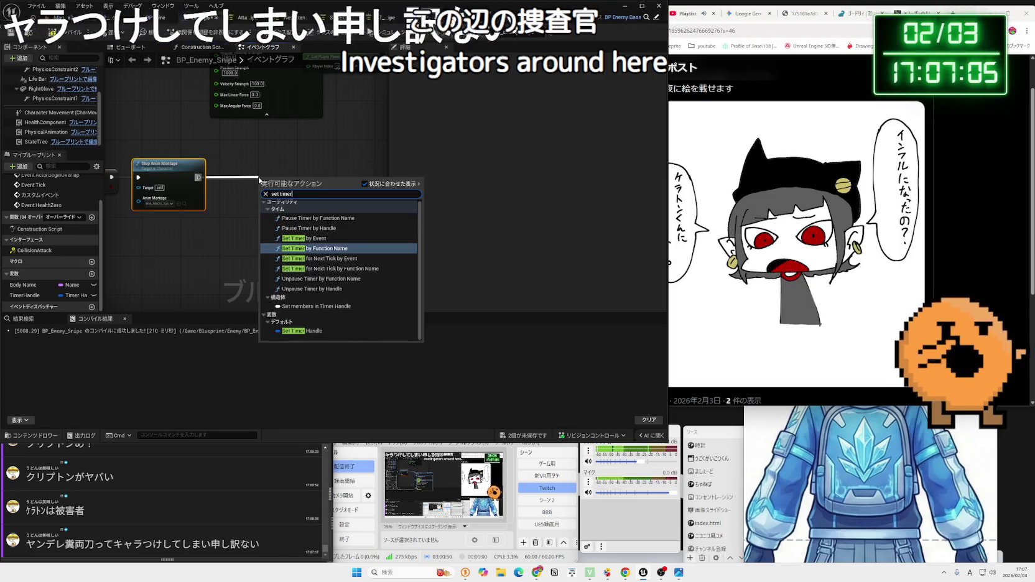
# - Add Clear and Invalidate Timer by Handle after Stop Anim Montage, fed by TimerHandle, then return to the Map
pyautogui.click(240, 174)
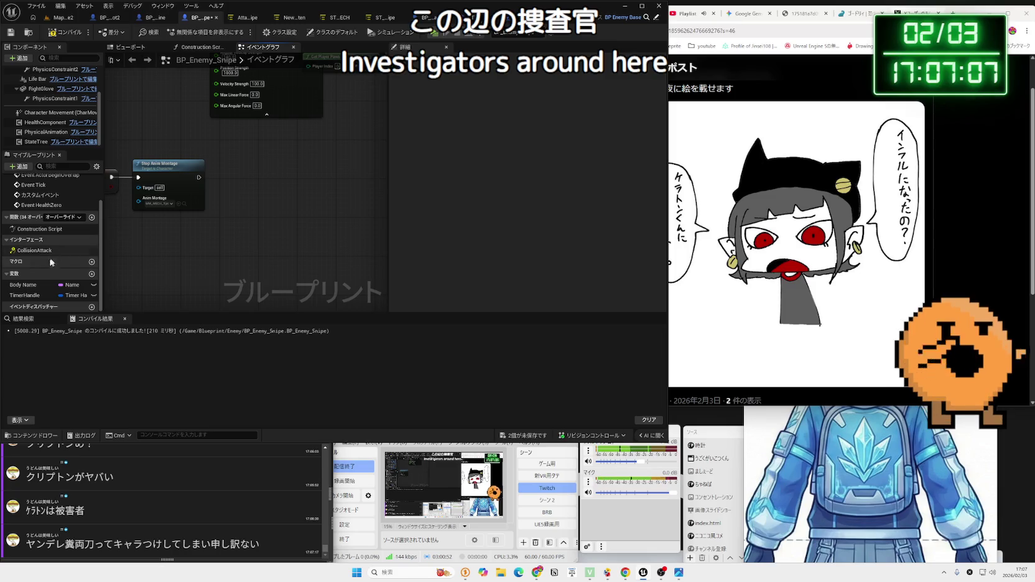
pyautogui.moveTo(35, 298); pyautogui.dragTo(284, 210)
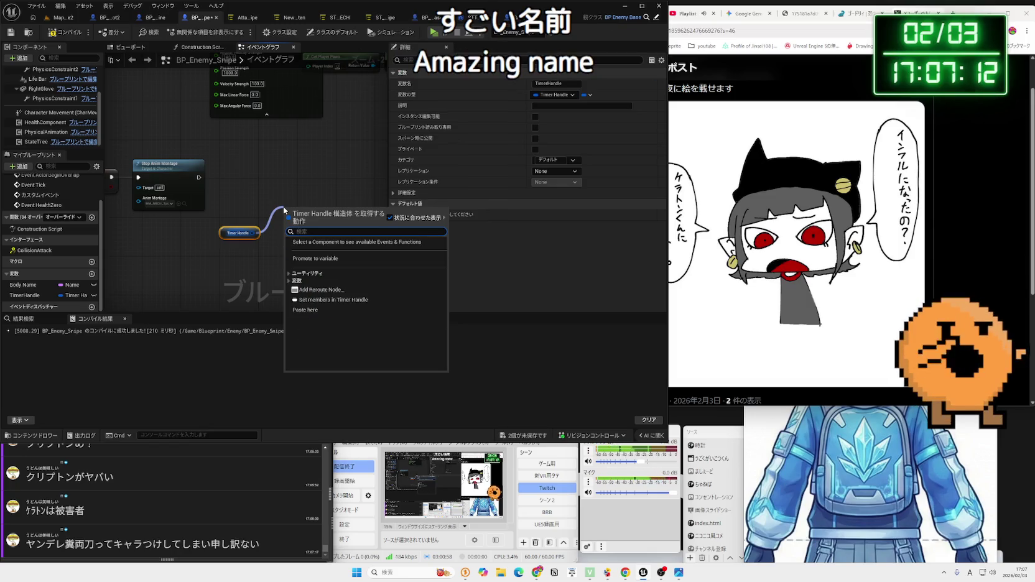
pyautogui.write('clear')
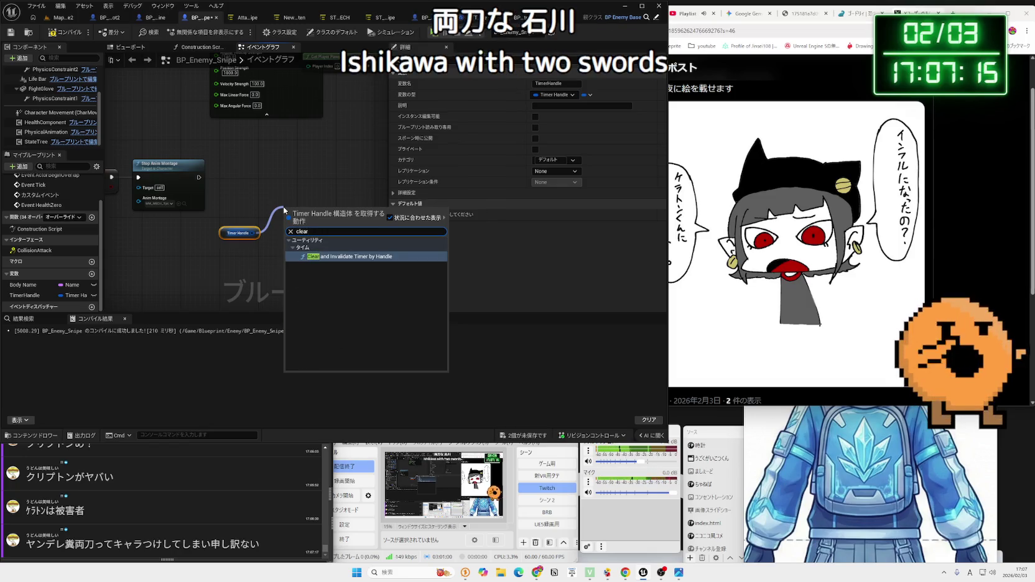
pyautogui.click(323, 259)
pyautogui.moveTo(314, 205); pyautogui.dragTo(248, 169)
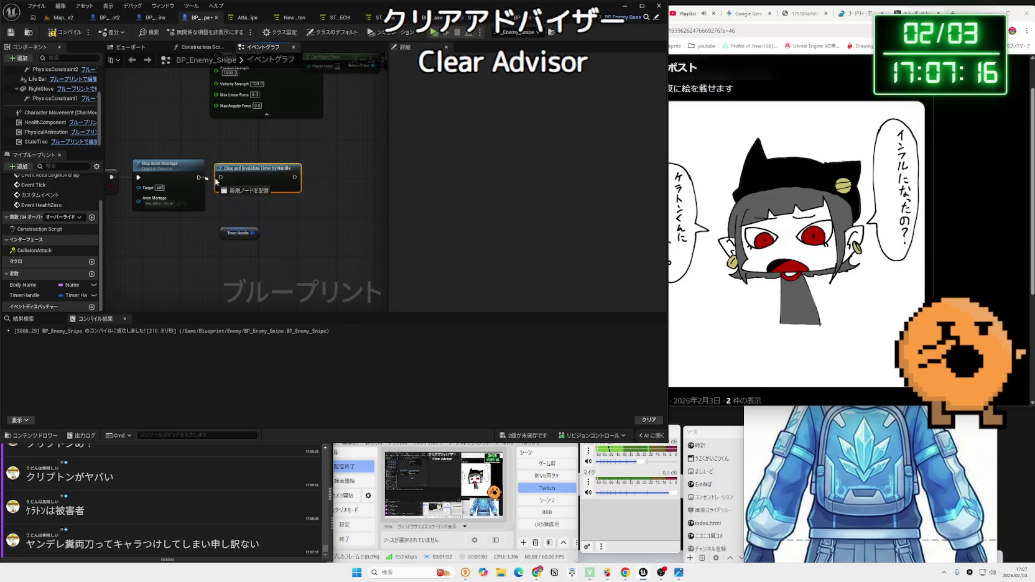
pyautogui.moveTo(234, 233); pyautogui.dragTo(233, 199)
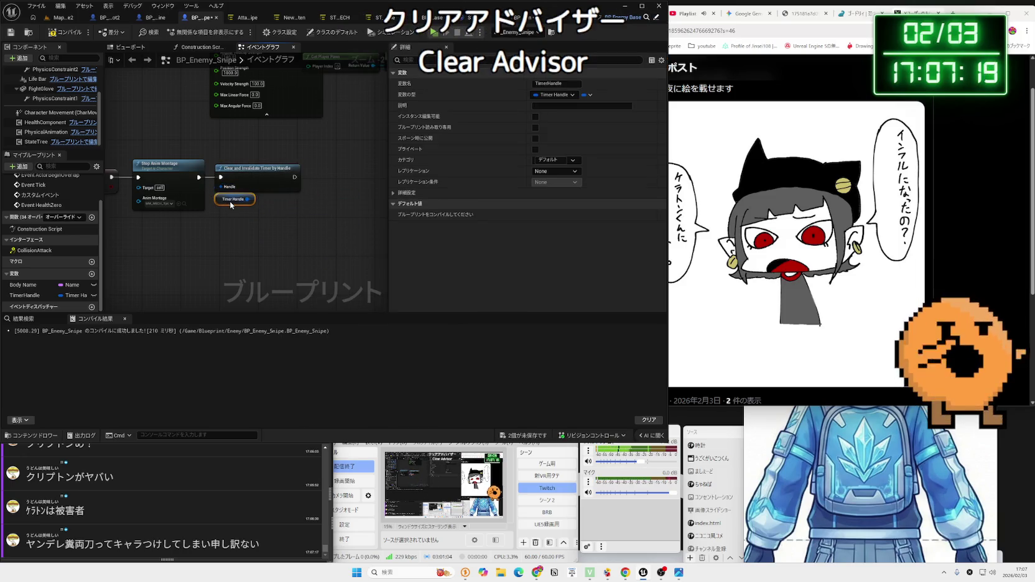
pyautogui.click(56, 22)
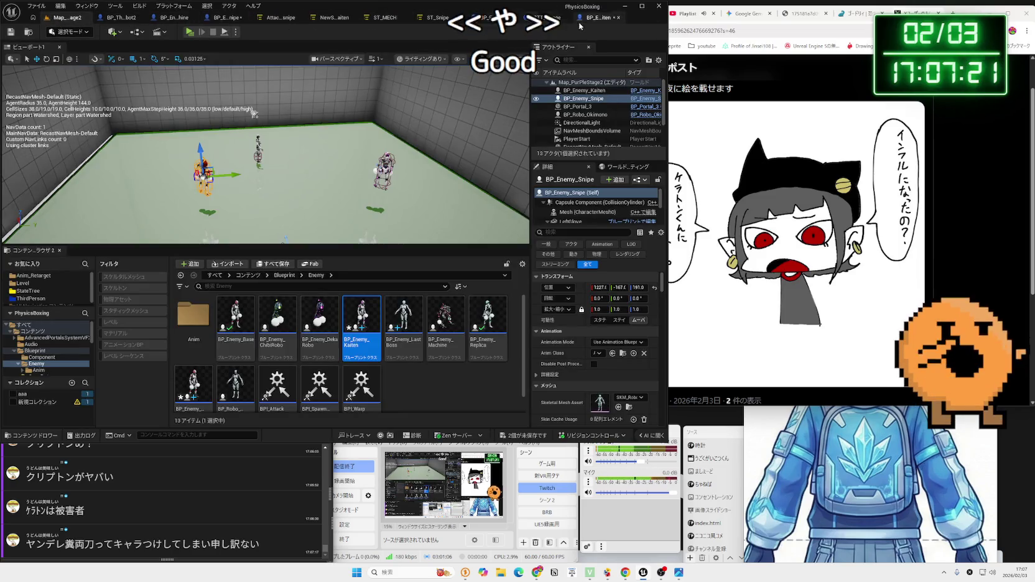
# - Review the BP_Enemy_Kaiten, STT_AnimChange, BP_Enemy_Base and StateTree tabs, then return to BP_Enemy_Snipe
pyautogui.click(579, 25)
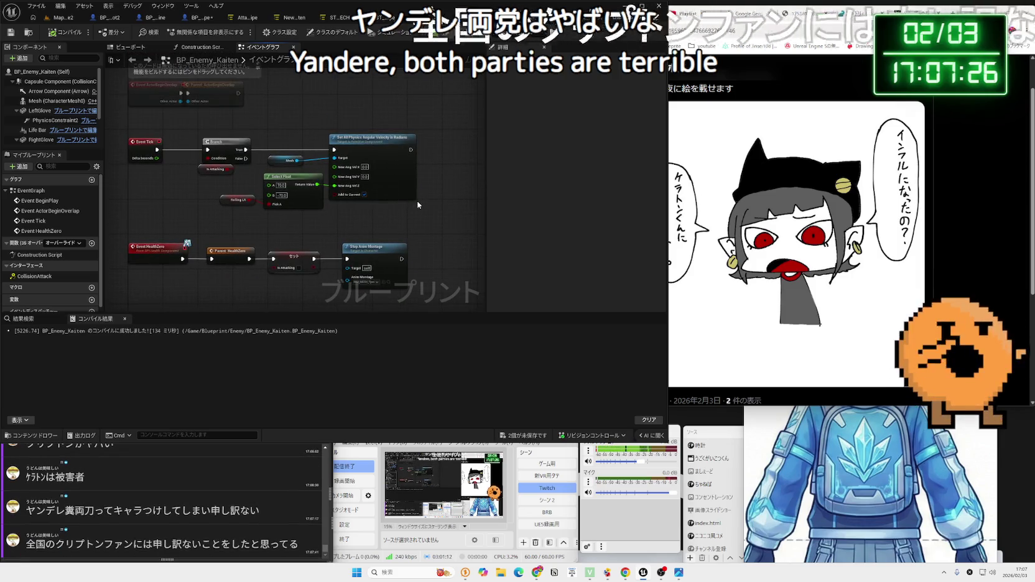
pyautogui.scroll(2, 417, 200)
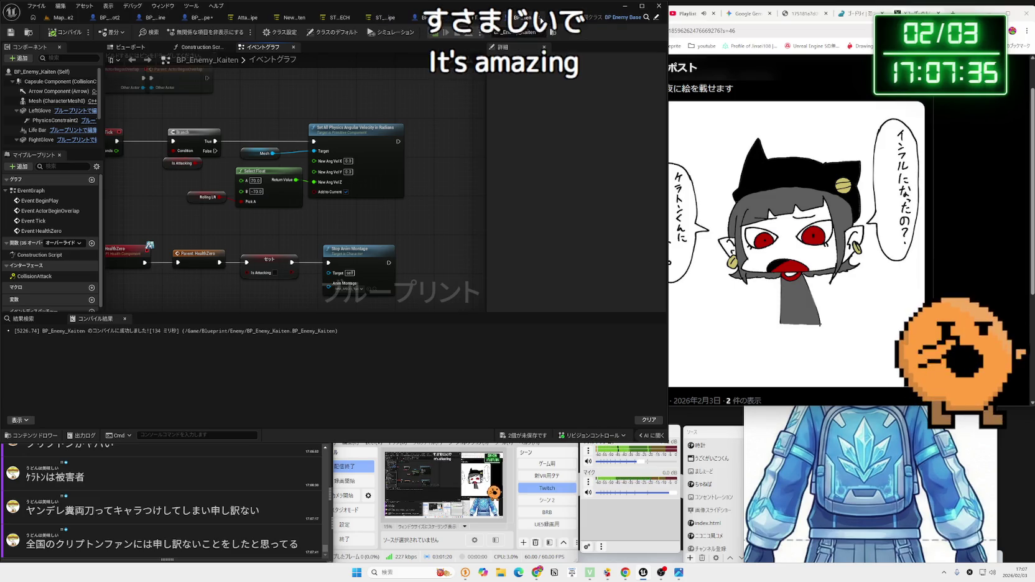
pyautogui.click(540, 21)
pyautogui.click(449, 19)
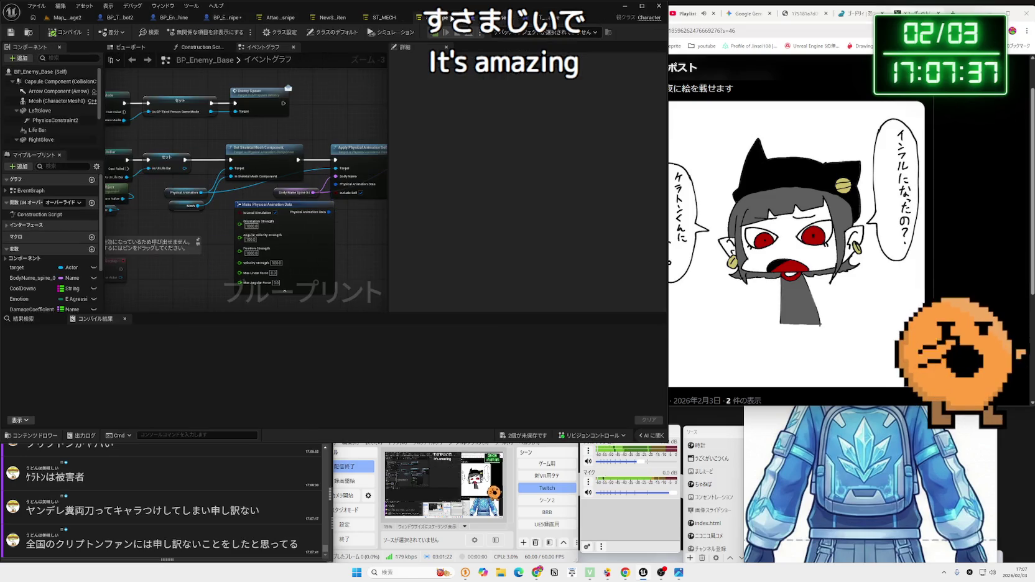
pyautogui.click(449, 19)
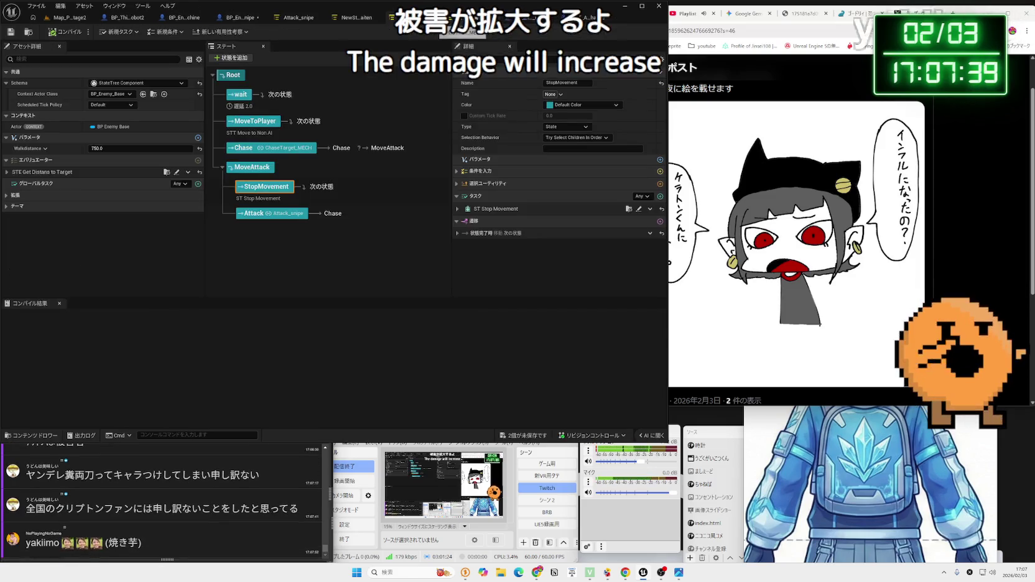
pyautogui.click(240, 17)
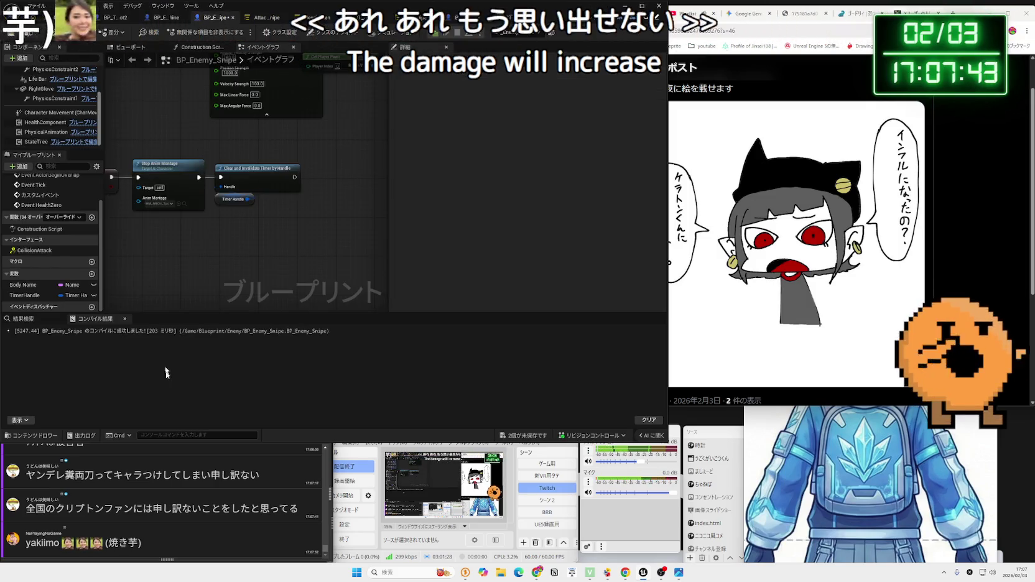
# - Select the comment word 'yakiimo' in OneComme and run 検索 on it from the context menu
pyautogui.click(162, 501)
pyautogui.moveTo(60, 542); pyautogui.dragTo(25, 547)
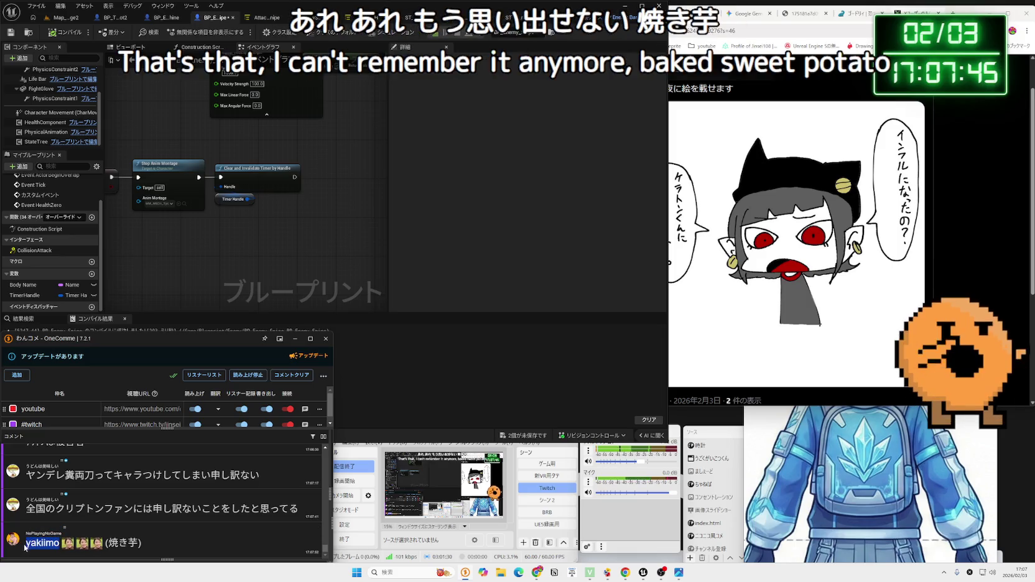
pyautogui.click(58, 544)
pyautogui.moveTo(34, 544); pyautogui.dragTo(26, 543)
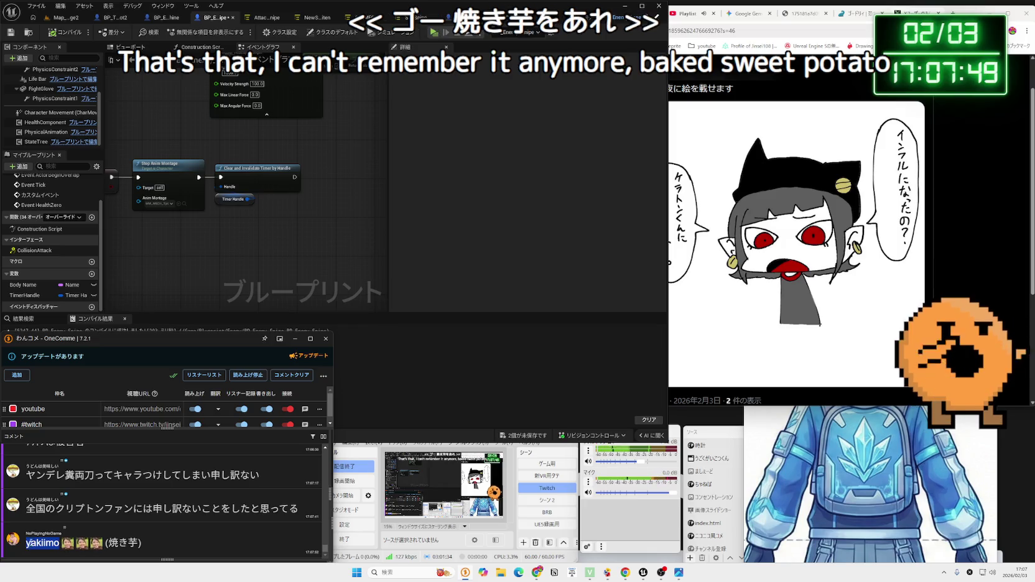
pyautogui.rightClick(35, 537)
pyautogui.click(45, 521)
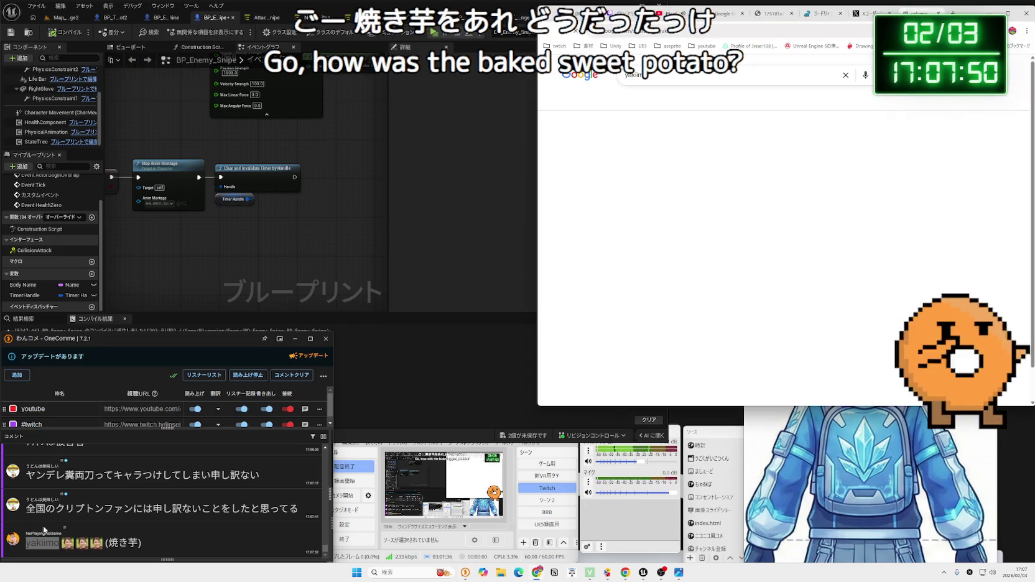
# - Search Google for 'go yakiimo' and open the Go Yakiimo Go Instagram reels result
pyautogui.click(659, 76)
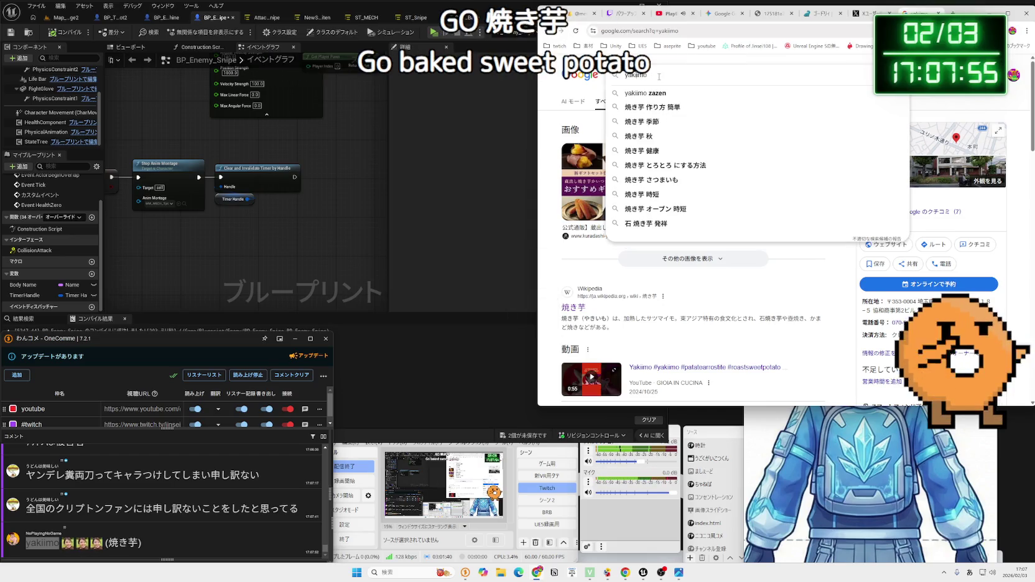
pyautogui.write('go')
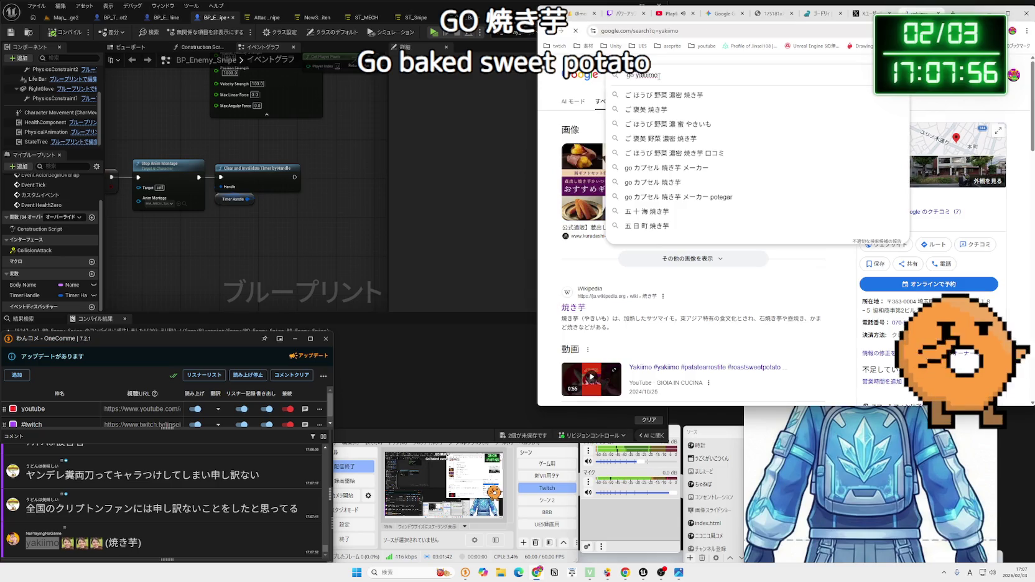
pyautogui.press('Return')
pyautogui.scroll(-3, 777, 222)
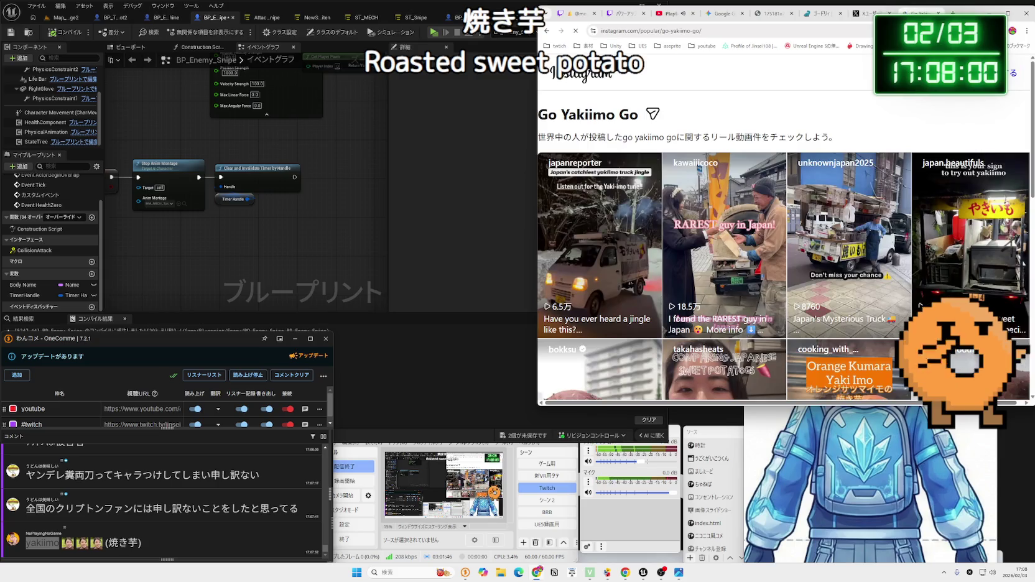
pyautogui.moveTo(983, 11); pyautogui.dragTo(897, 11)
pyautogui.click(480, 263)
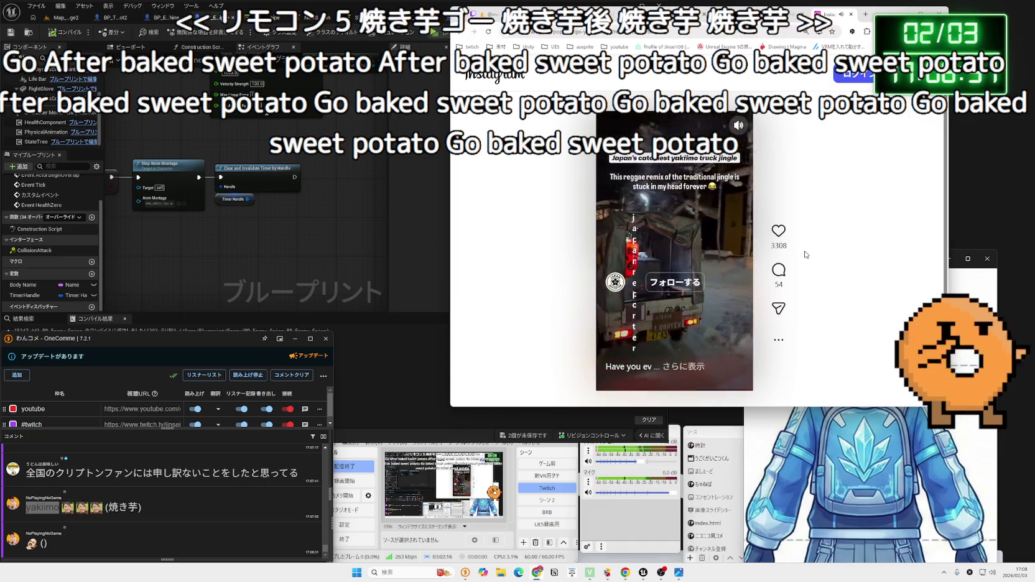
# - Play the 'RAREST guy in Japan!' reel and make the browser window taller
pyautogui.click(806, 254)
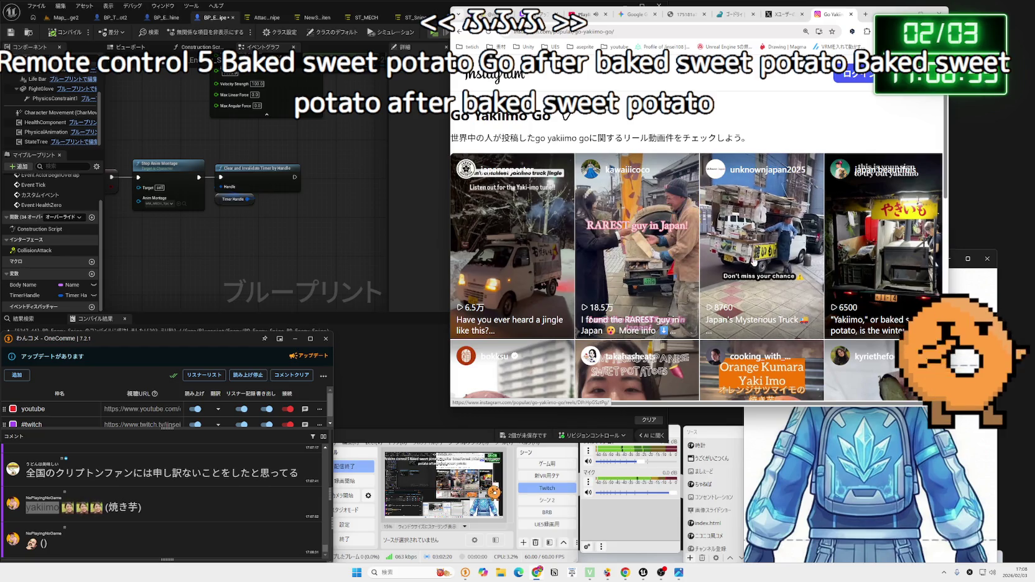
pyautogui.click(643, 244)
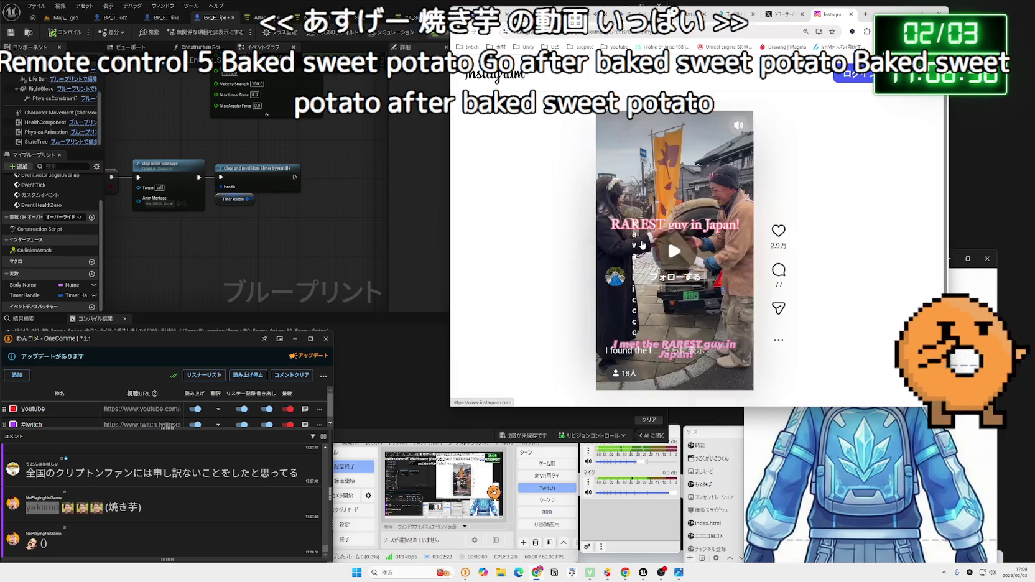
pyautogui.moveTo(746, 408); pyautogui.dragTo(739, 453)
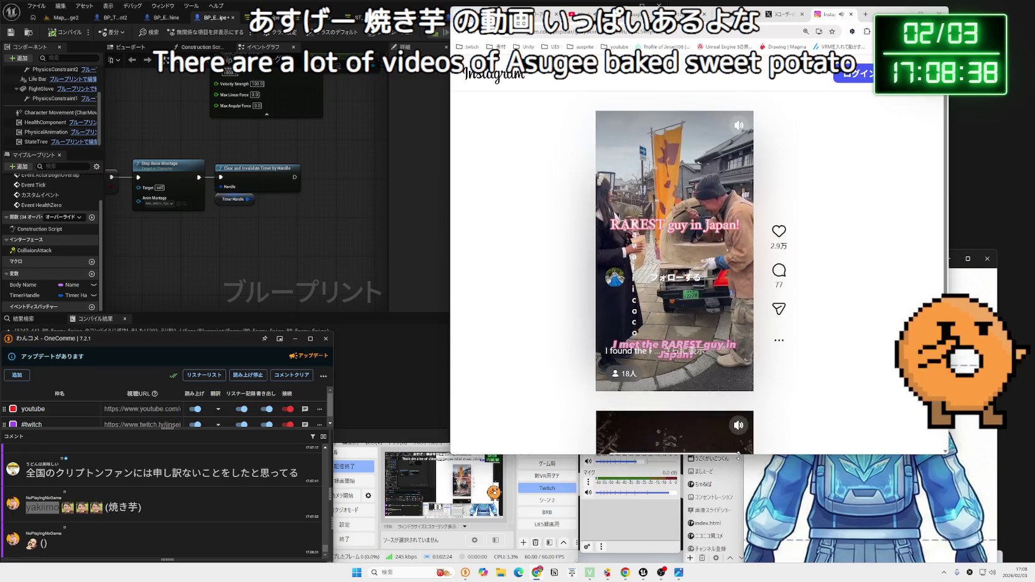